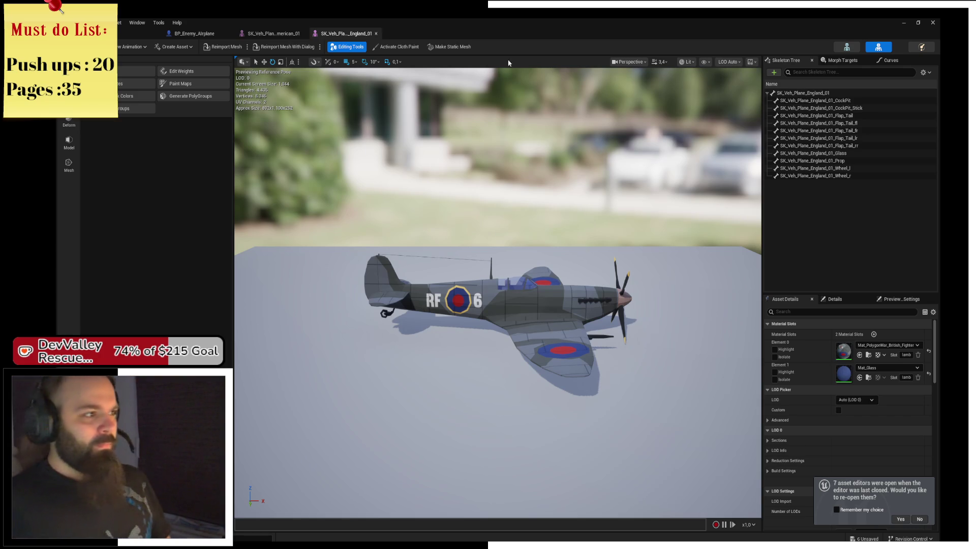
Compare the SK_Veh_Plane_American_01 mesh tab with the level map, ending on the level editor
{"action": "left_click", "coordinate": [274, 34]}
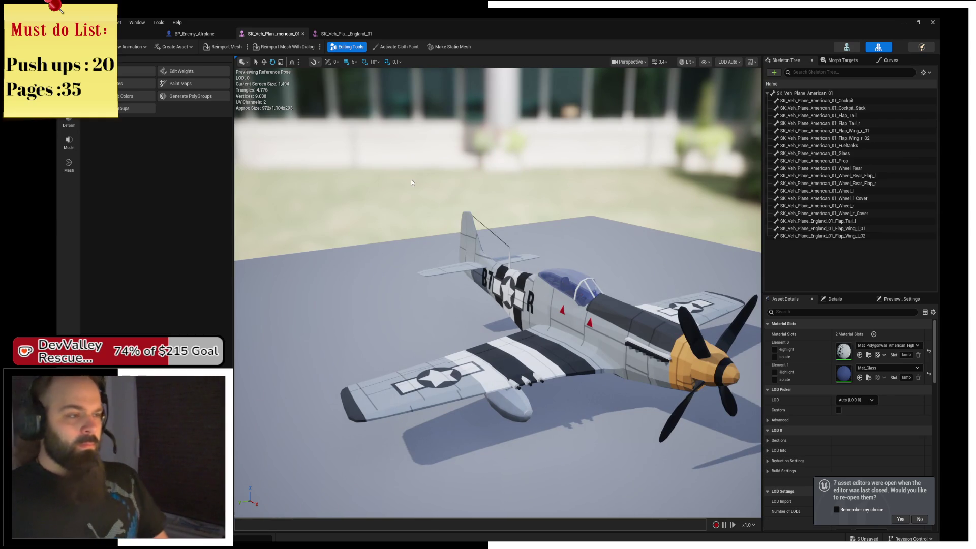
{"action": "left_click", "coordinate": [128, 34]}
{"action": "left_click", "coordinate": [274, 33]}
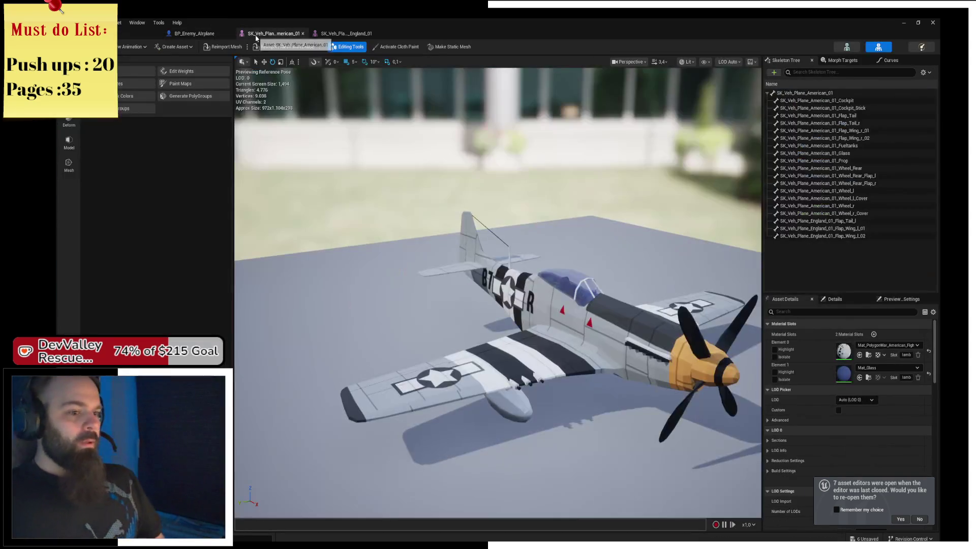
{"action": "left_click", "coordinate": [132, 34]}
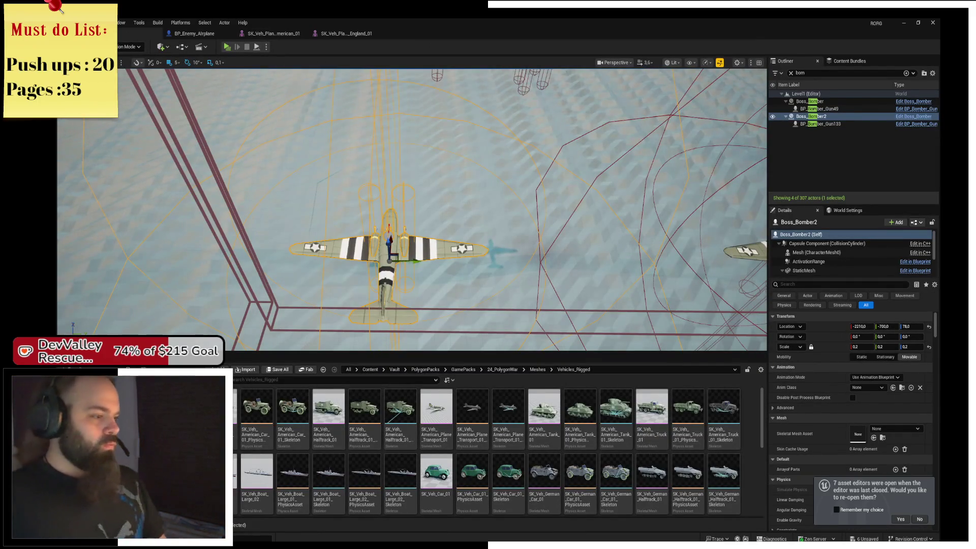
In the top-level Content folder, rename the EnglishAirplane mesh to UK_Airplane
{"action": "left_click", "coordinate": [370, 370]}
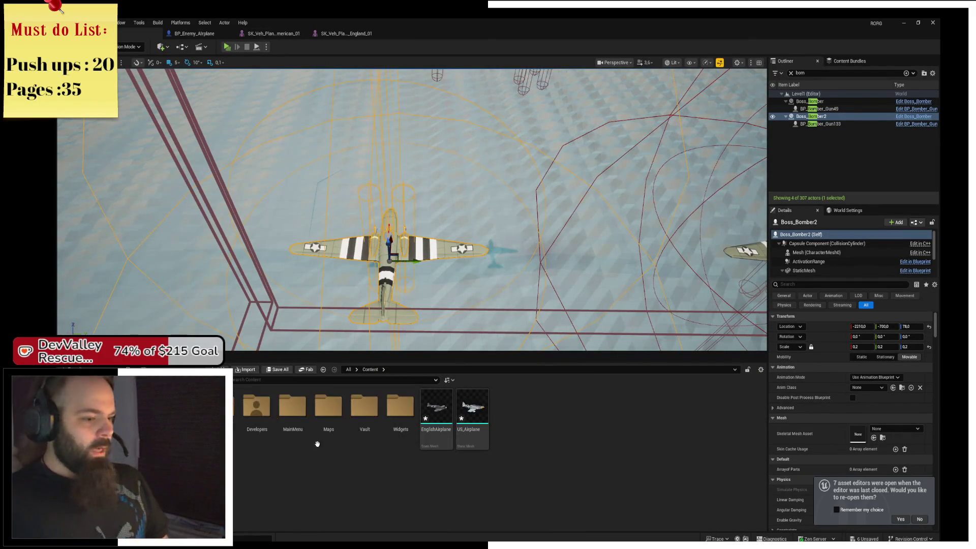
{"action": "right_click", "coordinate": [430, 436]}
{"action": "left_click", "coordinate": [472, 415]}
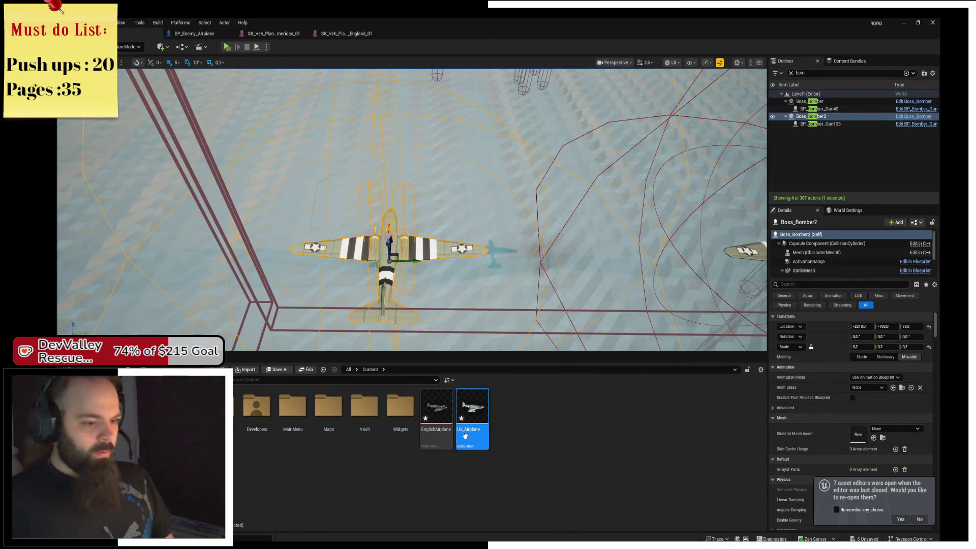
{"action": "left_click", "coordinate": [437, 436]}
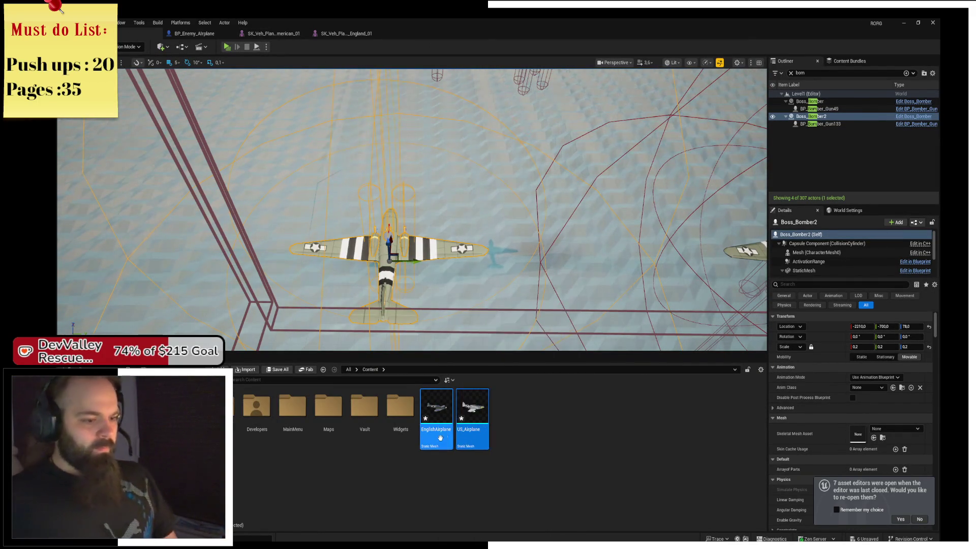
{"action": "right_click", "coordinate": [438, 437]}
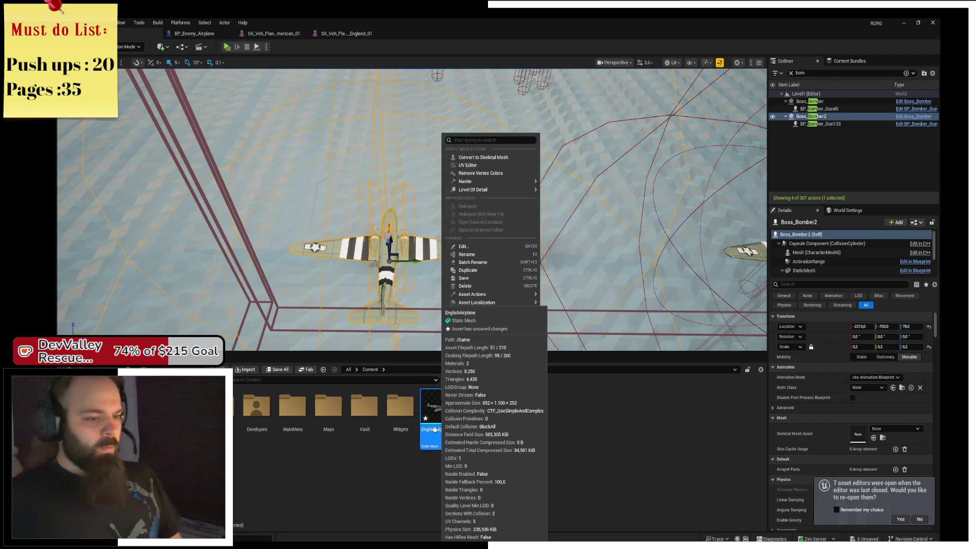
{"action": "left_click", "coordinate": [484, 257]}
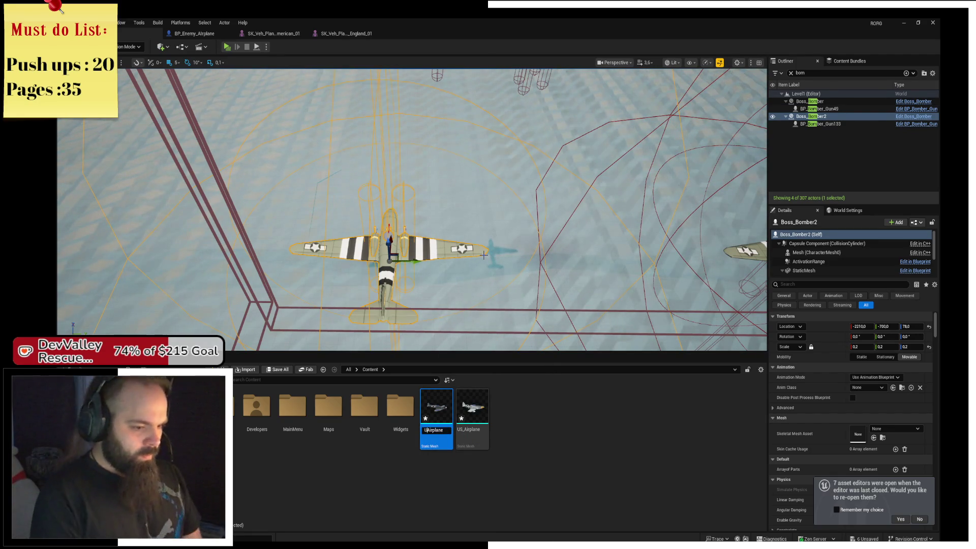
{"action": "key", "text": "Return"}
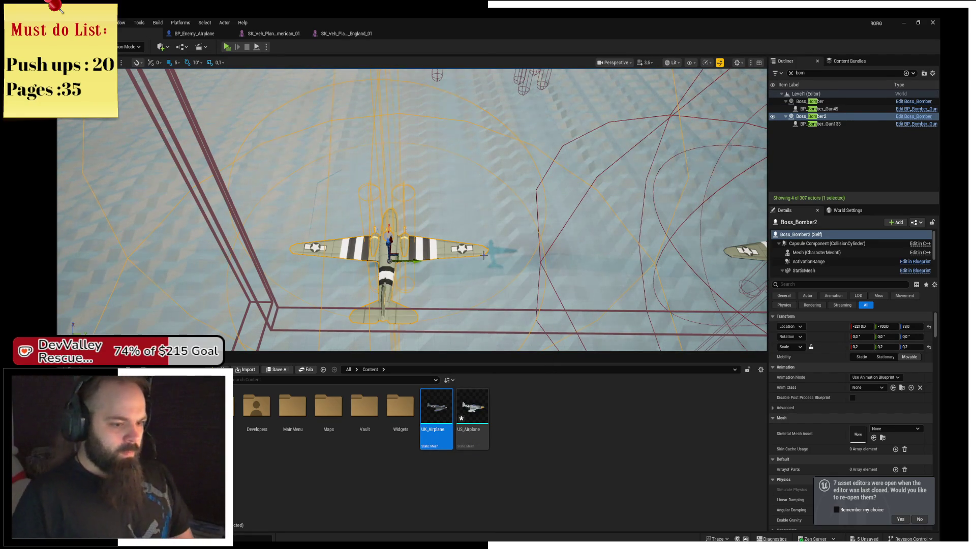
Select UK_Airplane together with US_Airplane and export both meshes
{"action": "left_click", "coordinate": [470, 407], "text": "ctrl"}
{"action": "right_click", "coordinate": [468, 406]}
{"action": "mouse_move", "coordinate": [544, 279]}
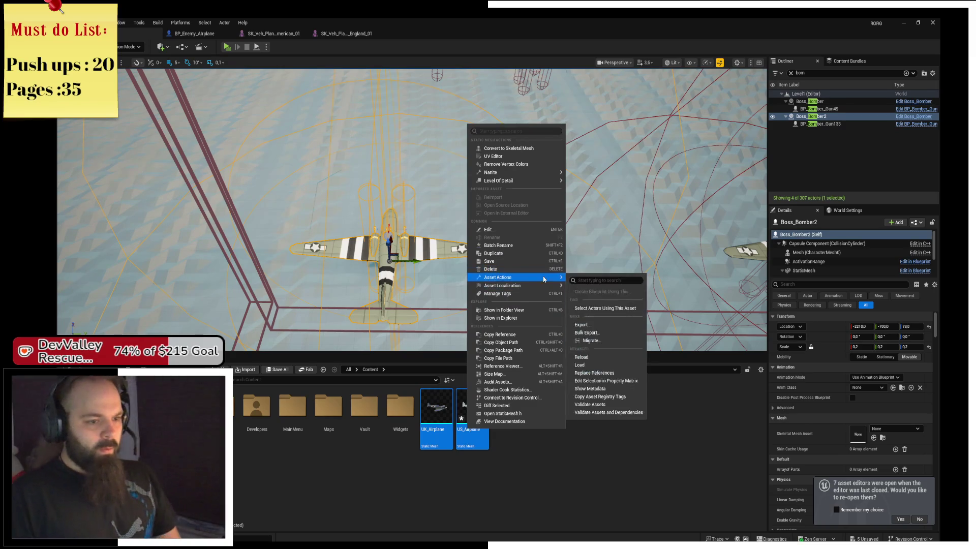
{"action": "left_click", "coordinate": [631, 325]}
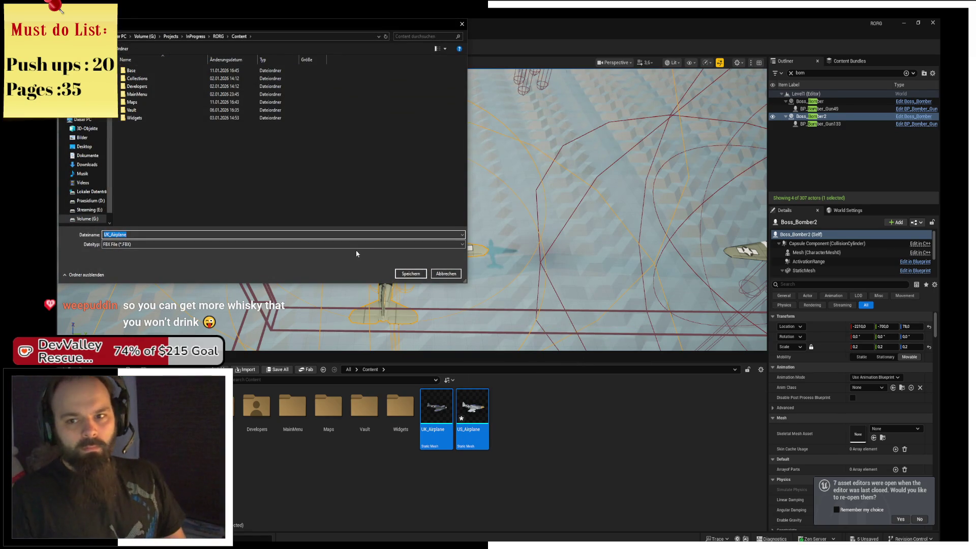
Save UK_Airplane and US_Airplane as FBX files on the Desktop, then minimize Unreal
{"action": "scroll", "coordinate": [84, 168], "scroll_direction": "up", "scroll_amount": 4}
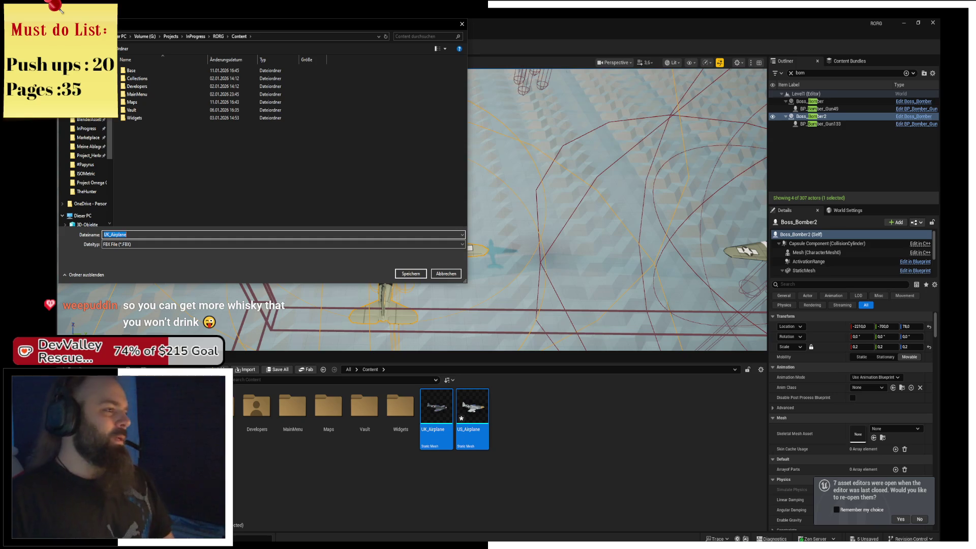
{"action": "left_click", "coordinate": [84, 102]}
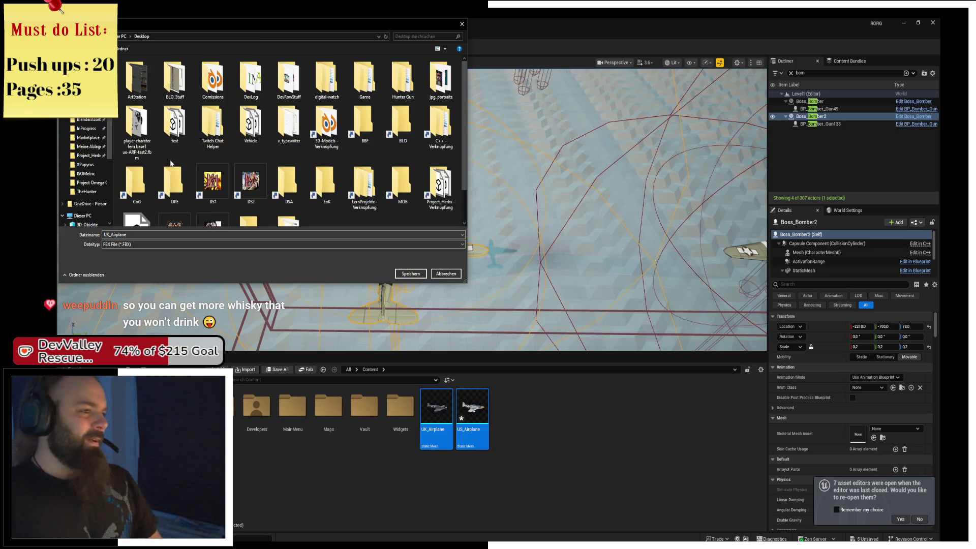
{"action": "left_click", "coordinate": [412, 277]}
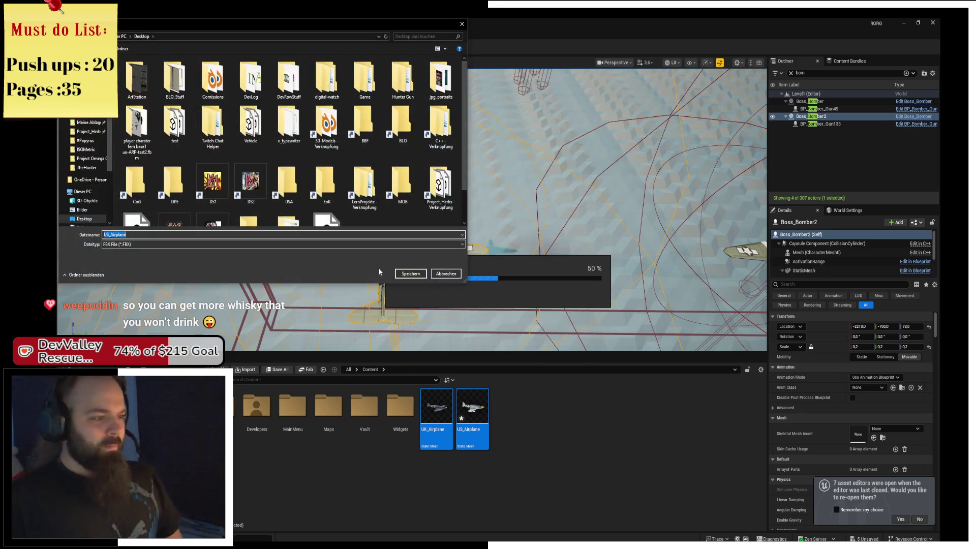
{"action": "left_click", "coordinate": [411, 275]}
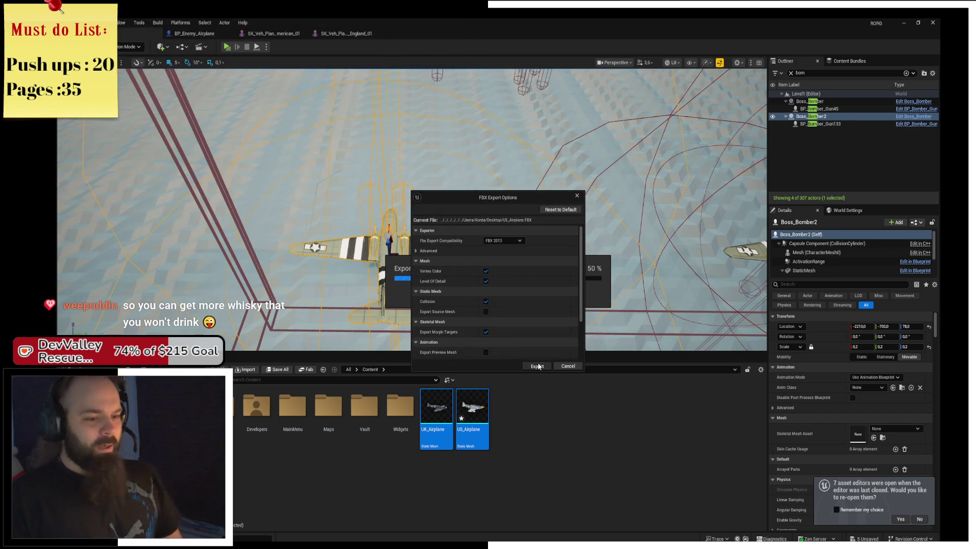
{"action": "left_click", "coordinate": [537, 365]}
{"action": "left_click", "coordinate": [903, 23]}
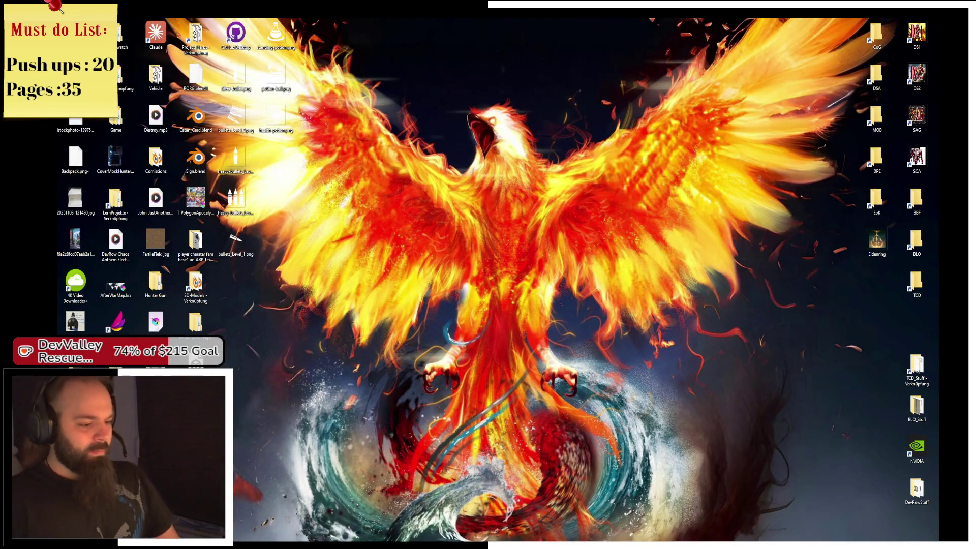
In Blender, hide the gun housing and import UK_Airplane.FBX and US_Airplane.FBX
{"action": "key", "text": "alt+Tab"}
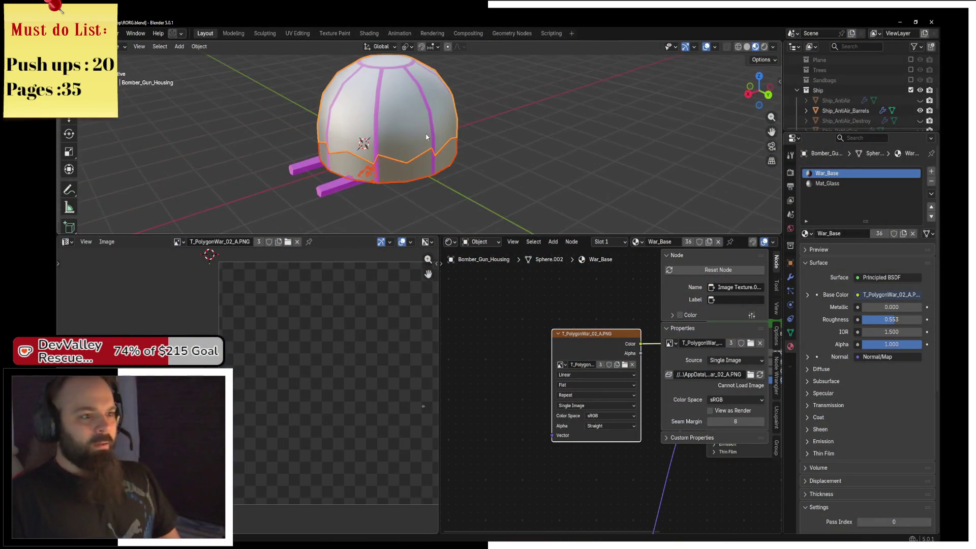
{"action": "key", "text": "h"}
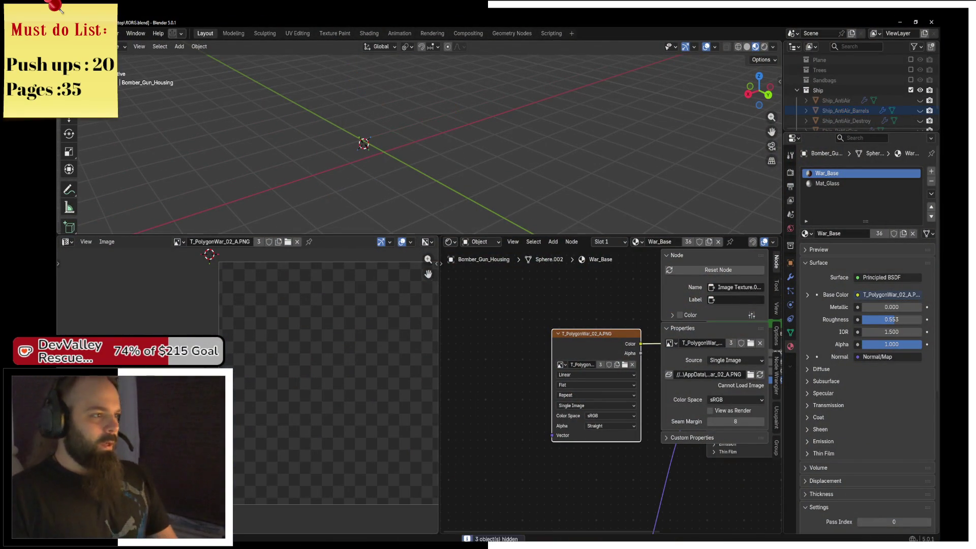
{"action": "left_click", "coordinate": [74, 33]}
{"action": "mouse_move", "coordinate": [116, 179]}
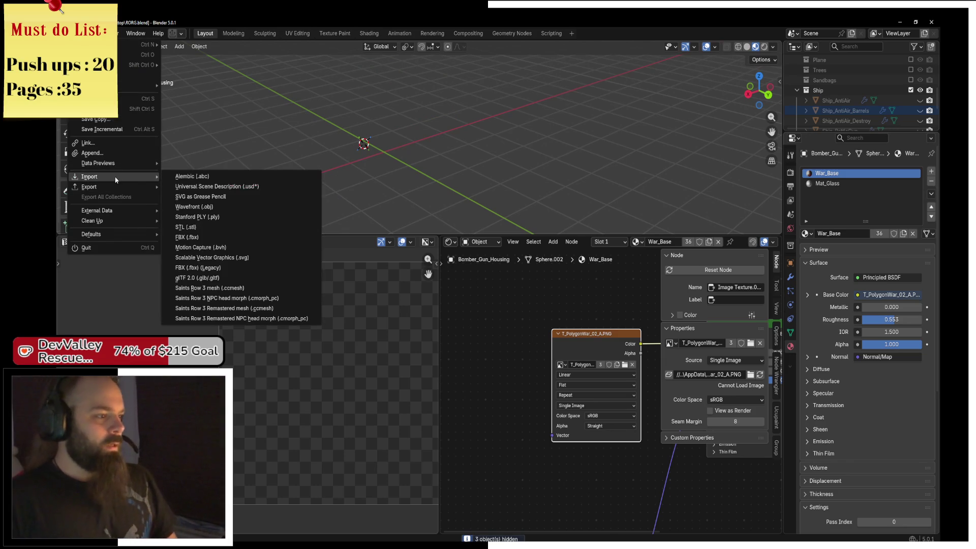
{"action": "left_click", "coordinate": [188, 237]}
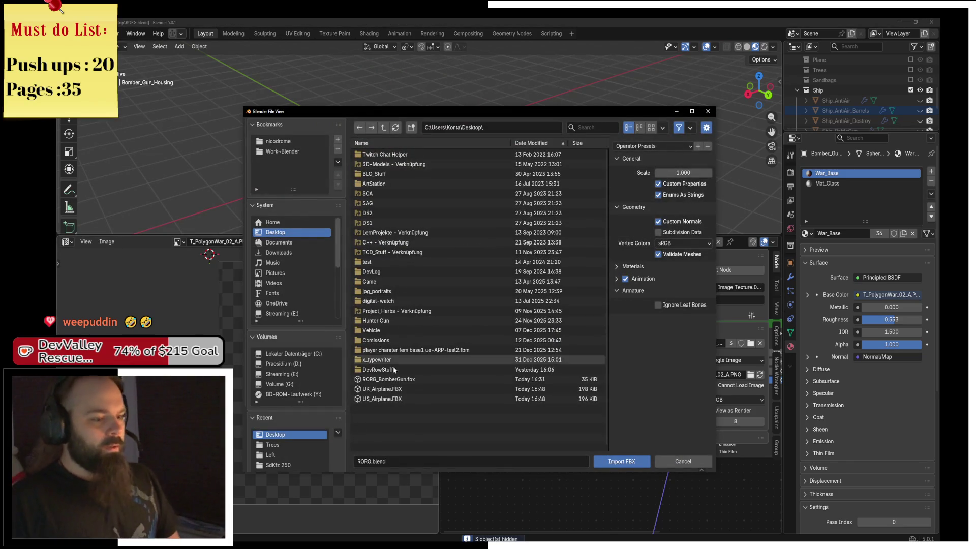
{"action": "left_click", "coordinate": [402, 398]}
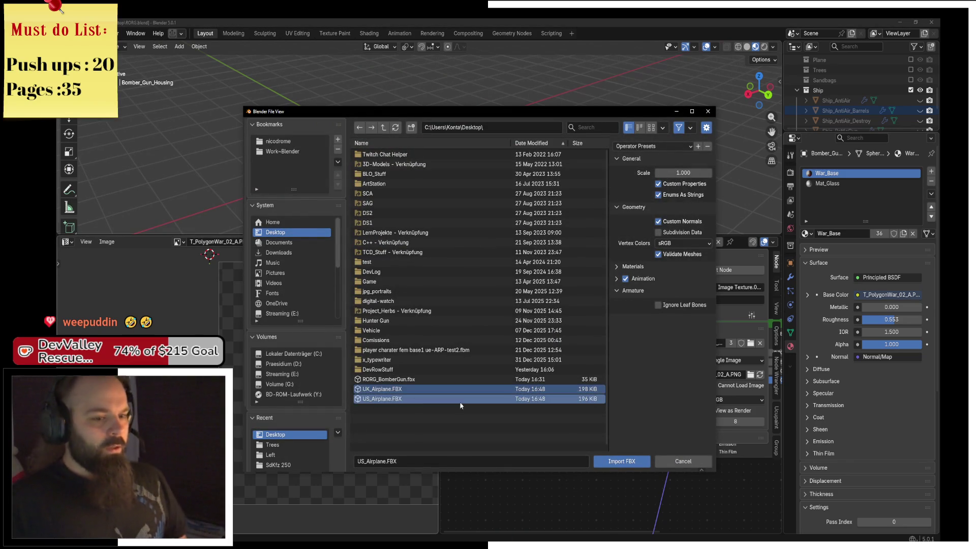
{"action": "left_click", "coordinate": [621, 461]}
{"action": "mouse_move", "coordinate": [413, 176]}
{"action": "left_mouse_down"}
{"action": "mouse_move", "coordinate": [517, 173]}
{"action": "mouse_move", "coordinate": [511, 133]}
{"action": "left_mouse_up"}
{"action": "scroll", "coordinate": [520, 137], "scroll_direction": "up", "scroll_amount": 5}
In Edit Mode, select the US airplane's linked propeller and separate it into its own object
{"action": "key", "text": "ctrl+Tab"}
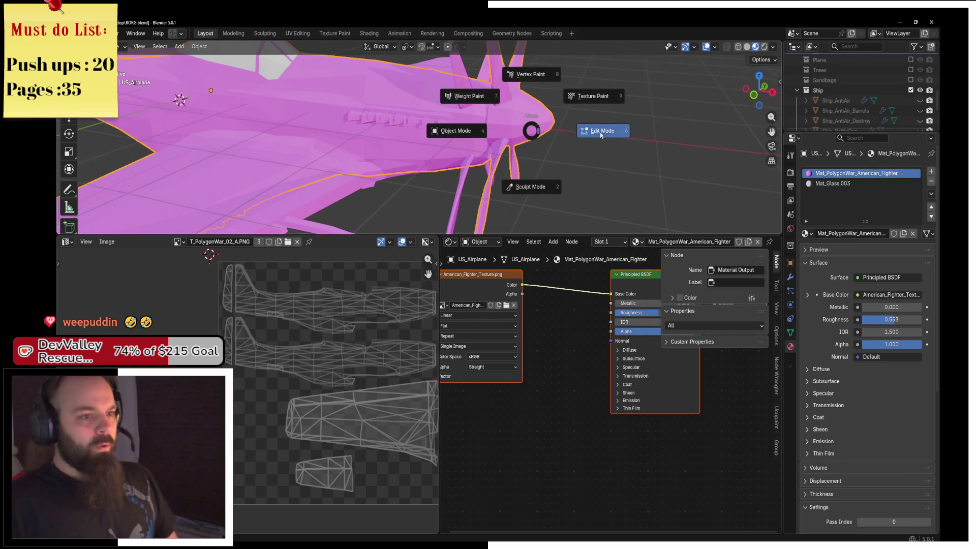
{"action": "left_click", "coordinate": [574, 131]}
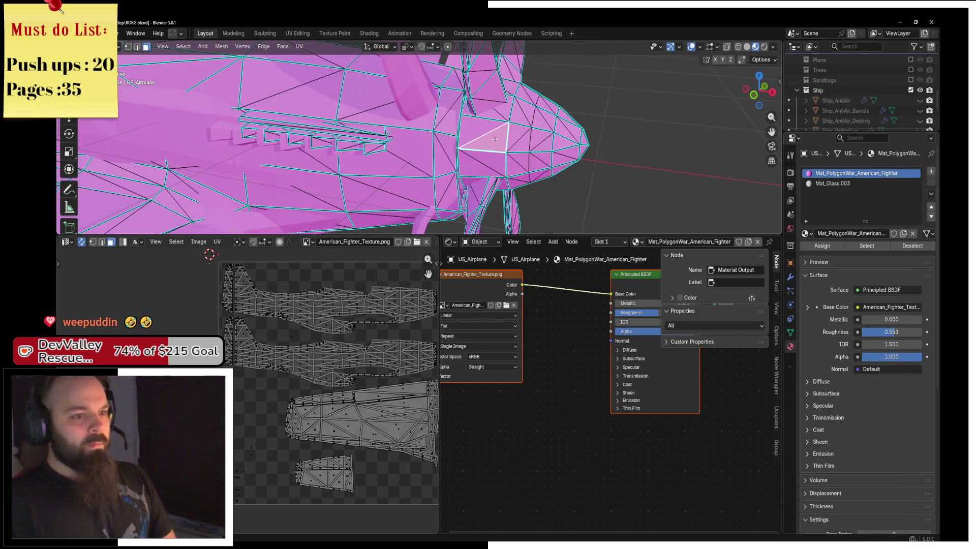
{"action": "key", "text": "ctrl+l"}
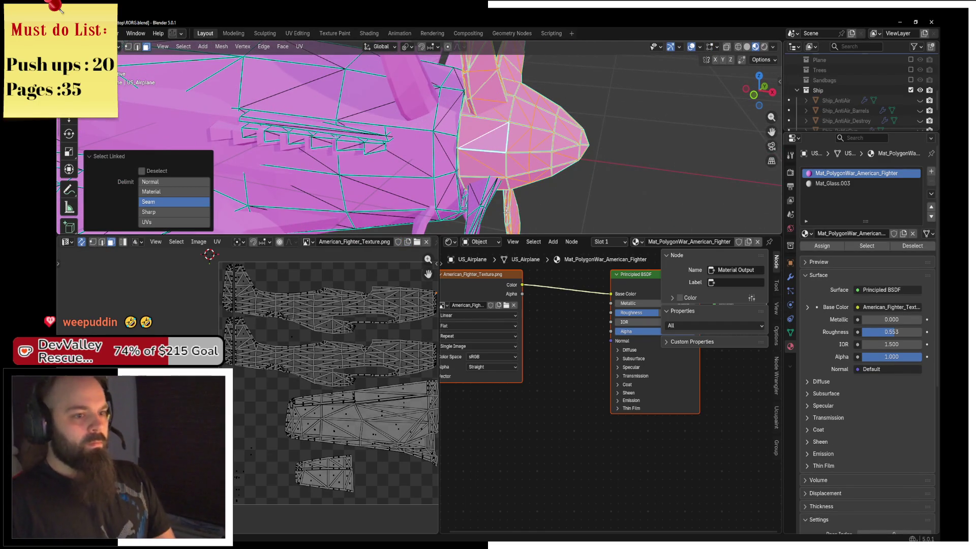
{"action": "scroll", "coordinate": [501, 222], "scroll_direction": "down", "scroll_amount": 6}
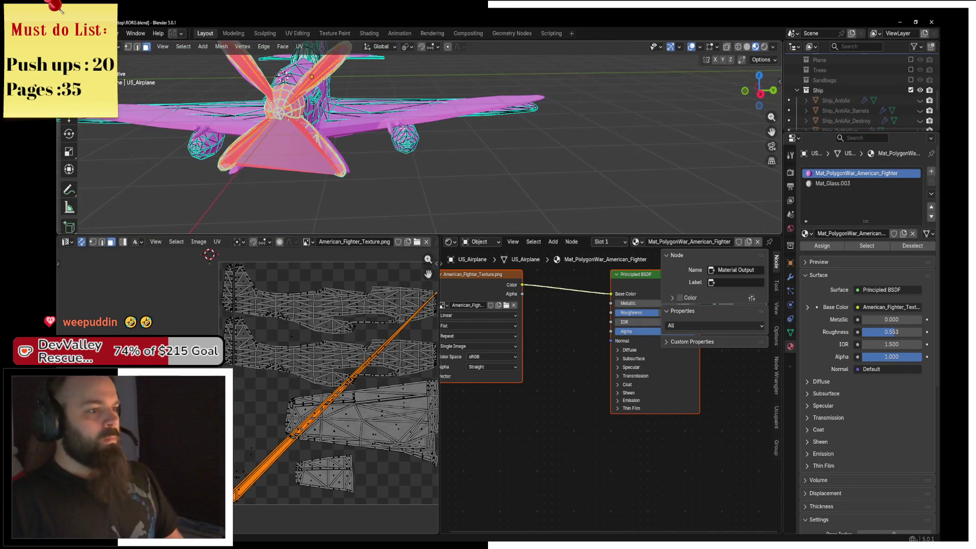
{"action": "left_click_drag", "start_coordinate": [282, 74], "coordinate": [515, 146]}
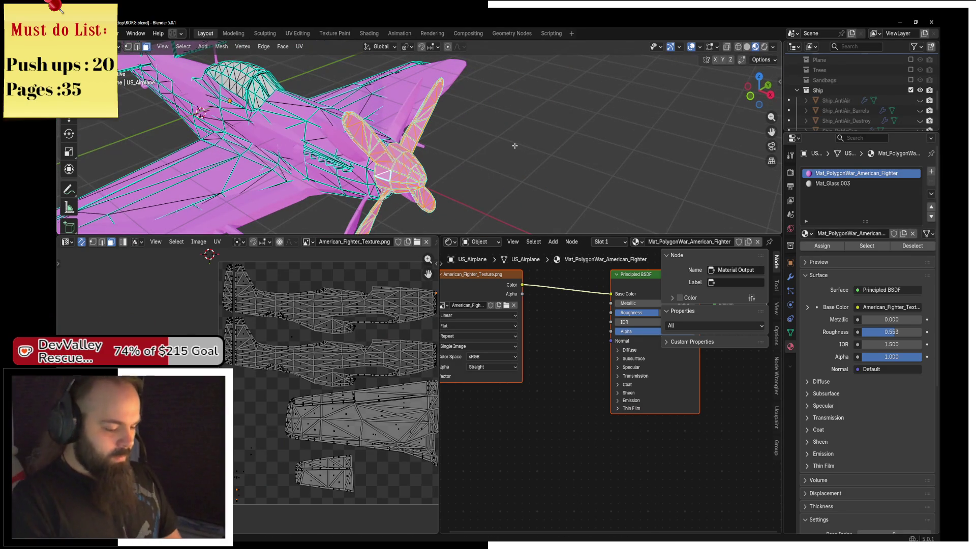
{"action": "key", "text": "p"}
{"action": "left_click", "coordinate": [515, 146]}
{"action": "key", "text": "ctrl+Tab"}
{"action": "left_click", "coordinate": [426, 146]}
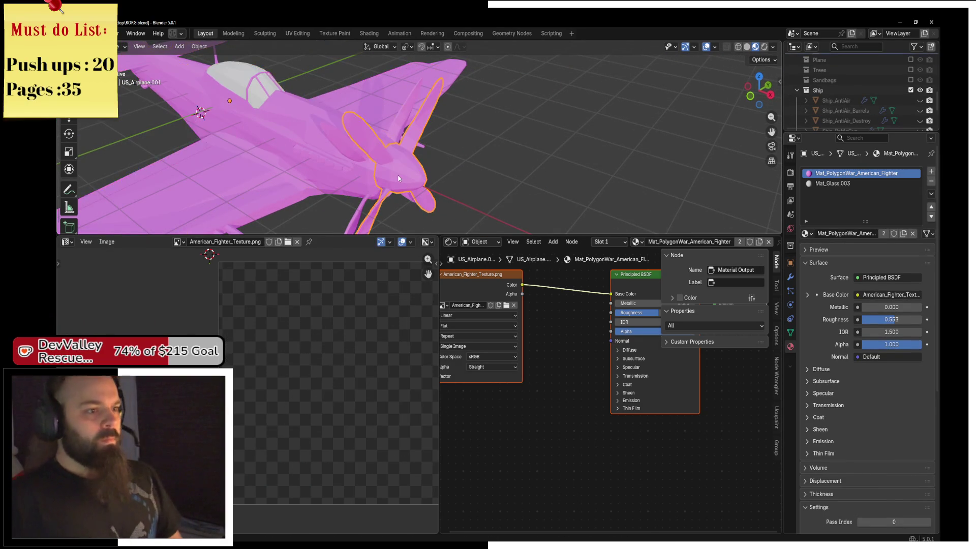
Select the US_Airplane body, then make UK_Airplane the active object
{"action": "left_click", "coordinate": [294, 112]}
{"action": "key", "text": "Tab"}
{"action": "key", "text": "Tab"}
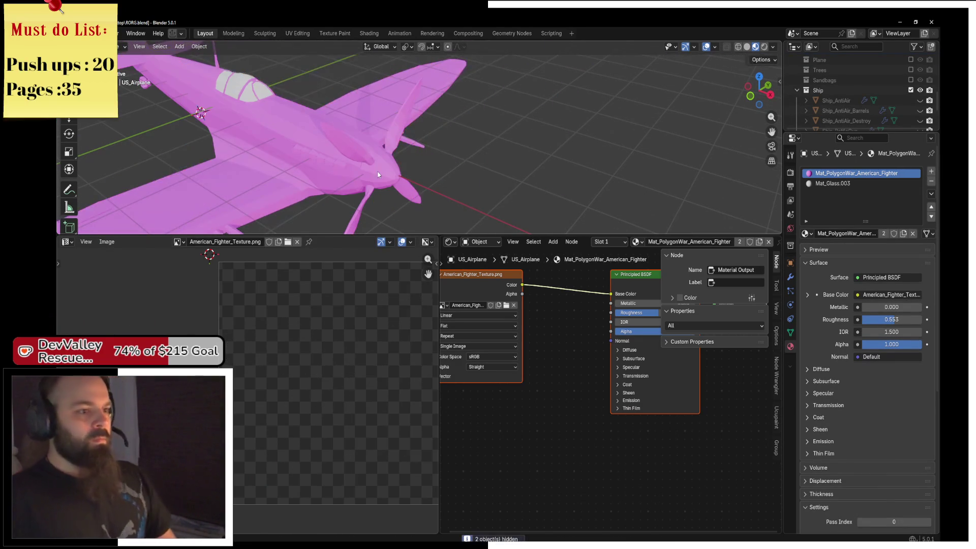
{"action": "left_click", "coordinate": [381, 171]}
Enter Edit Mode on UK_Airplane, select the propeller's linked geometry, and return to Object Mode
{"action": "key", "text": "ctrl+Tab"}
{"action": "scroll", "coordinate": [374, 157], "scroll_direction": "up", "scroll_amount": 3}
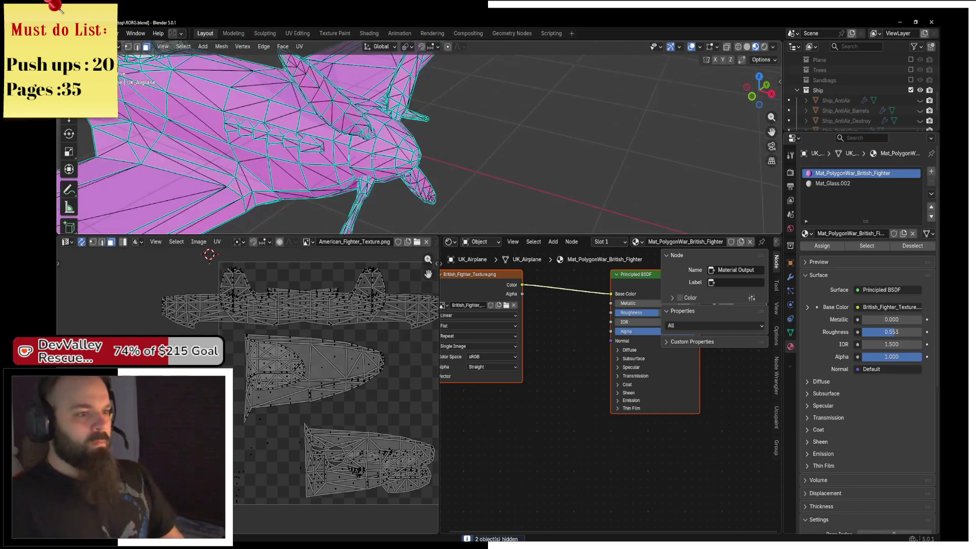
{"action": "key", "text": "ctrl+Tab"}
{"action": "key", "text": "l"}
{"action": "key", "text": "l"}
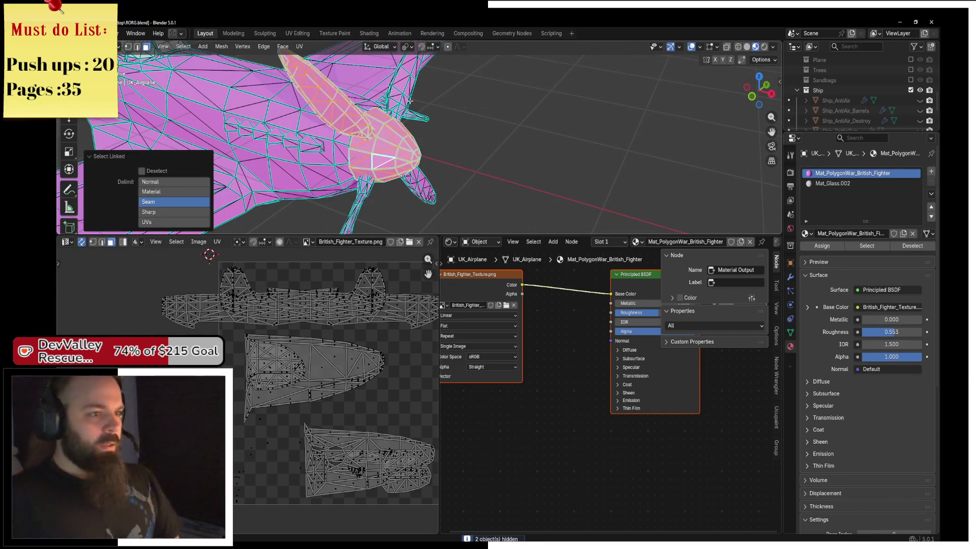
{"action": "key", "text": "l"}
{"action": "key", "text": "l"}
{"action": "key", "text": "l"}
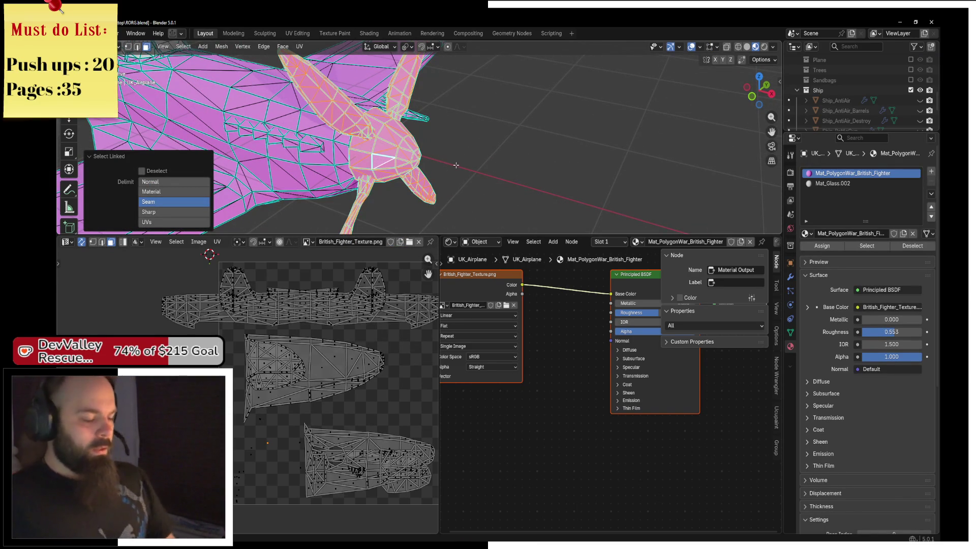
{"action": "key", "text": "ctrl+Tab"}
{"action": "key", "text": "ctrl+Tab"}
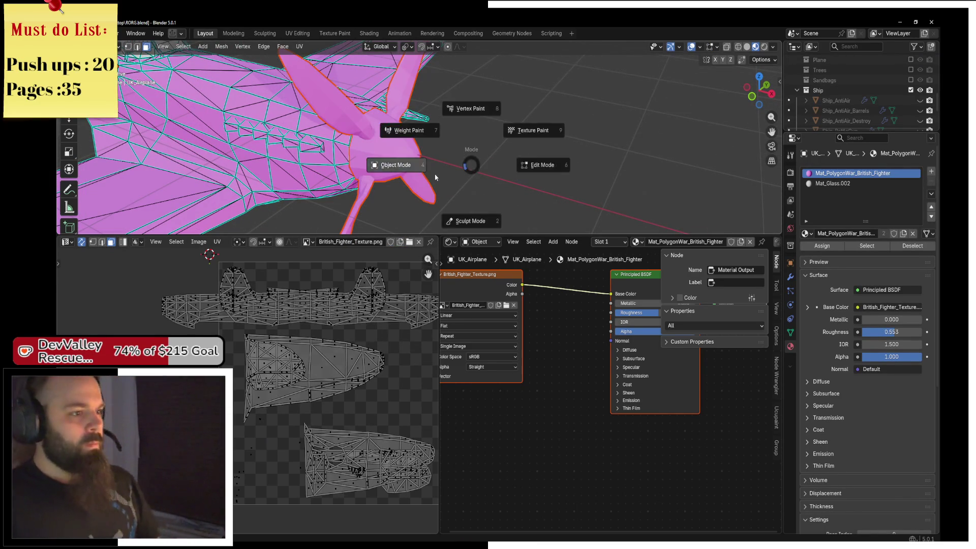
{"action": "mouse_move", "coordinate": [429, 178]}
{"action": "left_mouse_down"}
{"action": "mouse_move", "coordinate": [379, 155]}
{"action": "mouse_move", "coordinate": [225, 137]}
{"action": "left_mouse_up"}
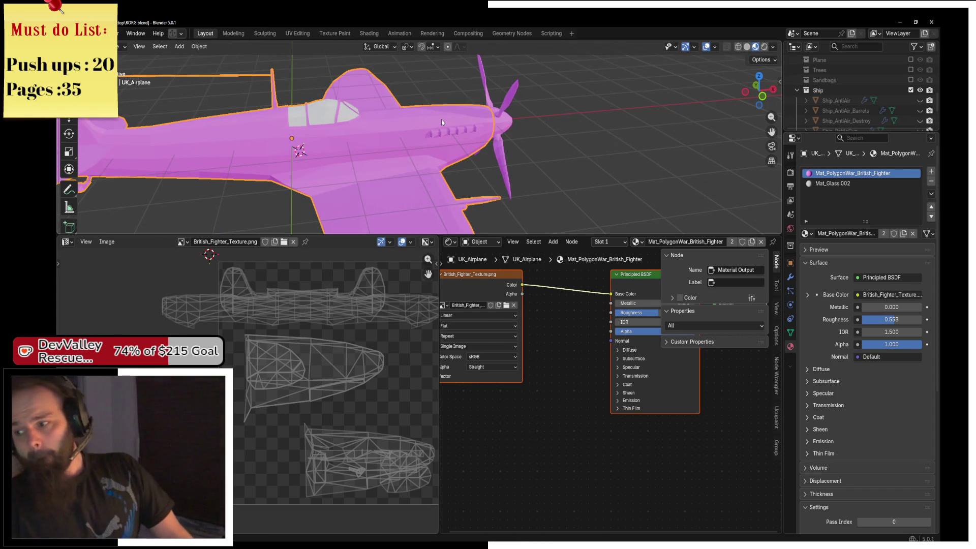
{"action": "mouse_move", "coordinate": [462, 112]}
{"action": "left_mouse_down"}
{"action": "mouse_move", "coordinate": [356, 108]}
{"action": "mouse_move", "coordinate": [412, 73]}
{"action": "mouse_move", "coordinate": [372, 81]}
{"action": "mouse_move", "coordinate": [469, 144]}
{"action": "left_mouse_up"}
Select the UK_Airplane.001 propeller and move it -3.8878 m along X in wireframe top view
{"action": "left_click", "coordinate": [465, 143]}
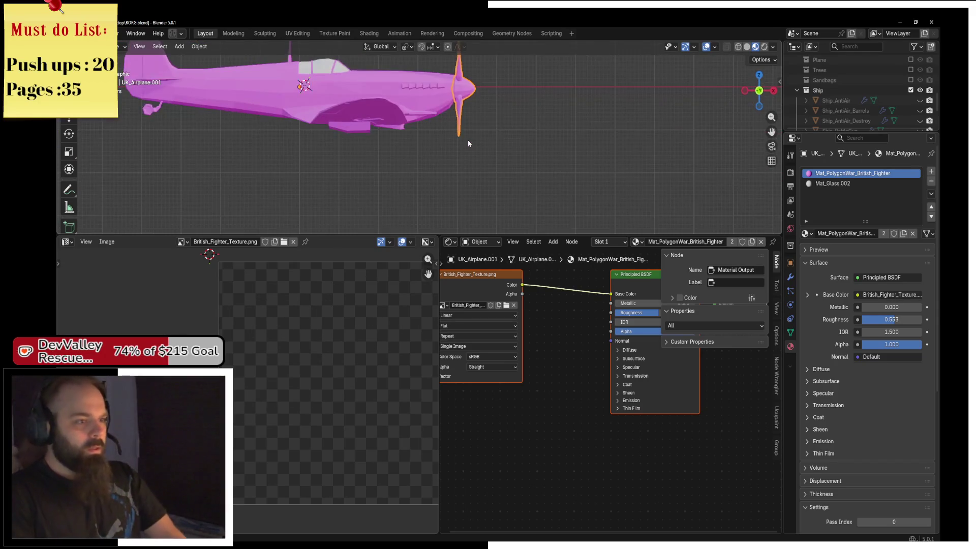
{"action": "key", "text": "KP_7"}
{"action": "key", "text": "z"}
{"action": "left_click", "coordinate": [374, 139]}
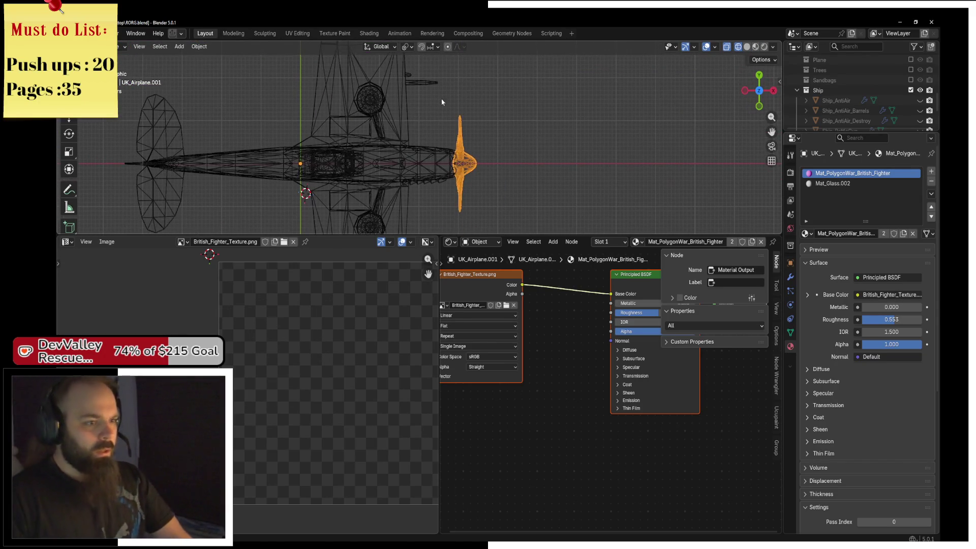
{"action": "key", "text": "g"}
{"action": "key", "text": "x"}
{"action": "left_click", "coordinate": [290, 131]}
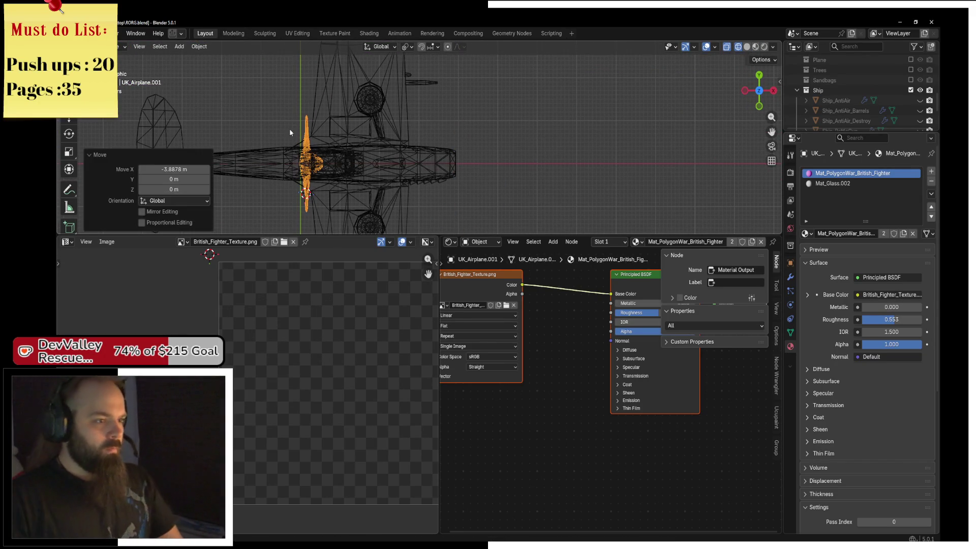
From the front view, raise the propeller 0.037 m along Z
{"action": "key", "text": "KP_1"}
{"action": "scroll", "coordinate": [415, 190], "scroll_direction": "up", "scroll_amount": 4}
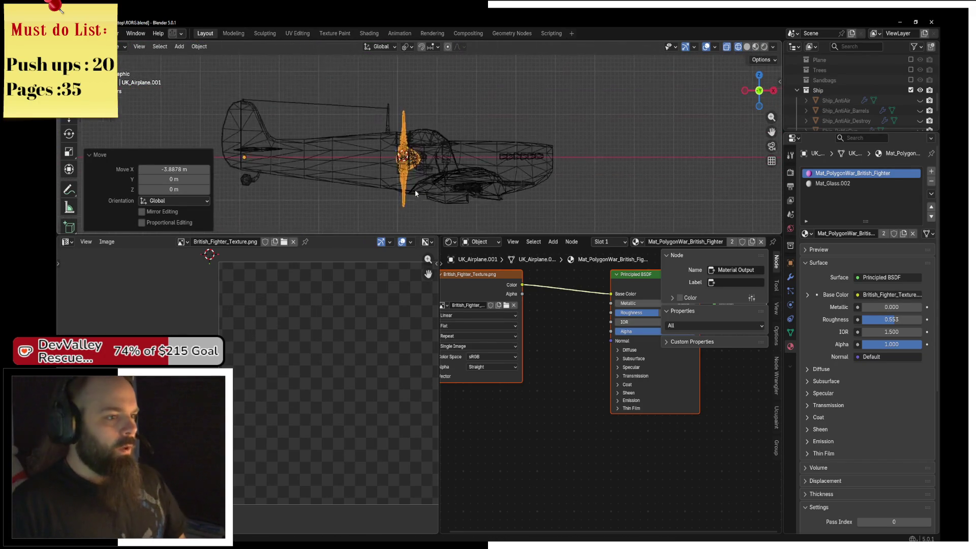
{"action": "scroll", "coordinate": [400, 182], "scroll_direction": "up", "scroll_amount": 6}
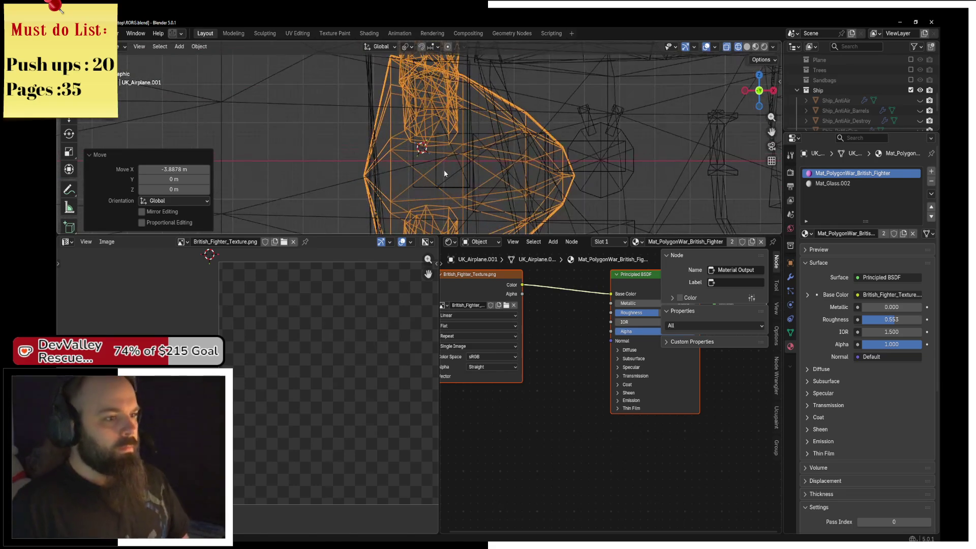
{"action": "key", "text": "g"}
{"action": "key", "text": "z"}
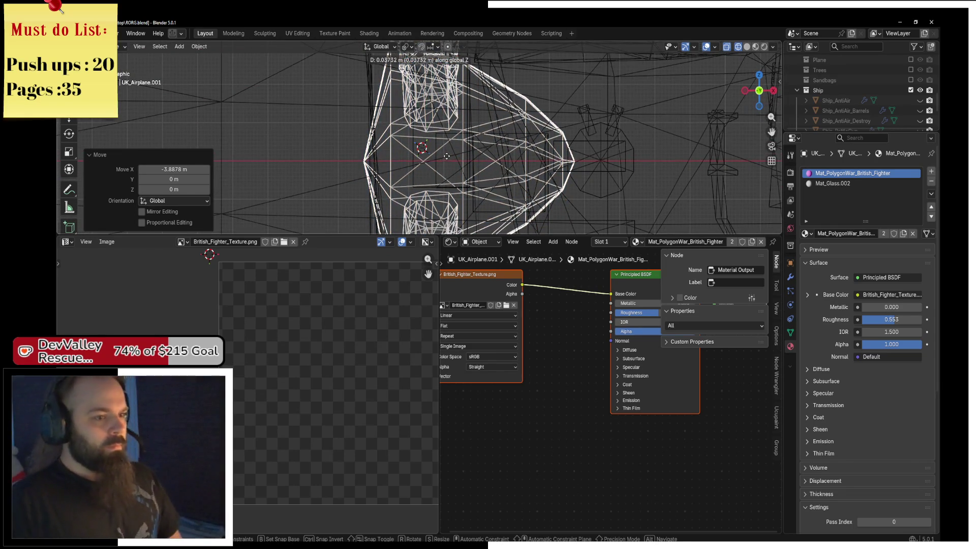
{"action": "left_click", "coordinate": [446, 159]}
{"action": "left_click_drag", "start_coordinate": [446, 159], "coordinate": [426, 174]}
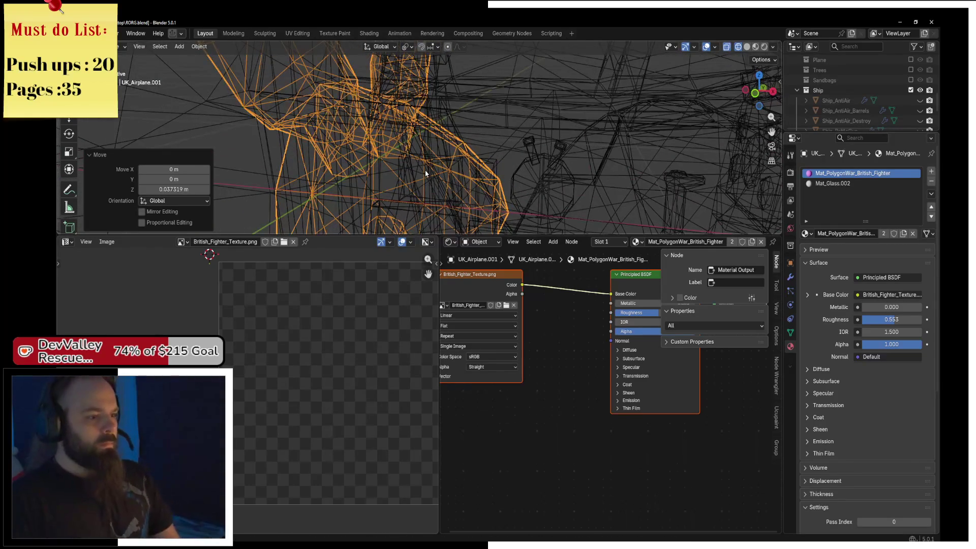
{"action": "key", "text": "KP_1"}
{"action": "scroll", "coordinate": [426, 173], "scroll_direction": "up", "scroll_amount": 5}
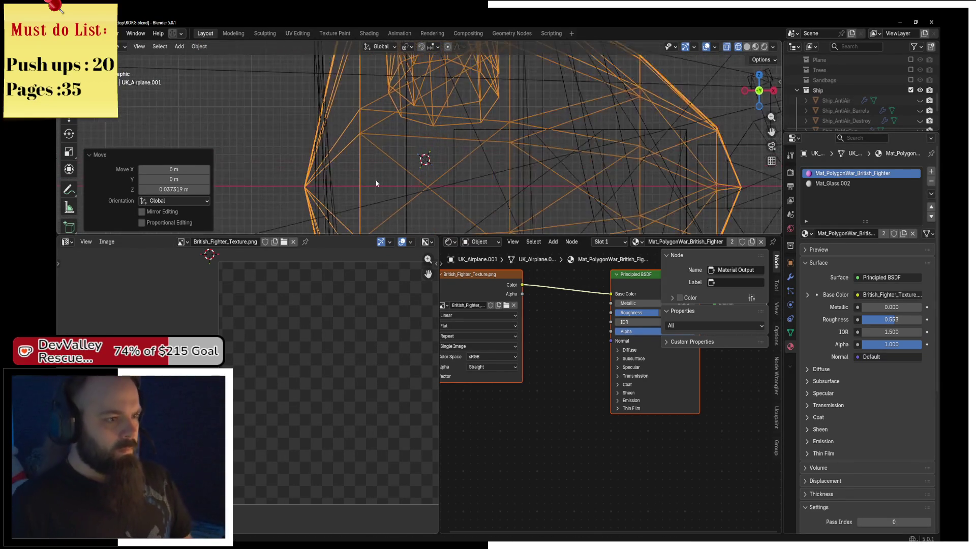
Cancel a stray X move, return to solid shading, and briefly inspect the propeller in Edit Mode
{"action": "key", "text": "g"}
{"action": "key", "text": "x"}
{"action": "key", "text": "Escape"}
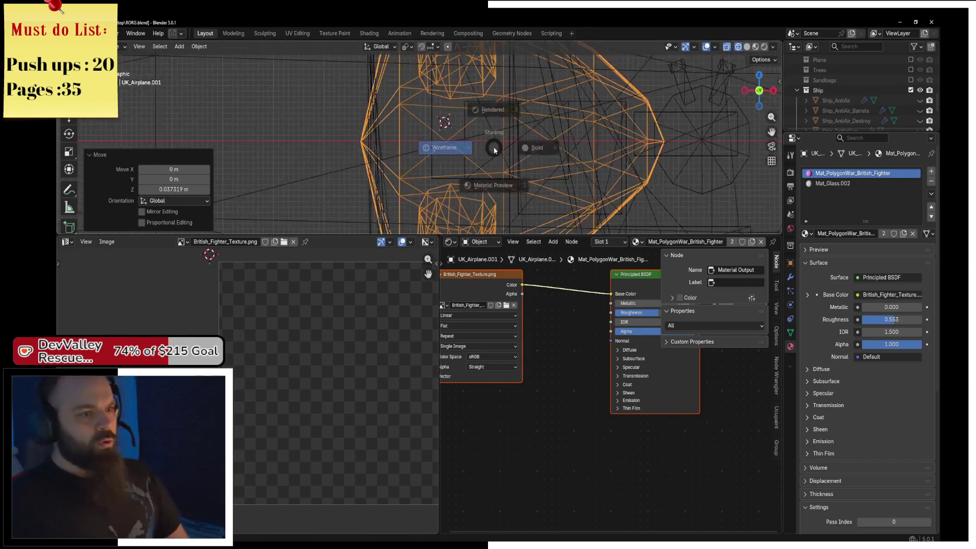
{"action": "key", "text": "shift+z"}
{"action": "scroll", "coordinate": [534, 145], "scroll_direction": "down", "scroll_amount": 8}
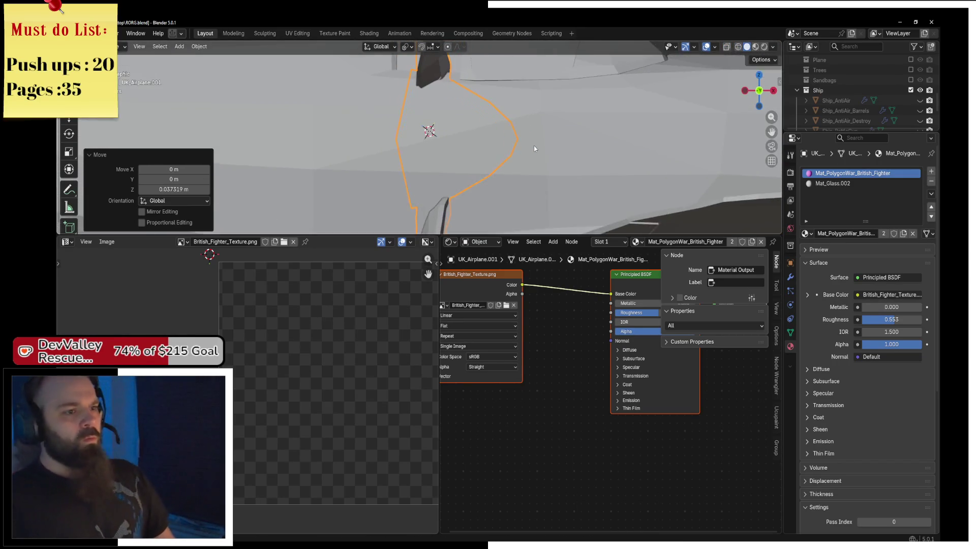
{"action": "mouse_move", "coordinate": [535, 150]}
{"action": "left_mouse_down"}
{"action": "mouse_move", "coordinate": [322, 166]}
{"action": "mouse_move", "coordinate": [471, 155]}
{"action": "left_mouse_up"}
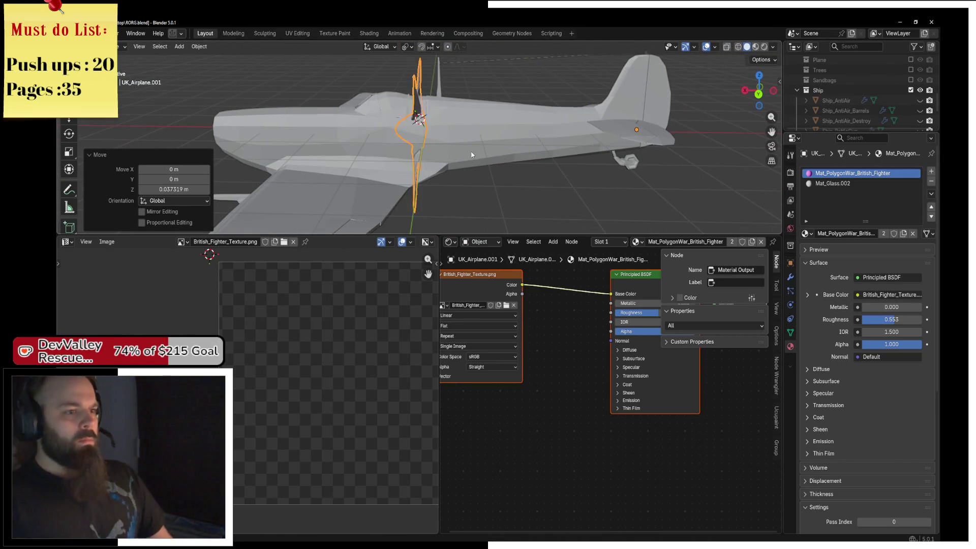
{"action": "key", "text": "ctrl+Tab"}
{"action": "left_click", "coordinate": [533, 151]}
{"action": "left_click_drag", "start_coordinate": [533, 151], "coordinate": [383, 151]}
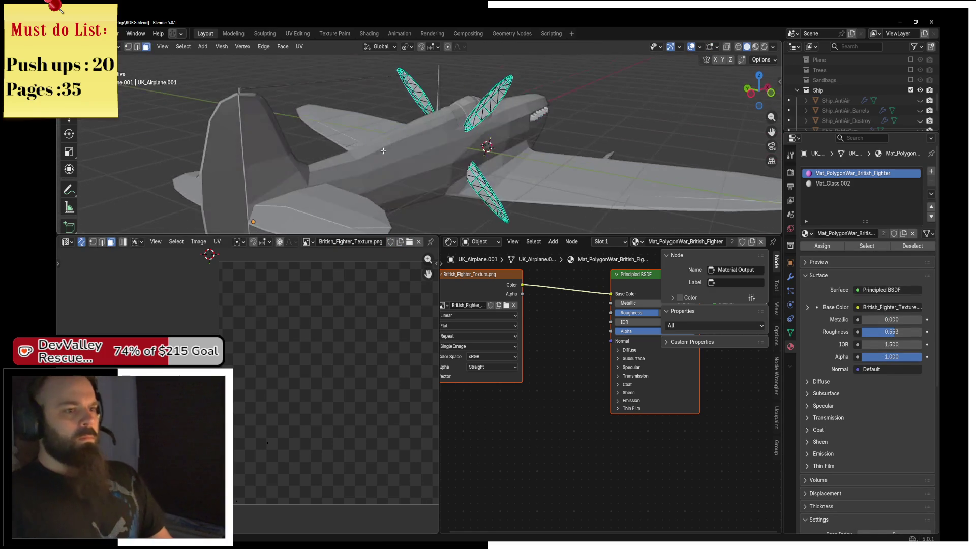
{"action": "key", "text": "ctrl+Tab"}
{"action": "left_click", "coordinate": [324, 163]}
Rotate the propeller about the X axis from the front view, then select the fuselage
{"action": "key", "text": "KP_1"}
{"action": "key", "text": "r"}
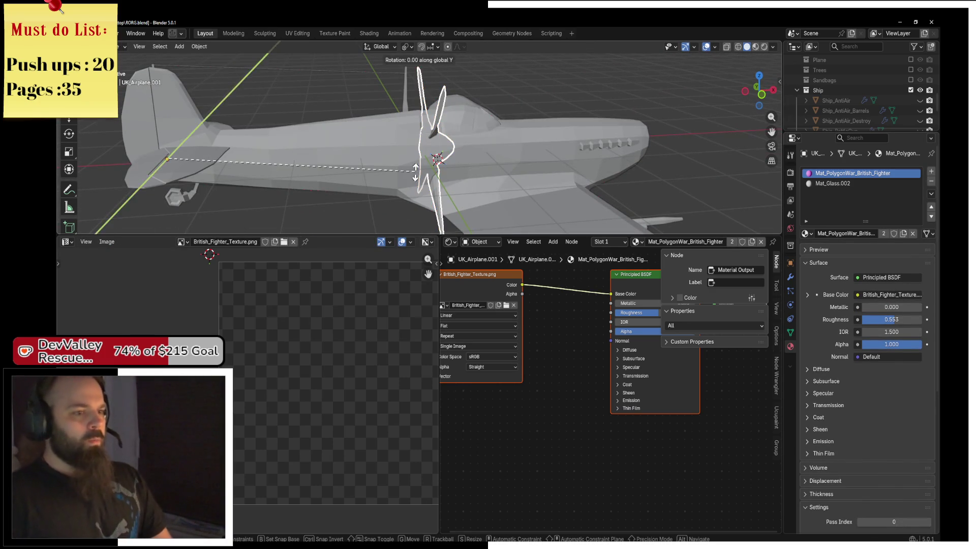
{"action": "key", "text": "x"}
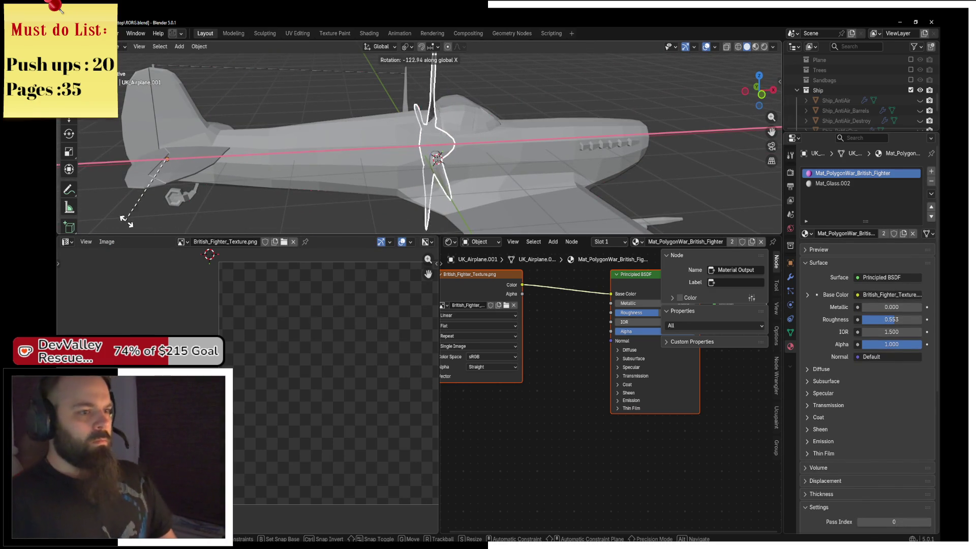
{"action": "left_click", "coordinate": [337, 174]}
{"action": "left_click", "coordinate": [341, 153]}
{"action": "scroll", "coordinate": [880, 111], "scroll_direction": "down", "scroll_amount": 4}
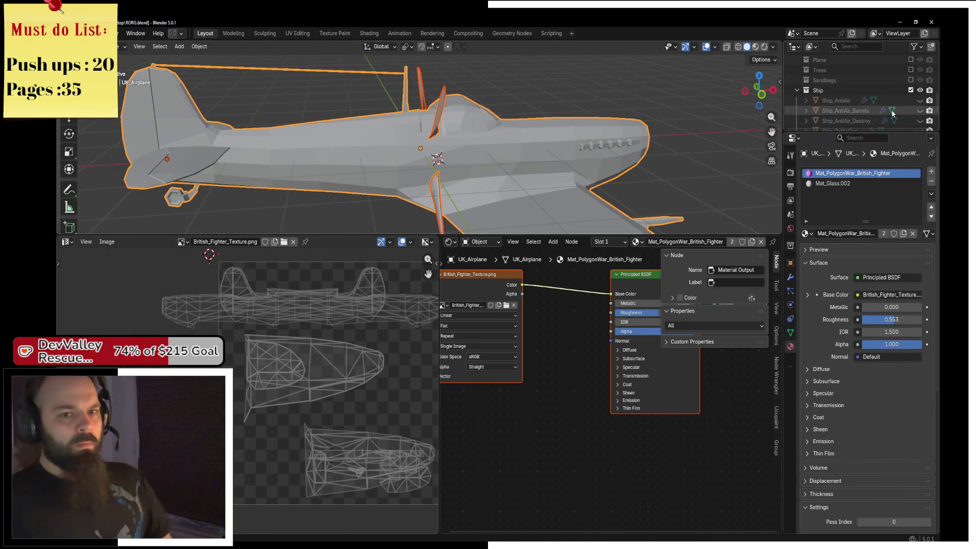
{"action": "scroll", "coordinate": [874, 101], "scroll_direction": "down", "scroll_amount": 4}
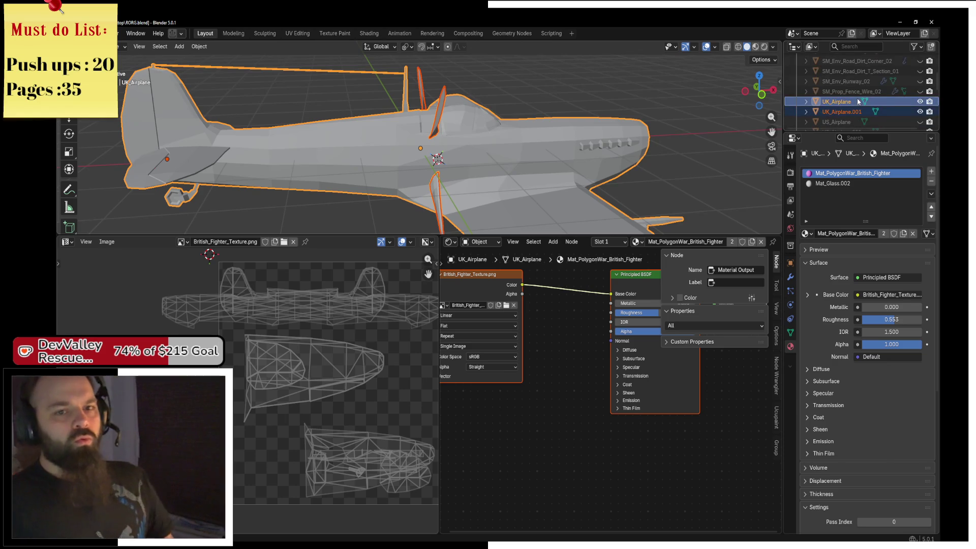
Rename UK_Airplane.001 to UK_Airplane_Rotor and add UK_Airplane to the selection
{"action": "double_click", "coordinate": [841, 87]}
{"action": "type", "text": "_Roto"}
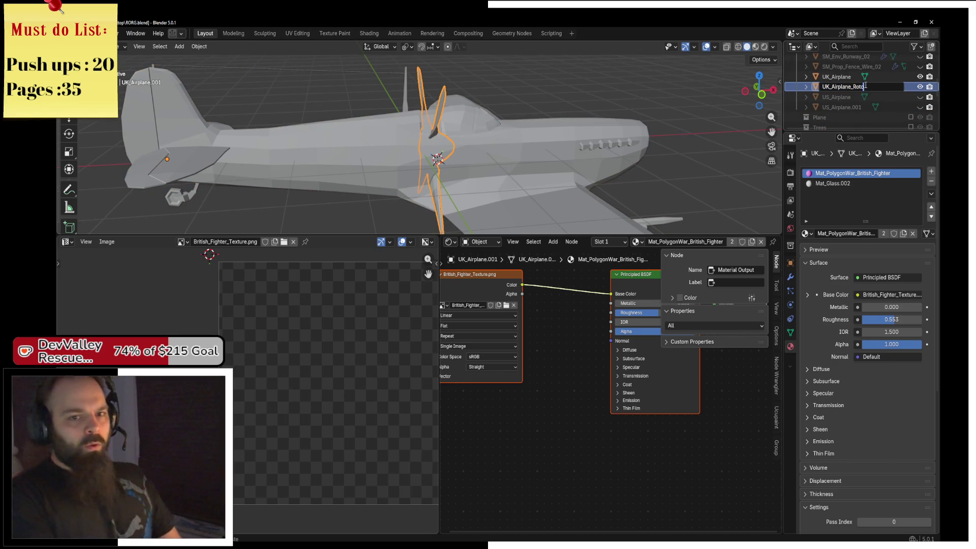
{"action": "type", "text": "r"}
{"action": "key", "text": "Return"}
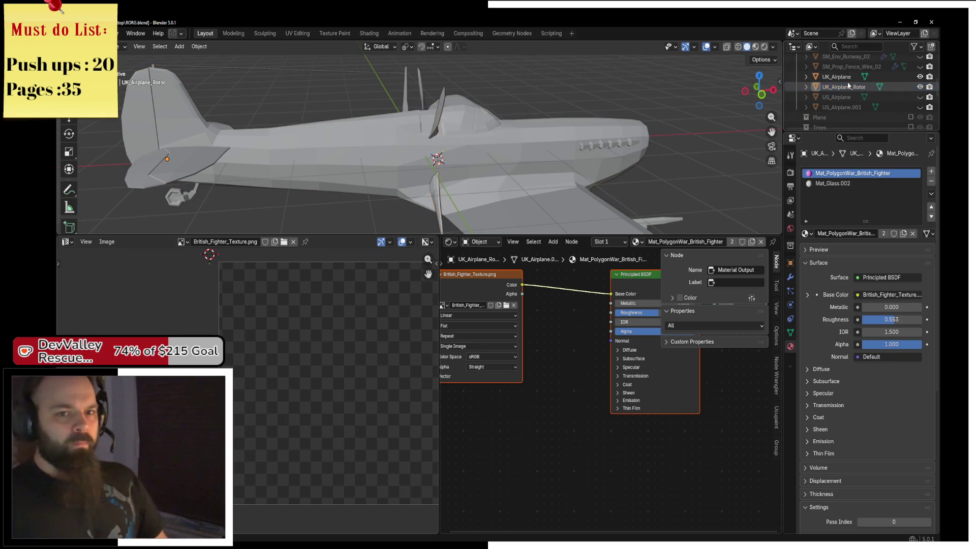
{"action": "left_click", "coordinate": [838, 76], "text": "shift"}
Hide the UK airplane and its rotor, then unhide and select US_Airplane.001
{"action": "key", "text": "h"}
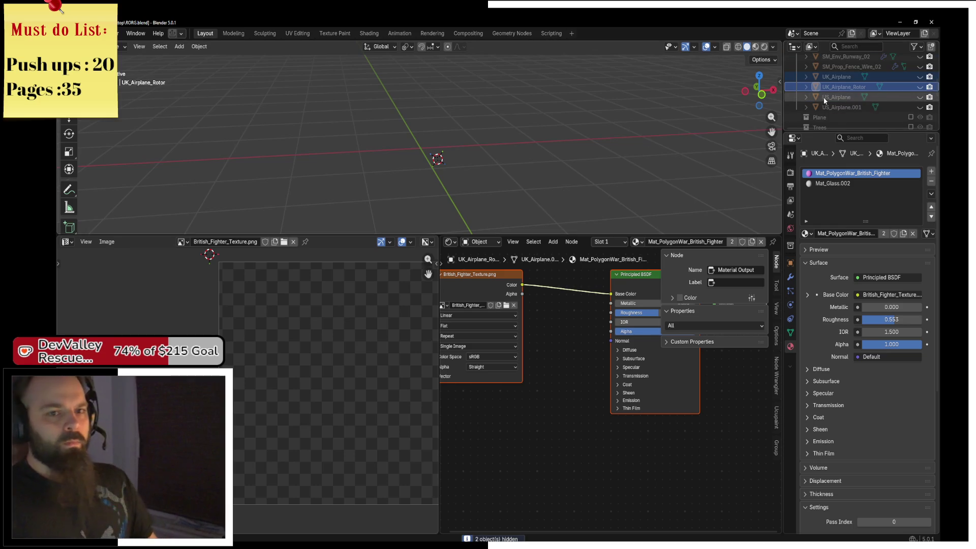
{"action": "left_click", "coordinate": [844, 106]}
{"action": "left_click", "coordinate": [920, 107]}
{"action": "left_click", "coordinate": [920, 107]}
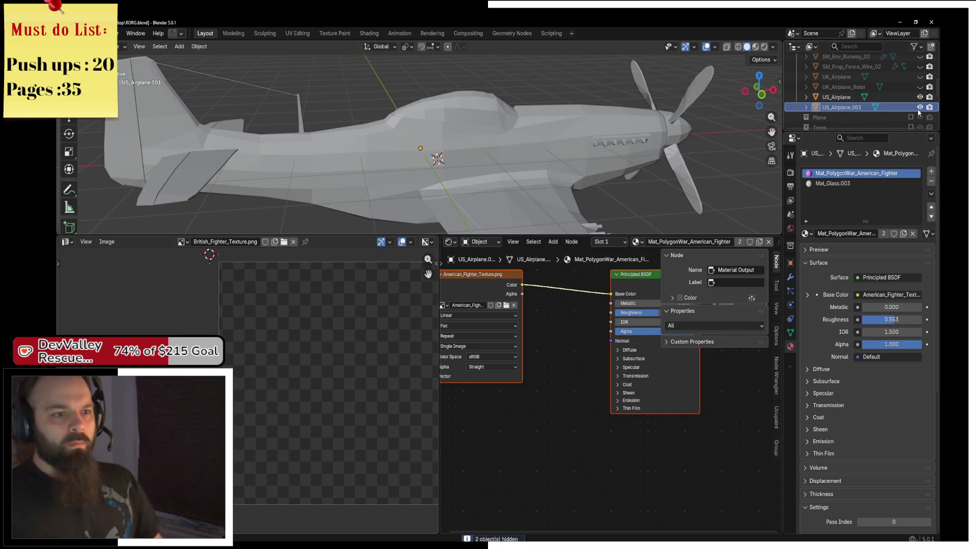
Move the US propeller along X, fine-tuning its position in wireframe top view
{"action": "key", "text": "g"}
{"action": "key", "text": "x"}
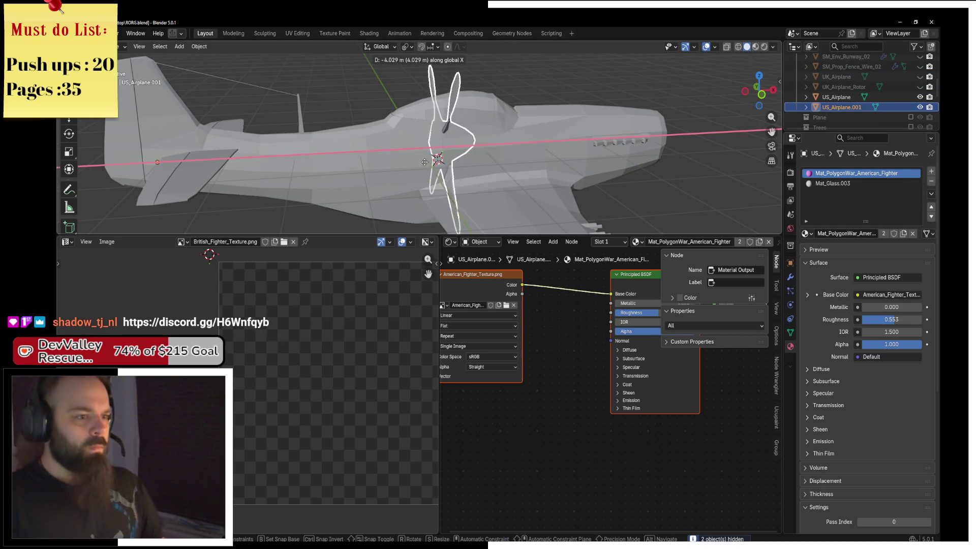
{"action": "left_click", "coordinate": [418, 160]}
{"action": "key", "text": "KP_7"}
{"action": "key", "text": "z"}
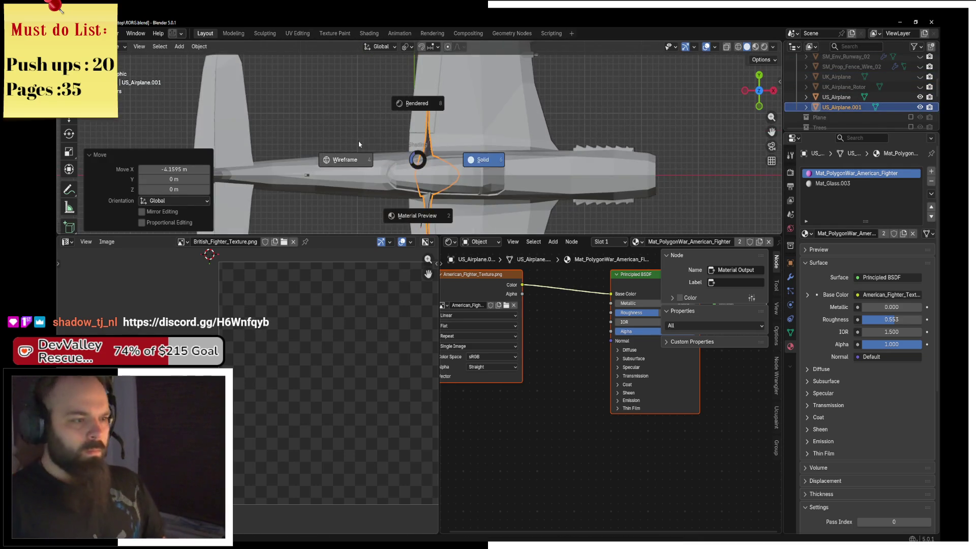
{"action": "left_click", "coordinate": [386, 160]}
{"action": "scroll", "coordinate": [460, 139], "scroll_direction": "up", "scroll_amount": 5}
{"action": "scroll", "coordinate": [424, 154], "scroll_direction": "up", "scroll_amount": 4}
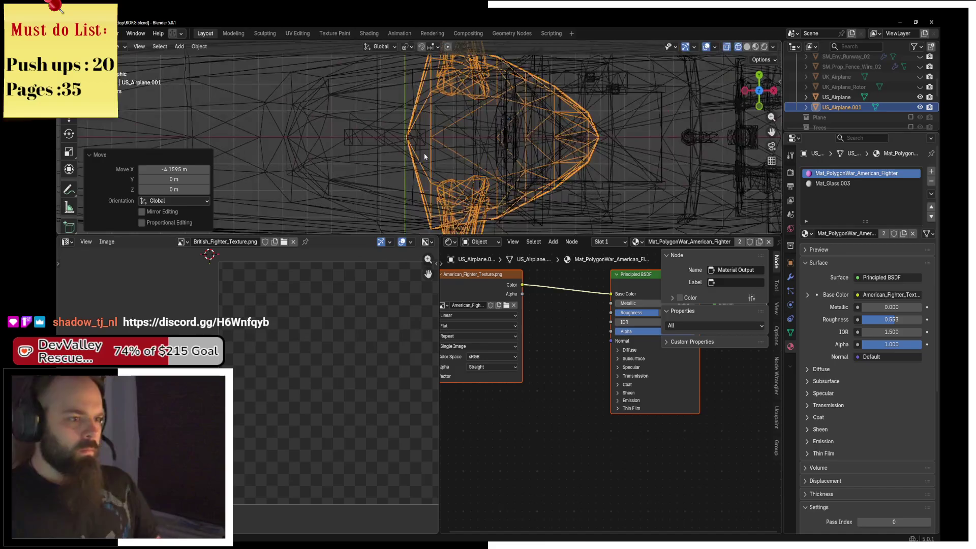
{"action": "key", "text": "g"}
{"action": "key", "text": "x"}
{"action": "left_click", "coordinate": [425, 154]}
{"action": "scroll", "coordinate": [426, 156], "scroll_direction": "down", "scroll_amount": 5}
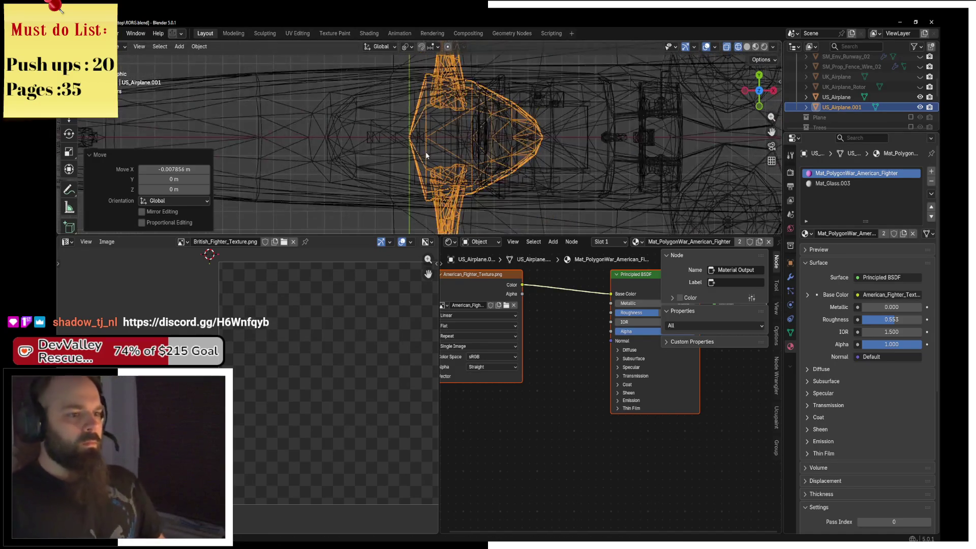
From the front view, shift the US propeller along Z onto the nose
{"action": "key", "text": "KP_1"}
{"action": "key", "text": "g"}
{"action": "key", "text": "z"}
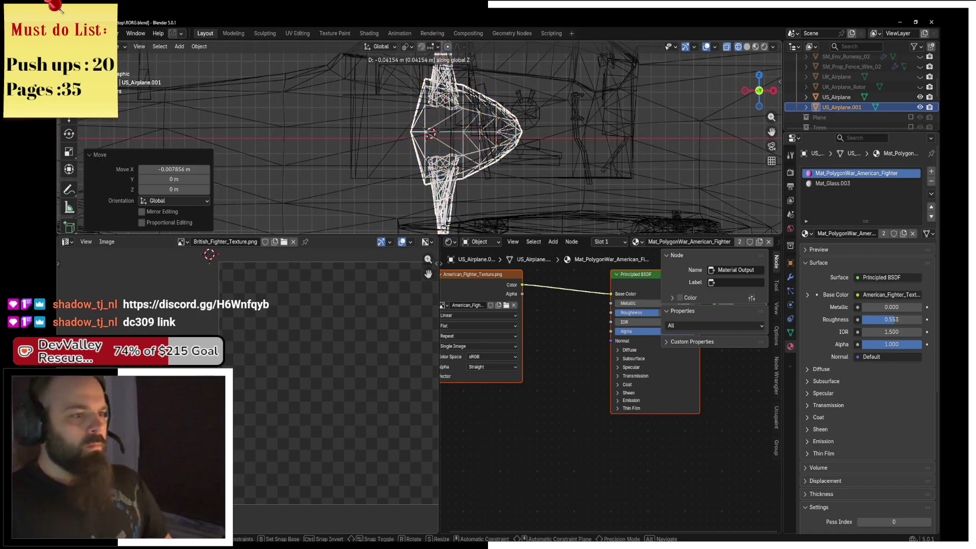
{"action": "left_click", "coordinate": [425, 168]}
{"action": "key", "text": "g"}
{"action": "key", "text": "z"}
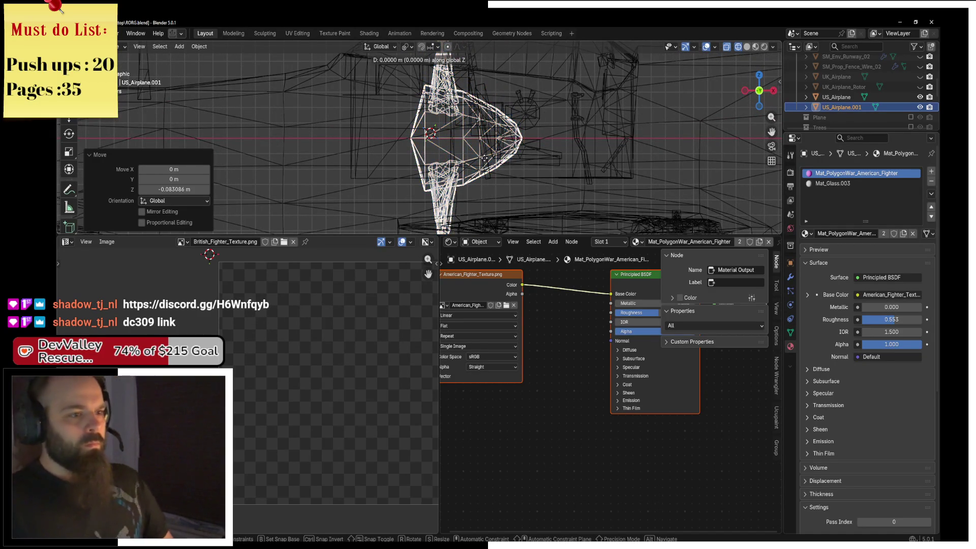
{"action": "key", "text": "Escape"}
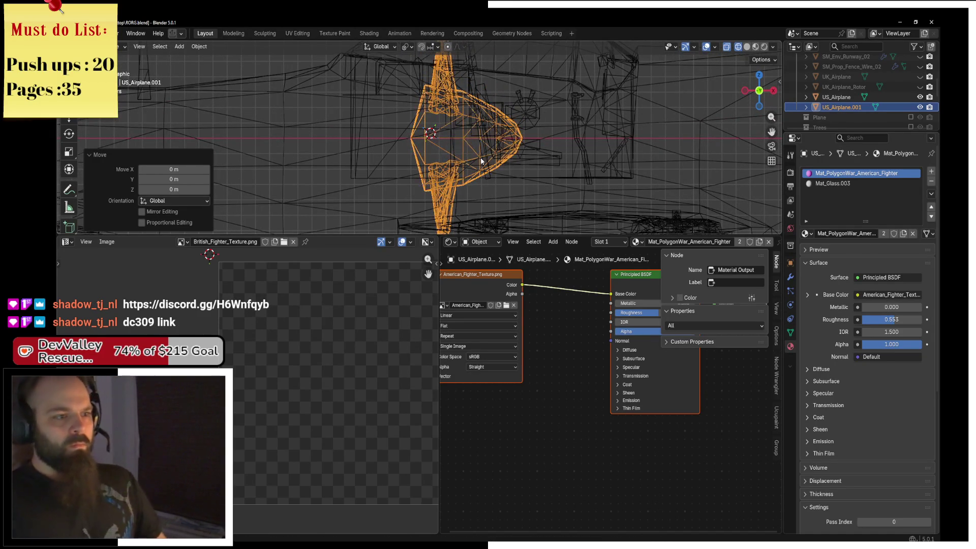
{"action": "scroll", "coordinate": [425, 153], "scroll_direction": "down", "scroll_amount": 5}
Add the US airplane body to the selection and bring up the Quick Favorites menu
{"action": "left_click", "coordinate": [379, 146], "text": "shift"}
{"action": "key", "text": "g"}
{"action": "key", "text": "Escape"}
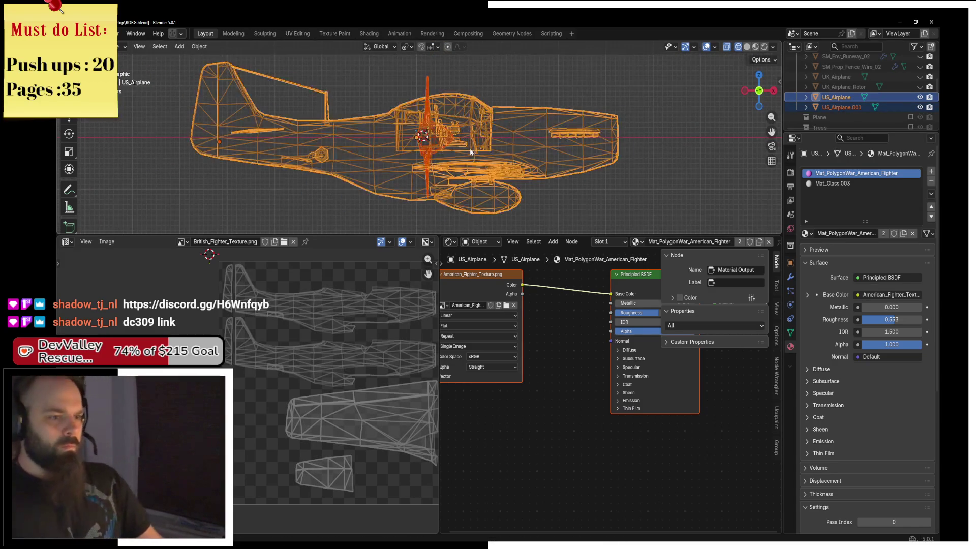
{"action": "key", "text": "q"}
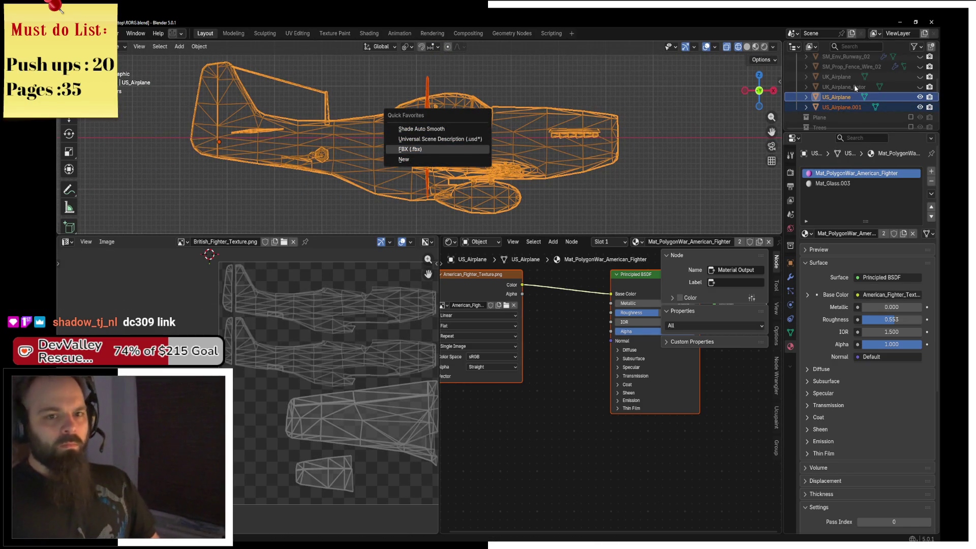
{"action": "scroll", "coordinate": [855, 87], "scroll_direction": "down", "scroll_amount": 2}
Rename US_Airplane.001 to US_Airplane_Rotor, then select both airplanes and both rotors
{"action": "double_click", "coordinate": [855, 86]}
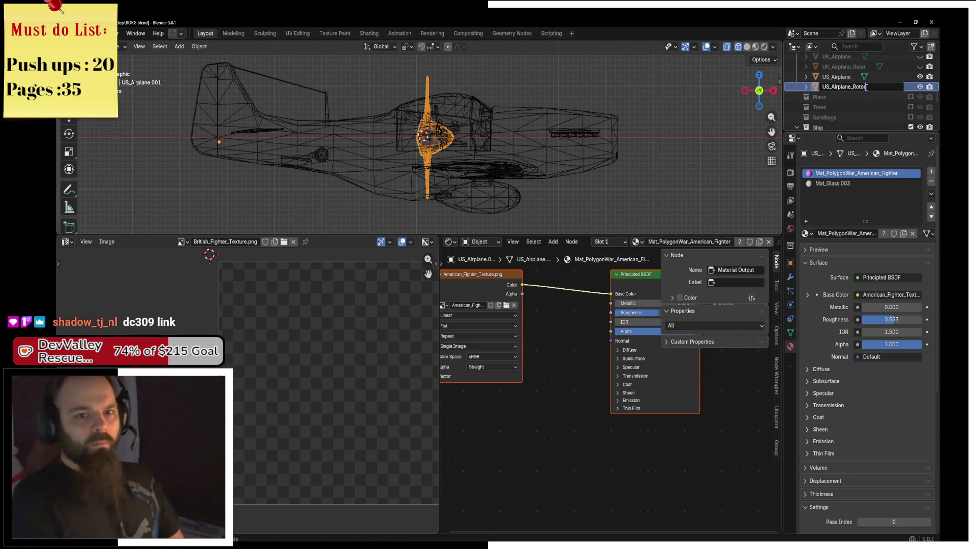
{"action": "key", "text": "Return"}
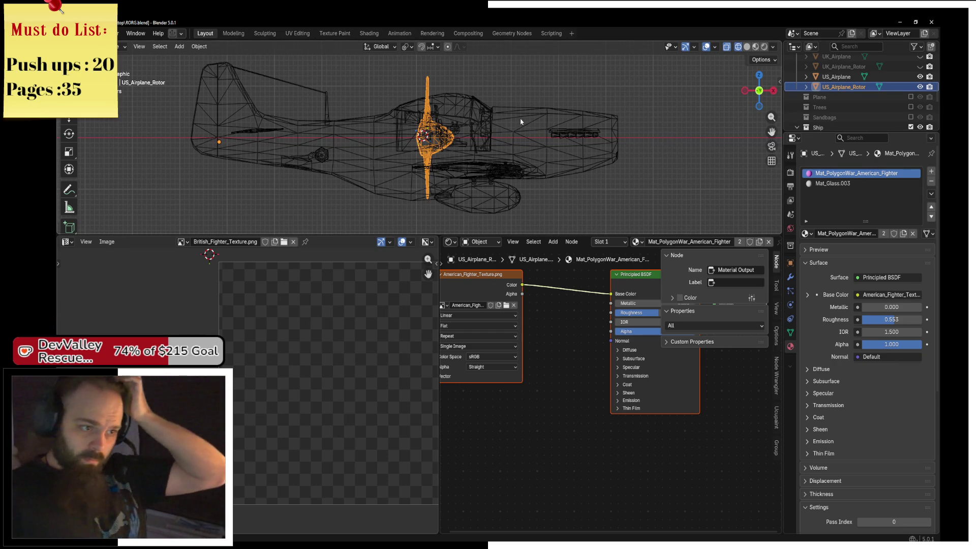
{"action": "left_click", "coordinate": [472, 118]}
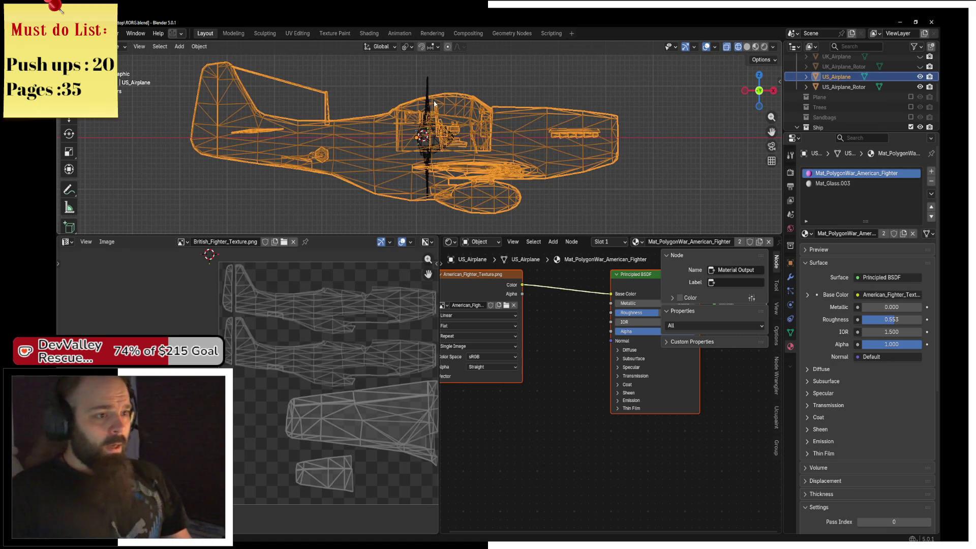
{"action": "left_click", "coordinate": [430, 103], "text": "shift"}
{"action": "mouse_move", "coordinate": [758, 90]}
{"action": "left_mouse_down"}
{"action": "mouse_move", "coordinate": [798, 90]}
{"action": "mouse_move", "coordinate": [470, 140]}
{"action": "left_mouse_up"}
{"action": "scroll", "coordinate": [901, 92], "scroll_direction": "up", "scroll_amount": 2}
{"action": "left_click", "coordinate": [836, 76], "text": "shift"}
Export the selected planes and rotors from Blender as RORG_Enemy_Airplanes.fbx
{"action": "key", "text": "F3"}
{"action": "left_click", "coordinate": [470, 136]}
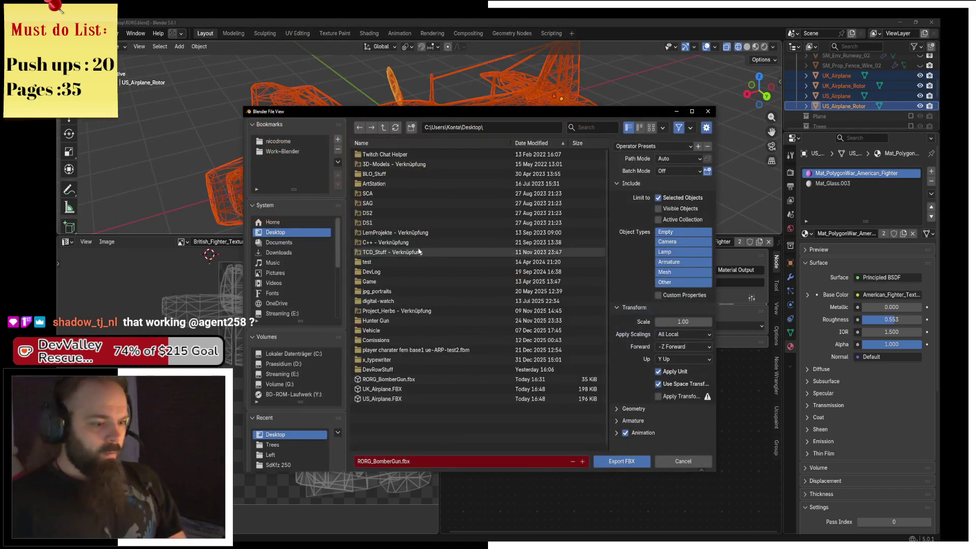
{"action": "left_click", "coordinate": [392, 461]}
{"action": "left_click_drag", "start_coordinate": [402, 461], "coordinate": [383, 464]}
{"action": "type", "text": "Enemy_Airpl"}
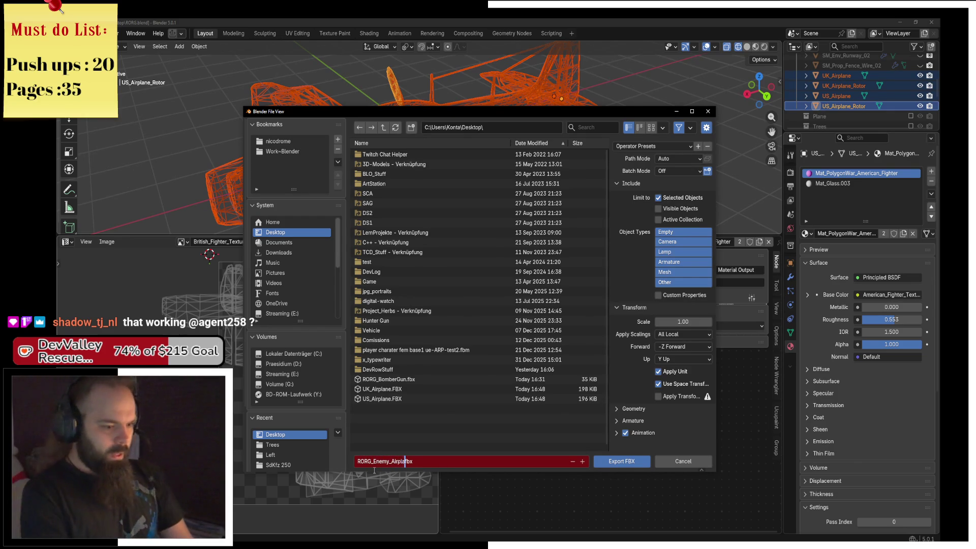
{"action": "type", "text": "nes"}
{"action": "key", "text": "Return"}
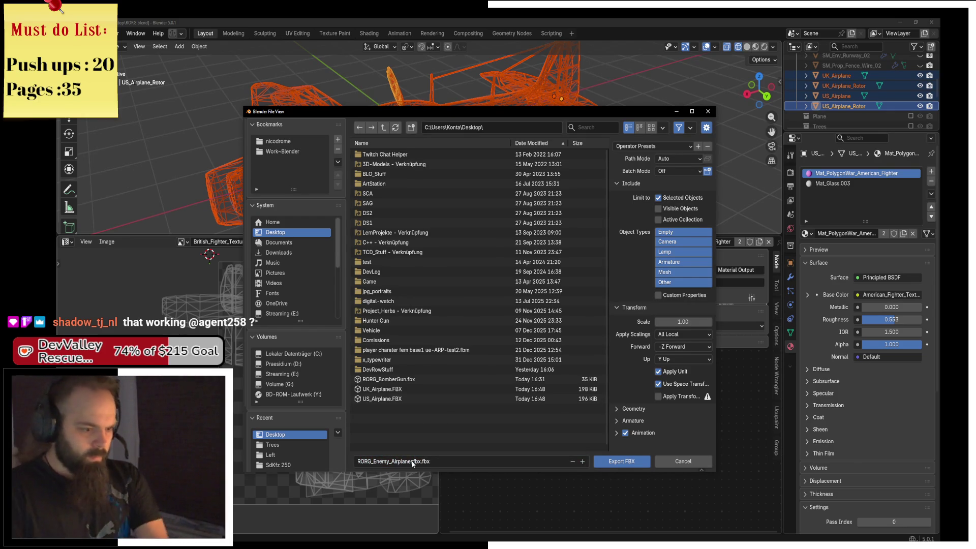
{"action": "left_click", "coordinate": [412, 463]}
{"action": "key", "text": "BackSpace"}
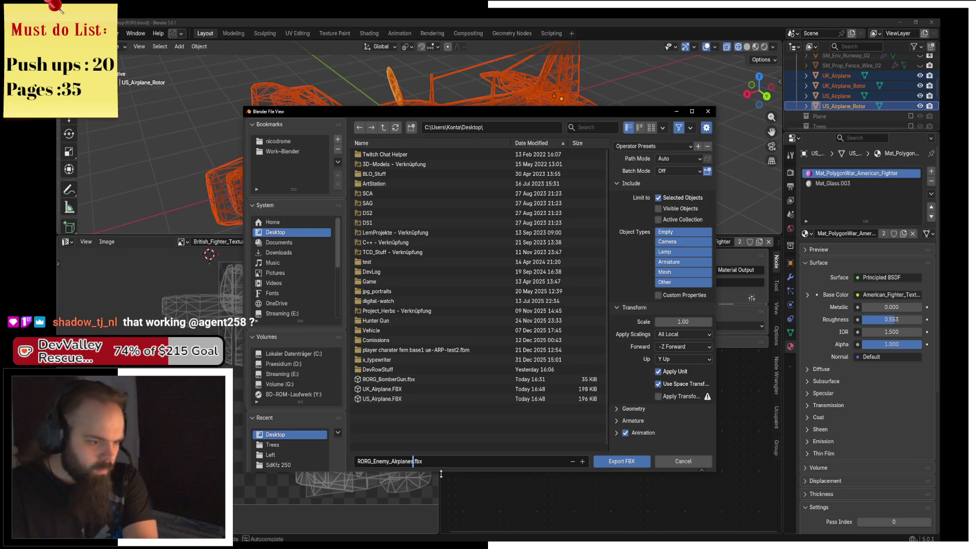
{"action": "key", "text": "Return"}
{"action": "left_click", "coordinate": [632, 462]}
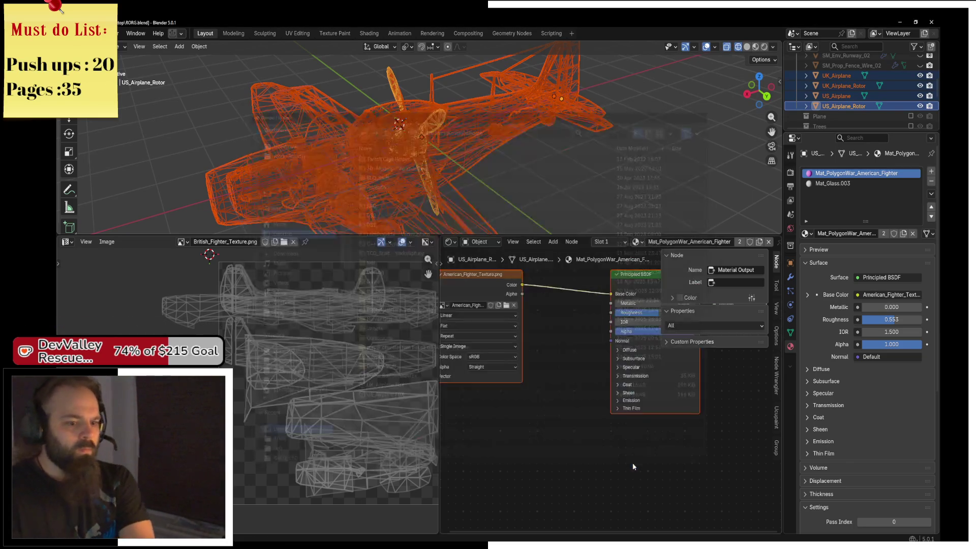
Back in Unreal, add a new folder named Enemy_Airplanes under Content > Base > Meshes
{"action": "left_click", "coordinate": [896, 22]}
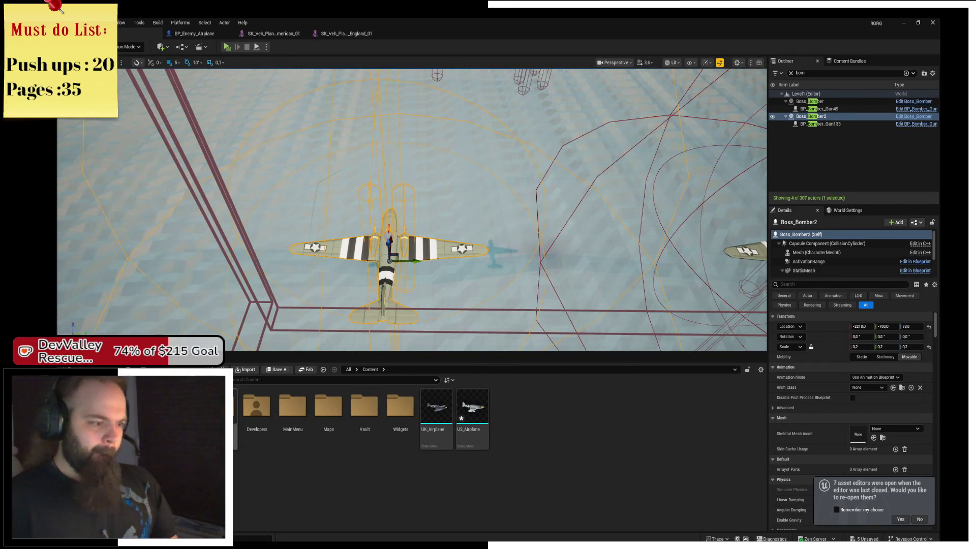
{"action": "double_click", "coordinate": [226, 416]}
{"action": "double_click", "coordinate": [329, 407]}
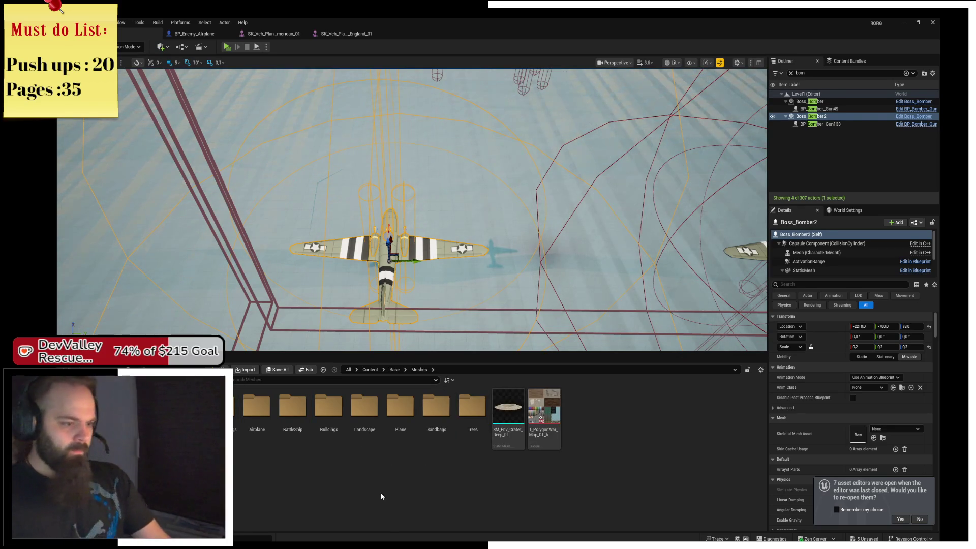
{"action": "right_click", "coordinate": [373, 474]}
{"action": "left_click", "coordinate": [420, 223]}
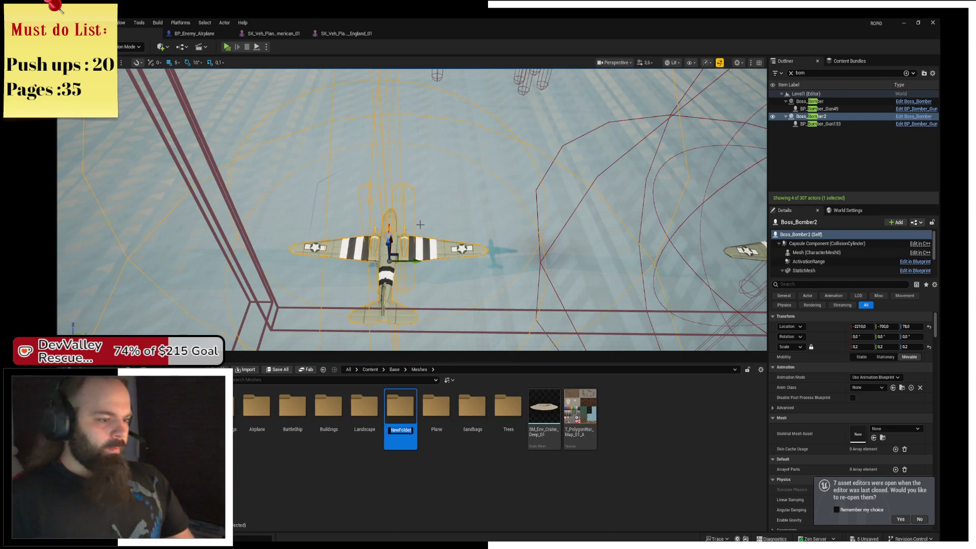
{"action": "type", "text": "Emy_Airplane"}
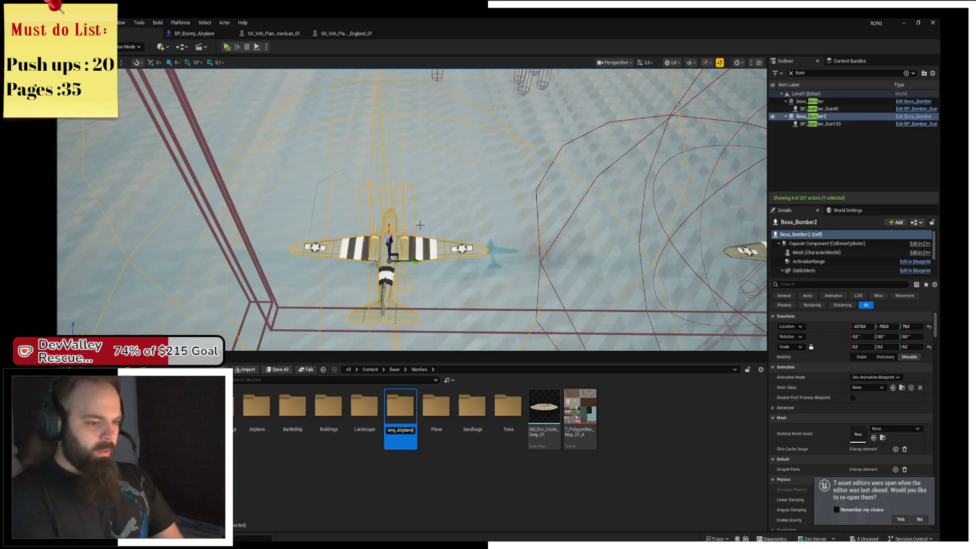
{"action": "type", "text": "s"}
{"action": "key", "text": "Return"}
{"action": "key", "text": "Return"}
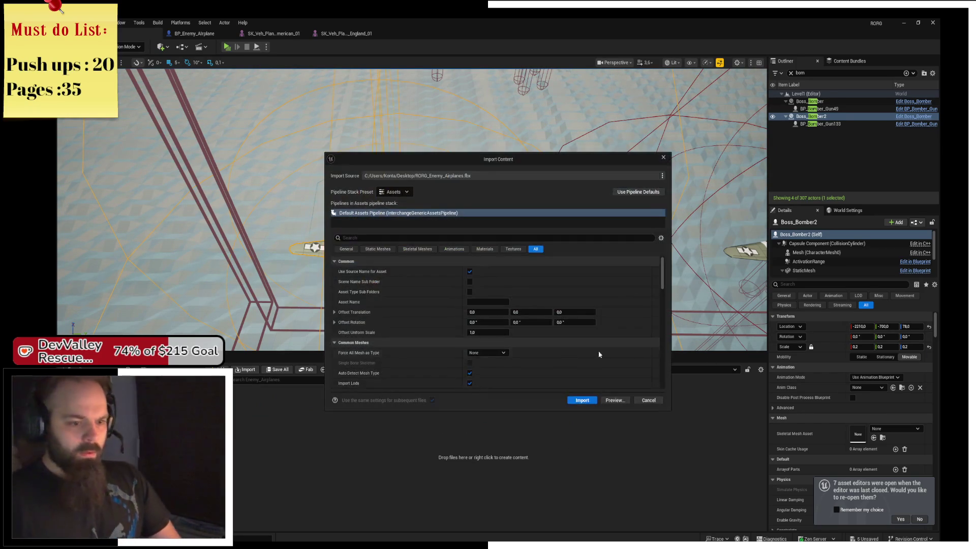
Import RORG_Enemy_Airplanes.fbx with default settings and select the imported UK_Airplane mesh
{"action": "left_click", "coordinate": [582, 401]}
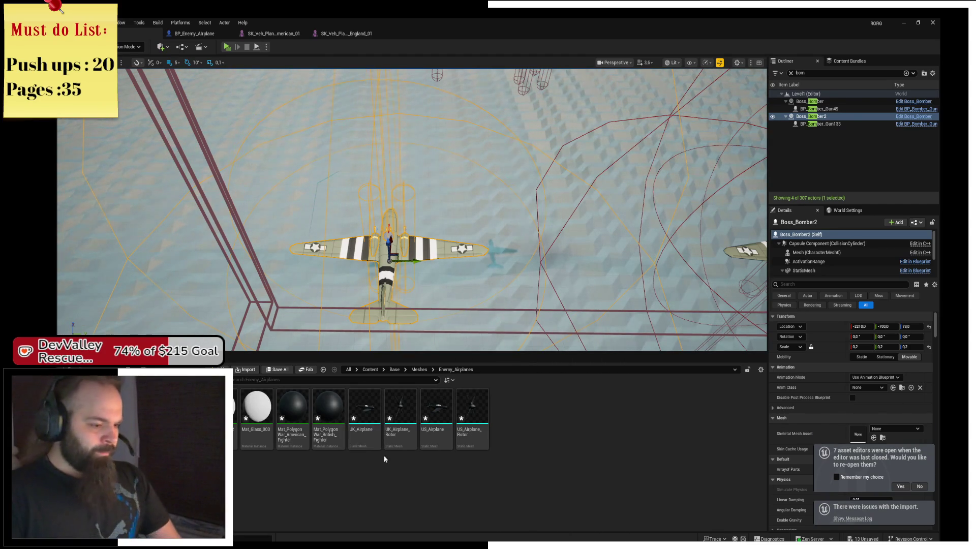
{"action": "left_click_drag", "start_coordinate": [348, 442], "coordinate": [233, 445]}
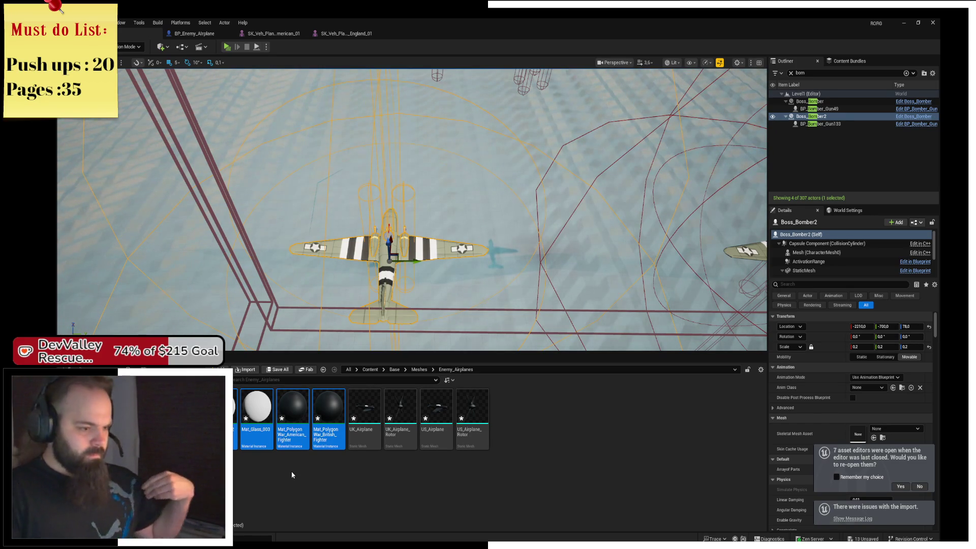
{"action": "left_click", "coordinate": [369, 425]}
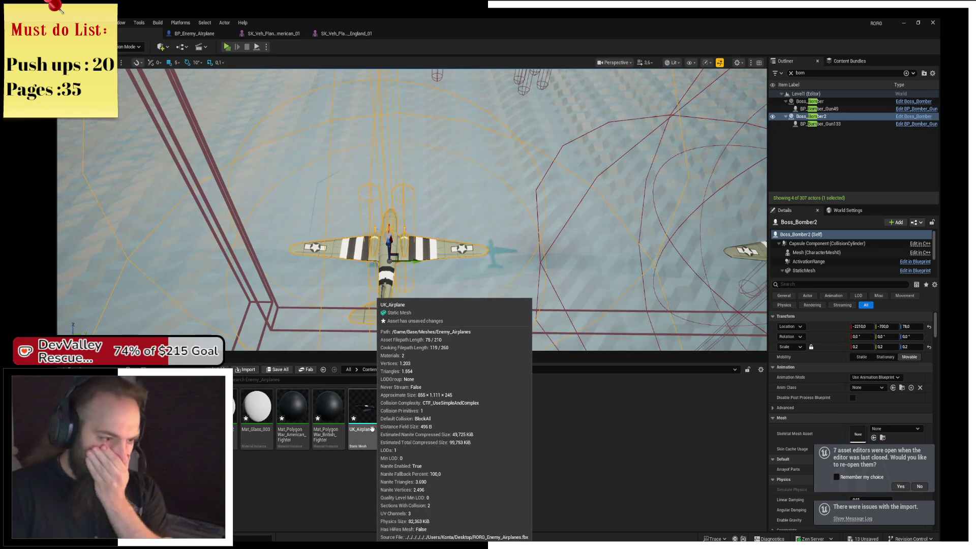
Copy Element 0's material from the reference UK_Airplane in Content, then view the England and American reference meshes
{"action": "left_click", "coordinate": [420, 370]}
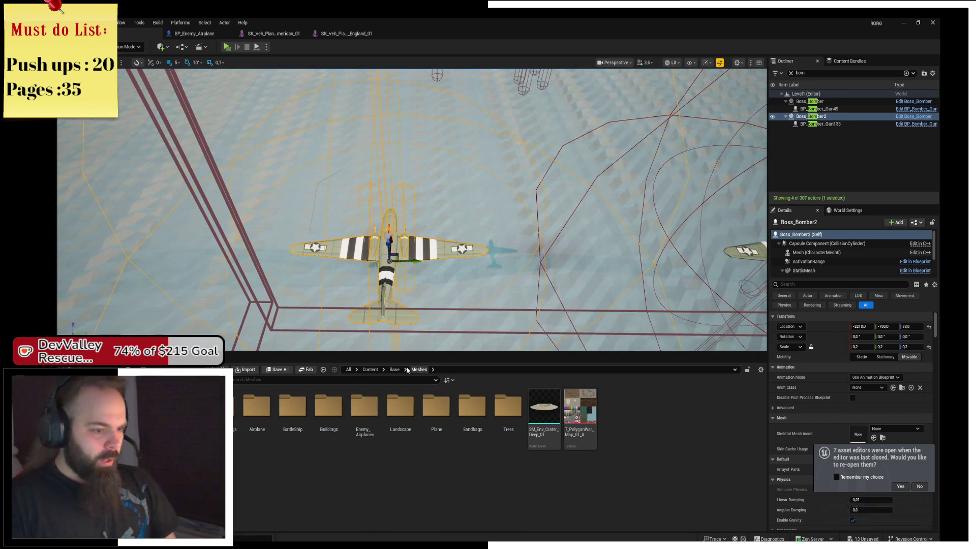
{"action": "left_click", "coordinate": [394, 369]}
{"action": "left_click", "coordinate": [370, 370]}
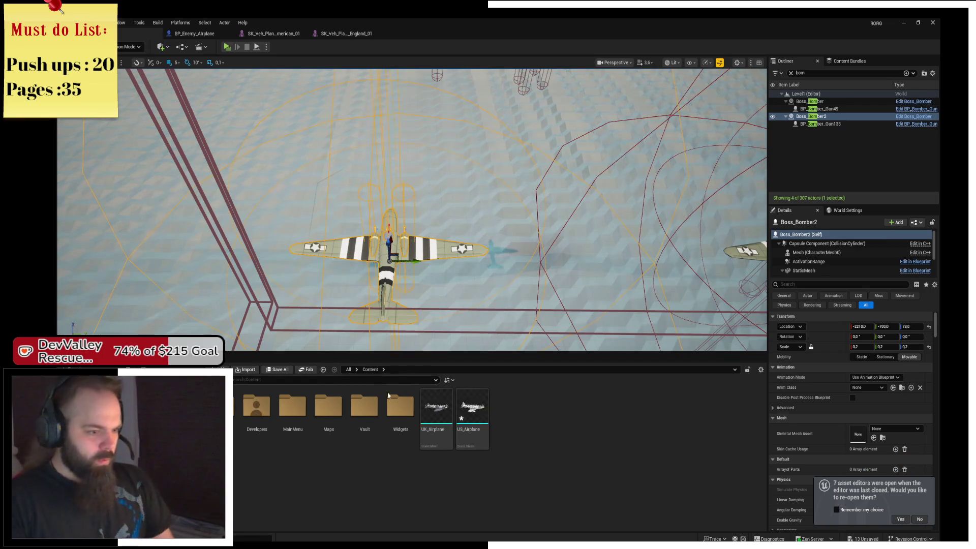
{"action": "left_click", "coordinate": [442, 432]}
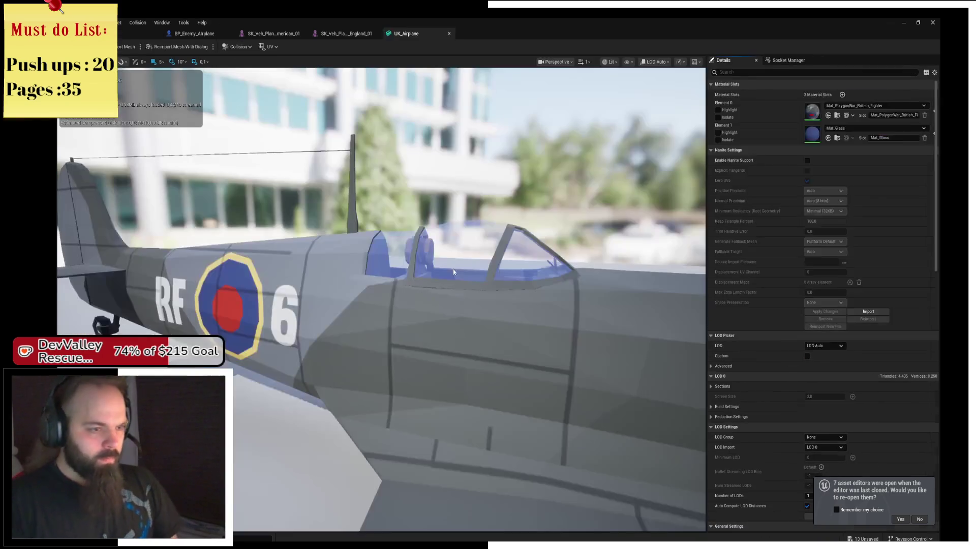
{"action": "right_click", "coordinate": [819, 120]}
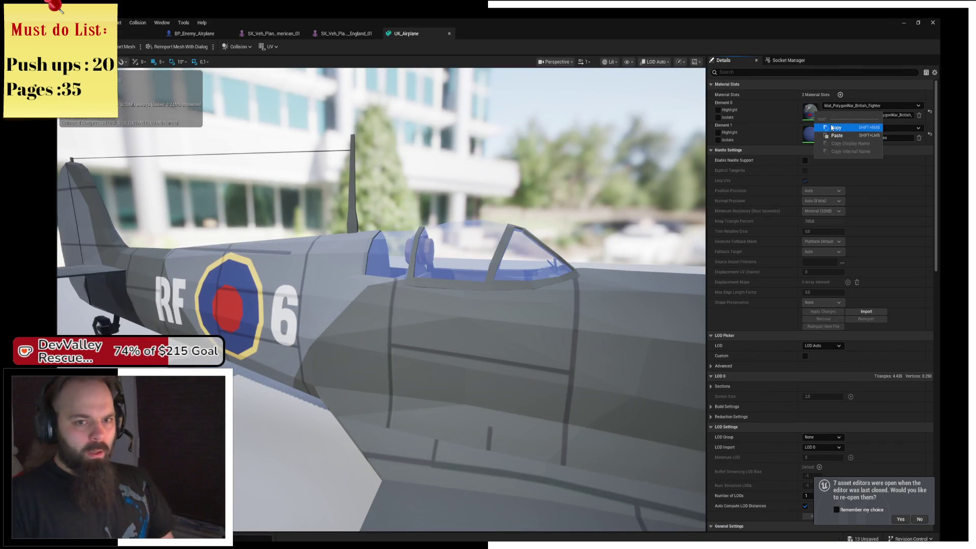
{"action": "left_click", "coordinate": [836, 128]}
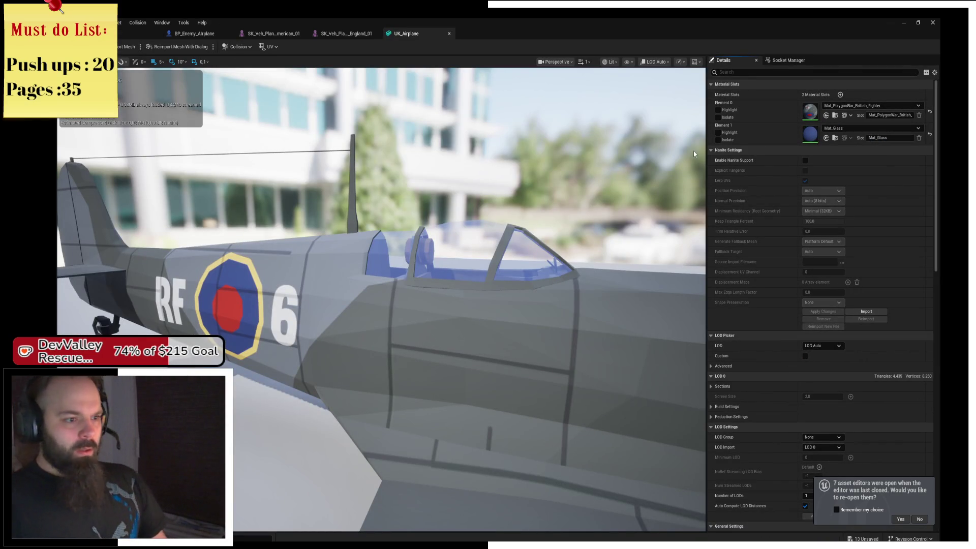
{"action": "left_click", "coordinate": [345, 34]}
{"action": "left_click", "coordinate": [267, 35]}
Close the reference mesh editors and open UK_Airplane from Base > Meshes > Enemy_Airplanes
{"action": "left_click", "coordinate": [303, 34]}
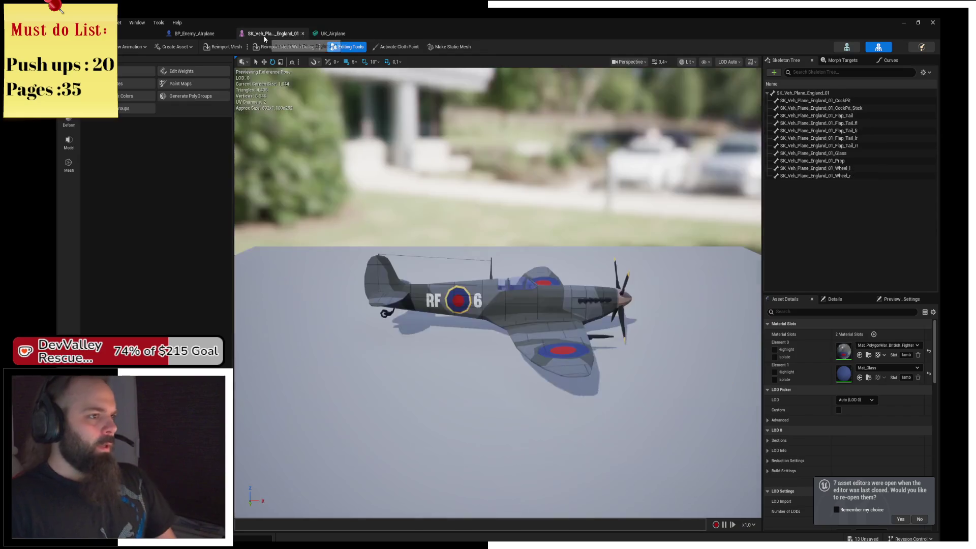
{"action": "left_click", "coordinate": [303, 33]}
{"action": "left_click", "coordinate": [76, 34]}
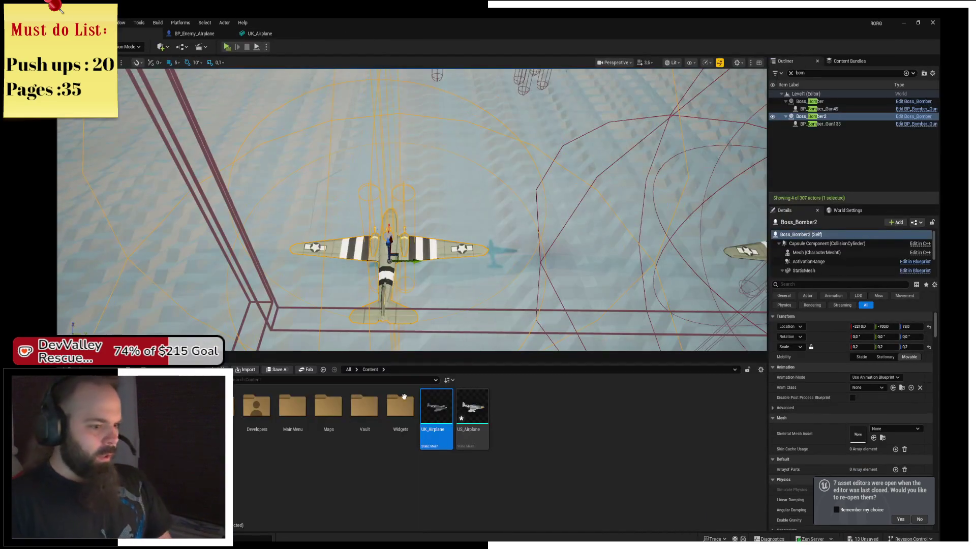
{"action": "double_click", "coordinate": [294, 423]}
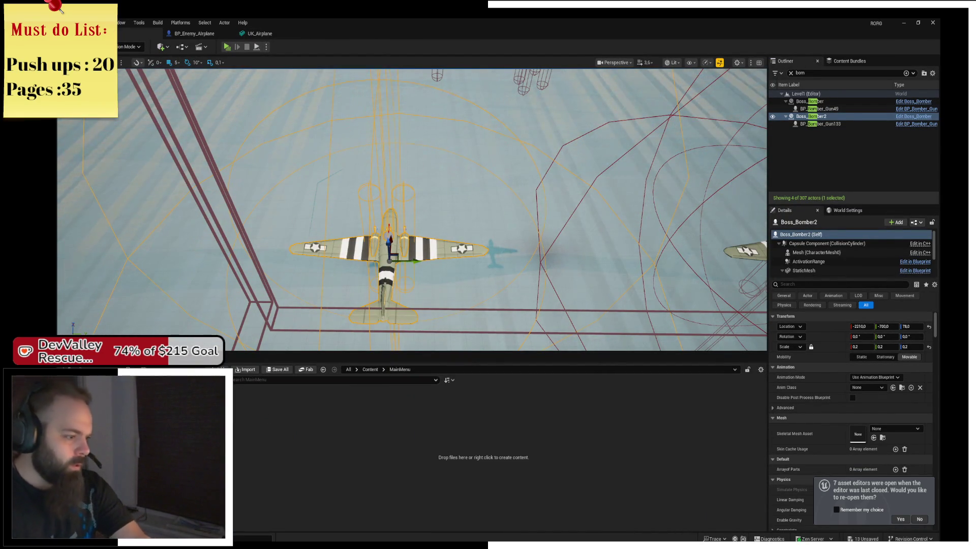
{"action": "key", "text": "alt+Left"}
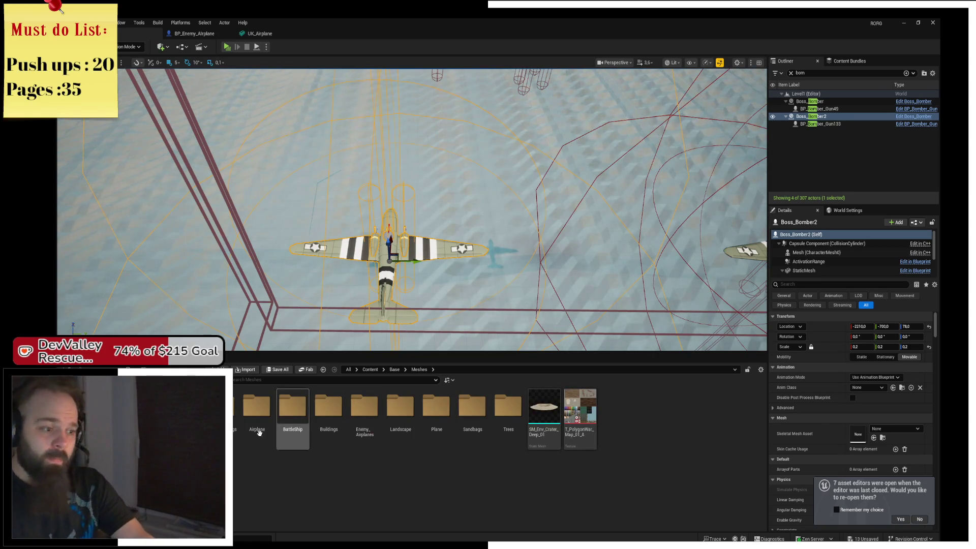
{"action": "double_click", "coordinate": [363, 409]}
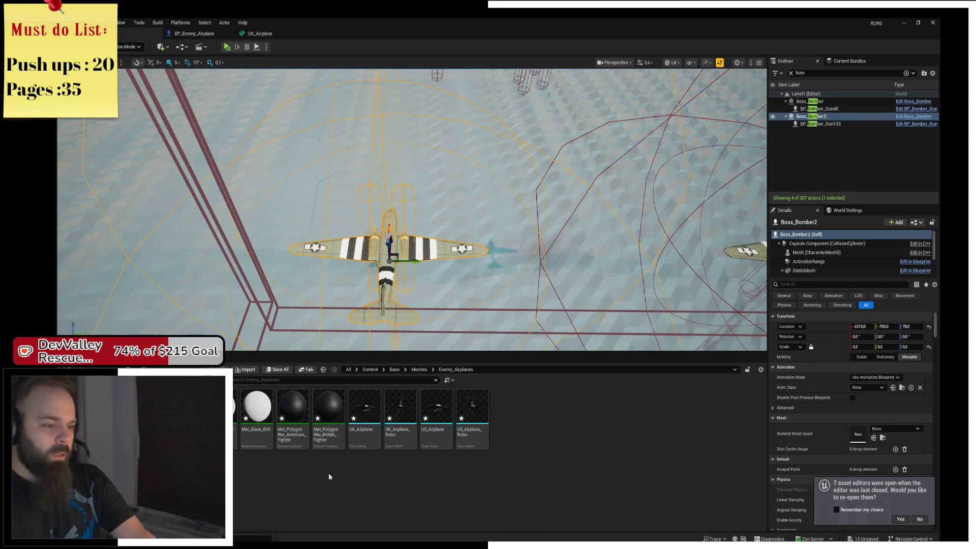
{"action": "left_click", "coordinate": [369, 431]}
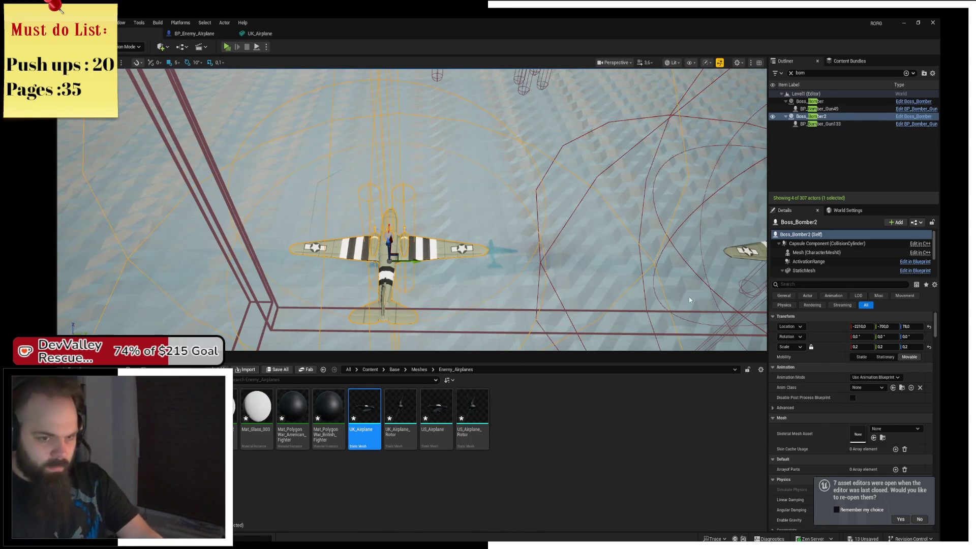
{"action": "key", "text": "Return"}
Paste the British Fighter material onto Element 0, then preview the German DiveBomber material
{"action": "right_click", "coordinate": [815, 112]}
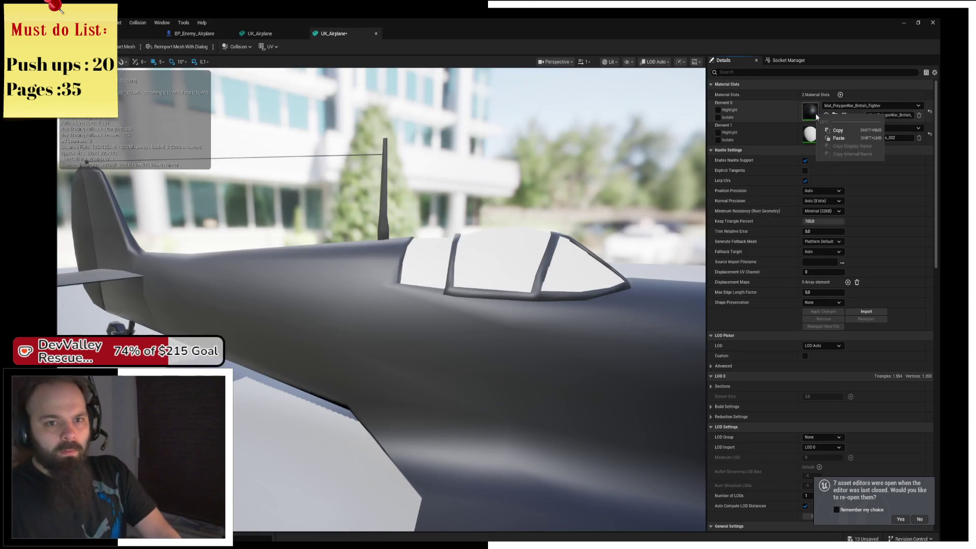
{"action": "left_click", "coordinate": [838, 138]}
{"action": "left_click", "coordinate": [865, 106]}
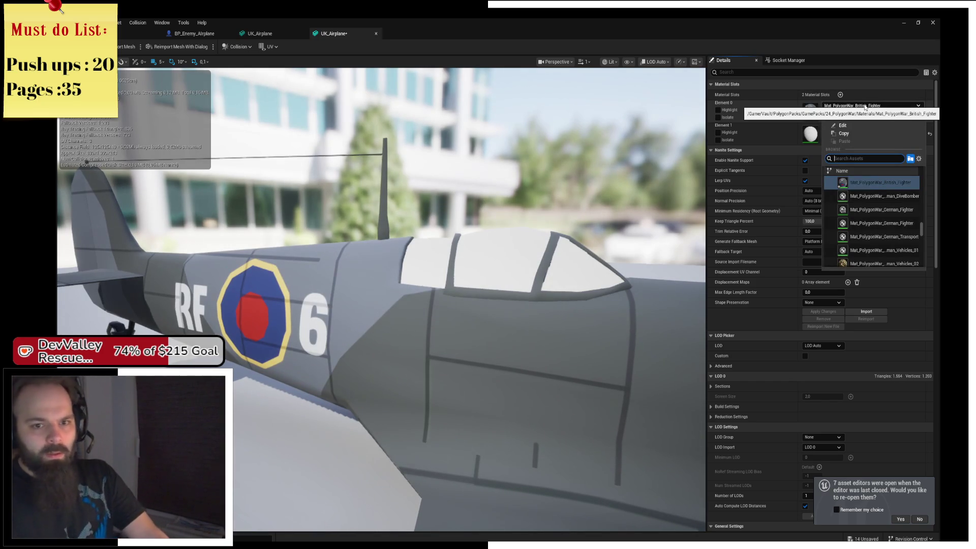
{"action": "left_click", "coordinate": [867, 197]}
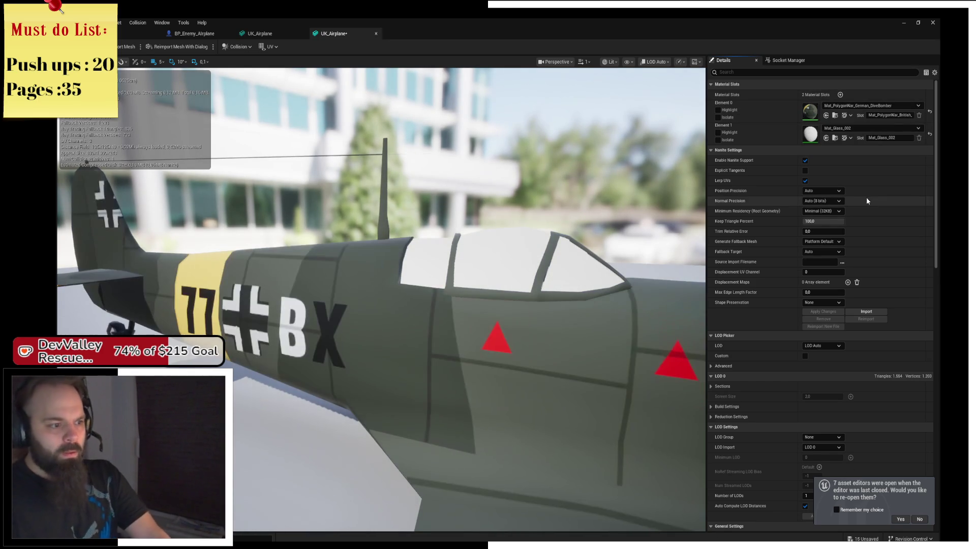
{"action": "key", "text": "f"}
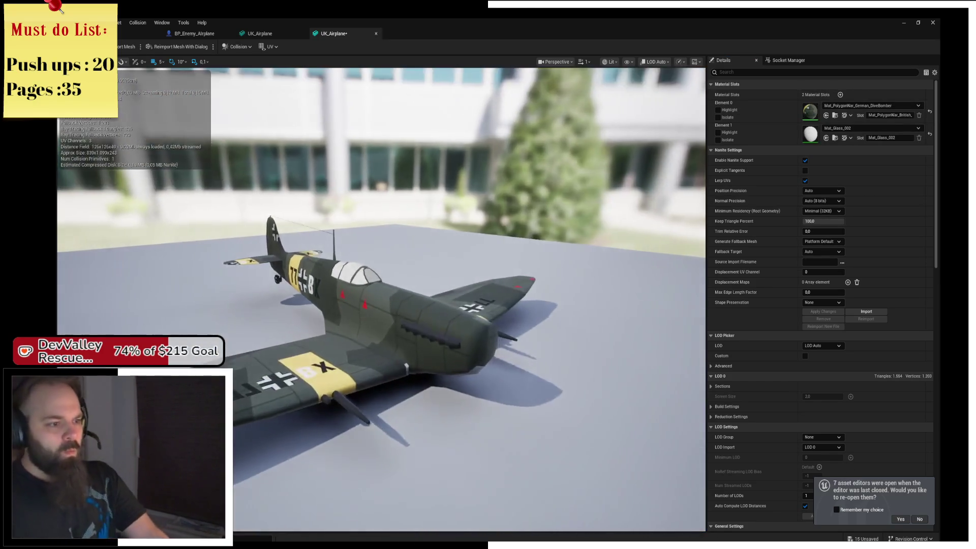
{"action": "left_click_drag", "start_coordinate": [524, 300], "coordinate": [524, 301]}
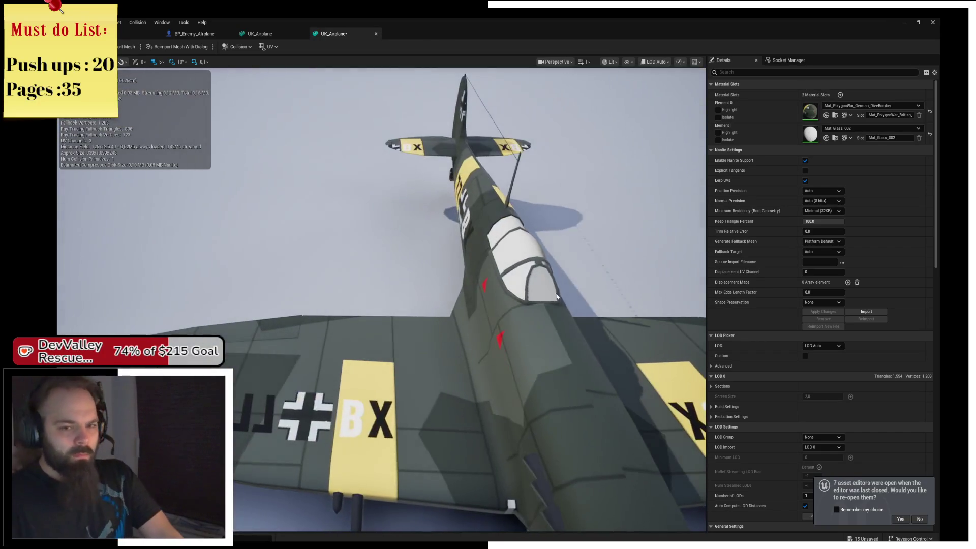
Preview the German Fighter and American Vehicles Damaged materials on the plane body
{"action": "left_click", "coordinate": [879, 105]}
{"action": "left_click", "coordinate": [893, 200]}
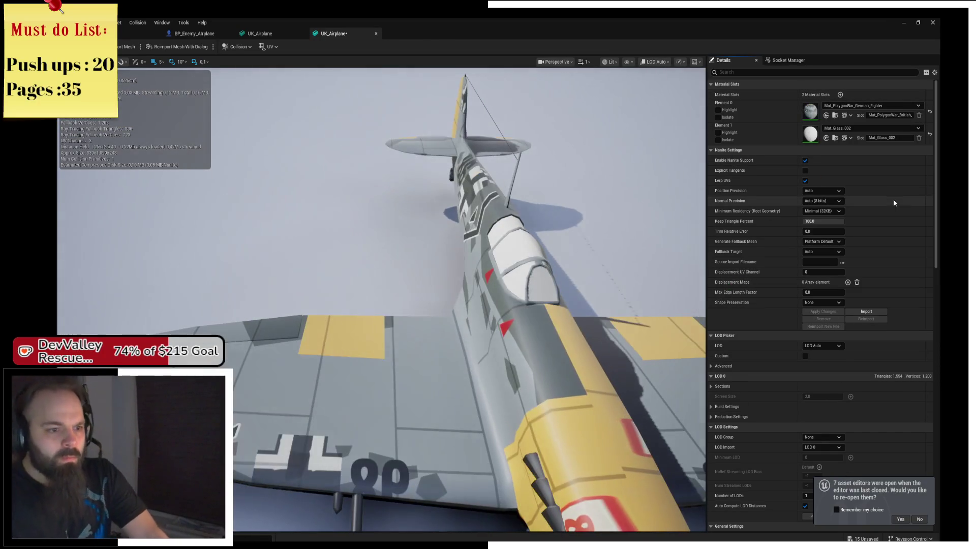
{"action": "left_click", "coordinate": [874, 105]}
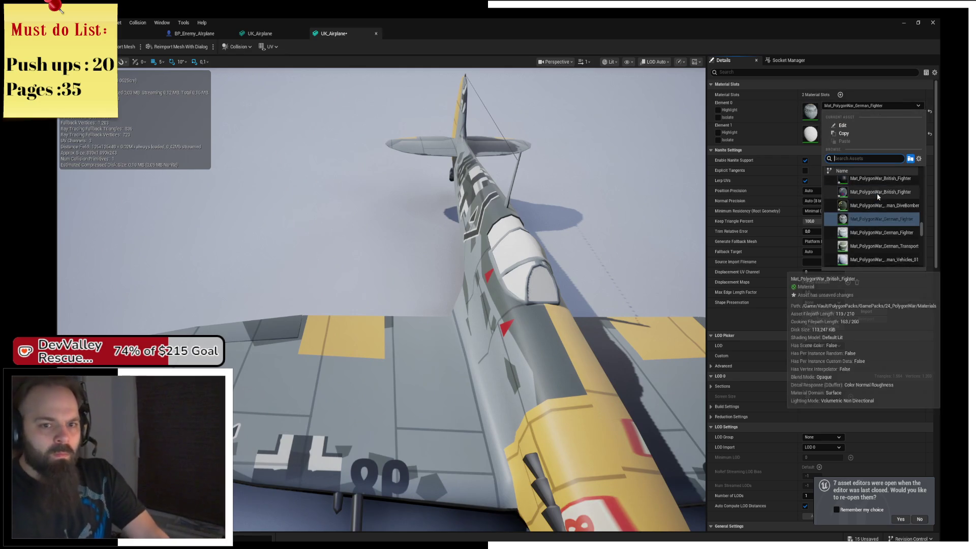
{"action": "scroll", "coordinate": [887, 196], "scroll_direction": "up", "scroll_amount": 2}
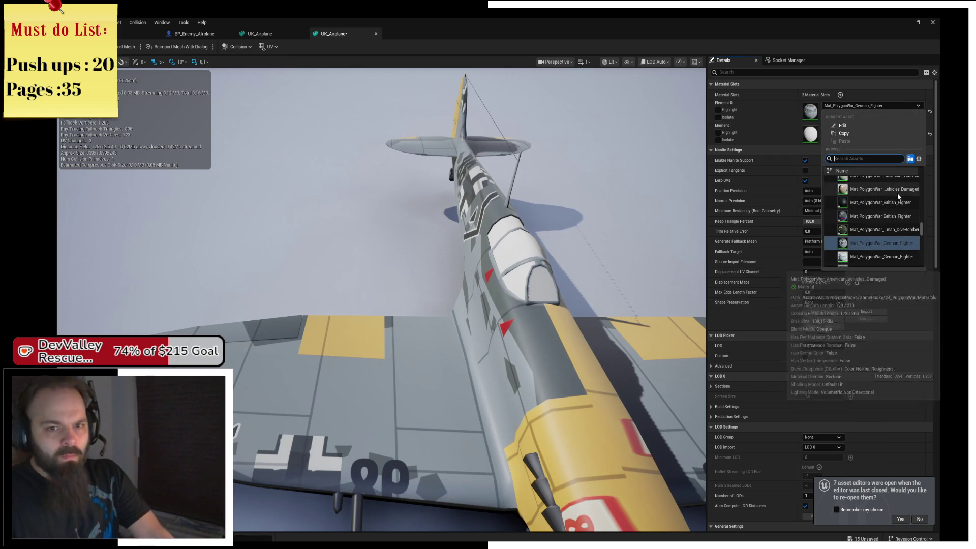
{"action": "left_click", "coordinate": [898, 195]}
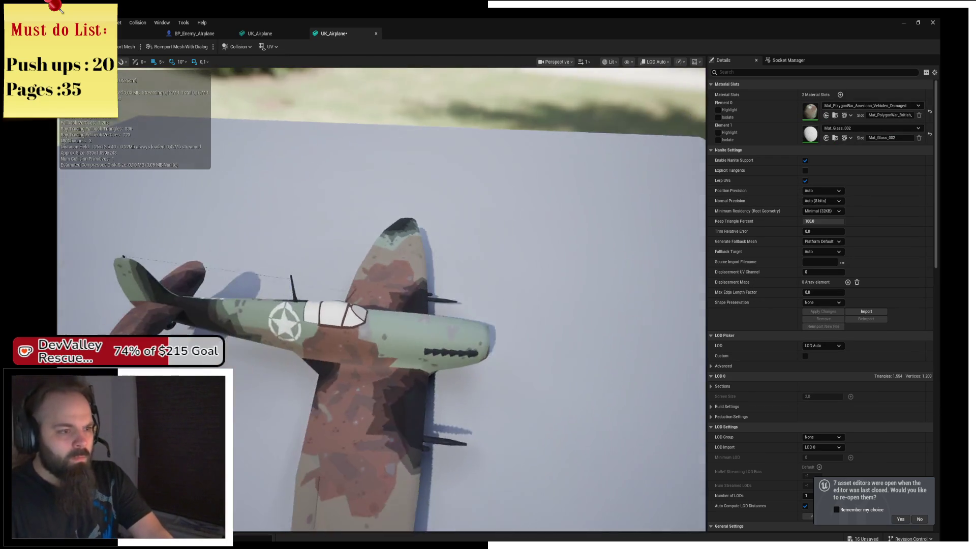
{"action": "left_click_drag", "start_coordinate": [414, 268], "coordinate": [566, 269]}
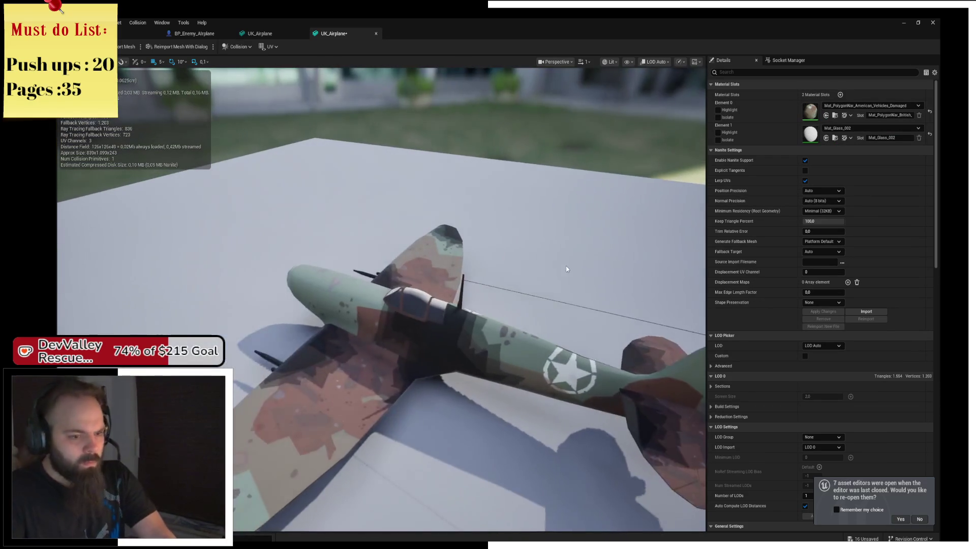
Revert the body to Mat_PolygonWar_British_Fighter, save the mesh, and return to BP_Enemy_Airplane
{"action": "left_click", "coordinate": [869, 106]}
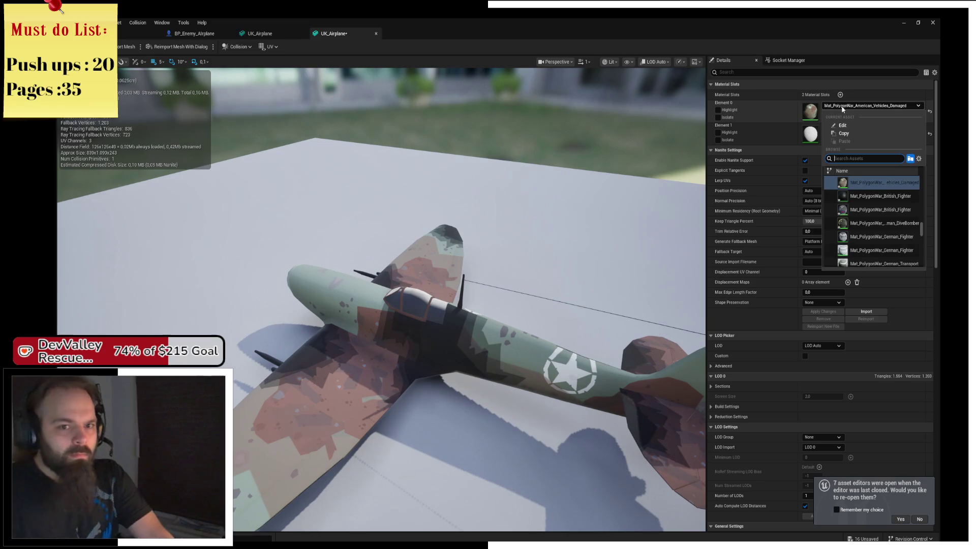
{"action": "left_click", "coordinate": [896, 209]}
{"action": "mouse_move", "coordinate": [426, 269]}
{"action": "left_mouse_down"}
{"action": "mouse_move", "coordinate": [457, 270]}
{"action": "mouse_move", "coordinate": [426, 269]}
{"action": "mouse_move", "coordinate": [477, 254]}
{"action": "mouse_move", "coordinate": [457, 224]}
{"action": "mouse_move", "coordinate": [140, 128]}
{"action": "mouse_move", "coordinate": [166, 139]}
{"action": "left_mouse_up"}
{"action": "key", "text": "ctrl+s"}
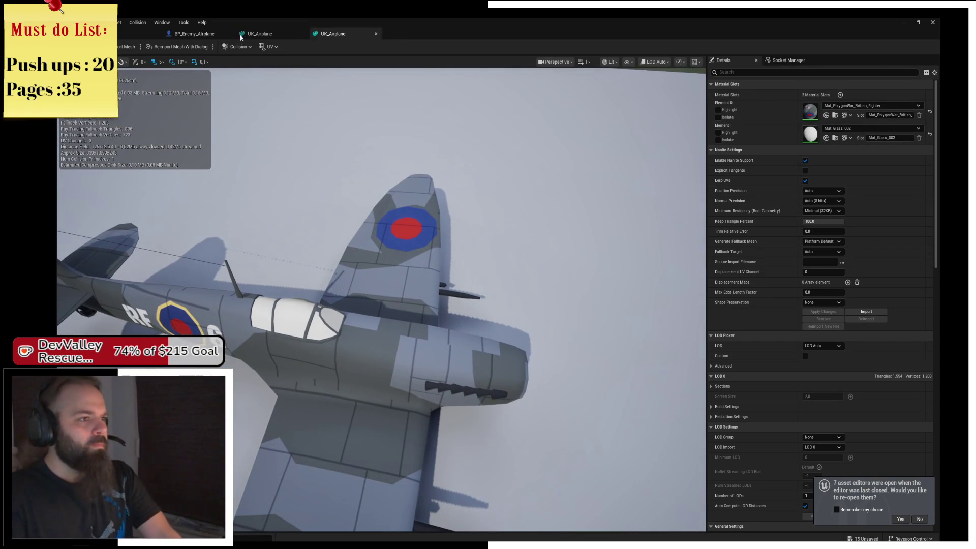
{"action": "left_click", "coordinate": [242, 34]}
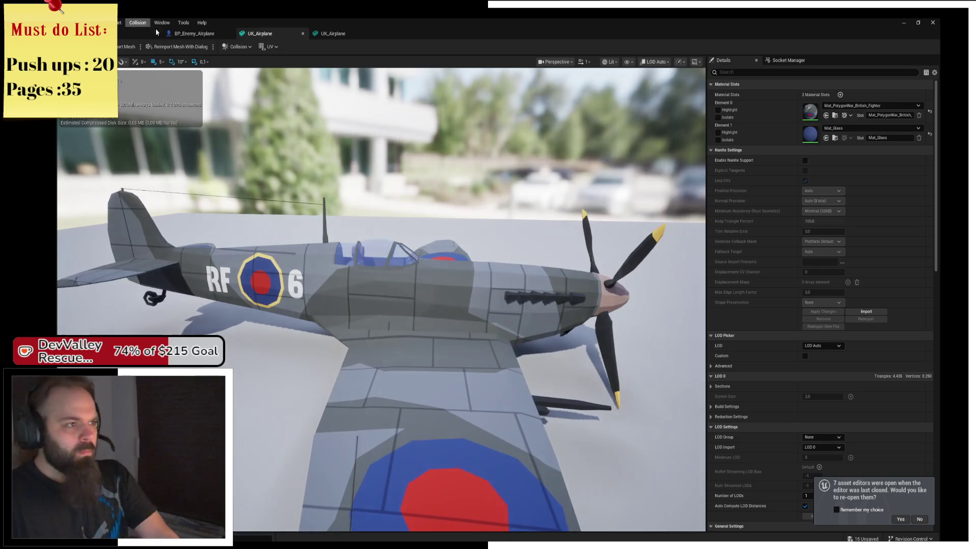
{"action": "left_click", "coordinate": [185, 33]}
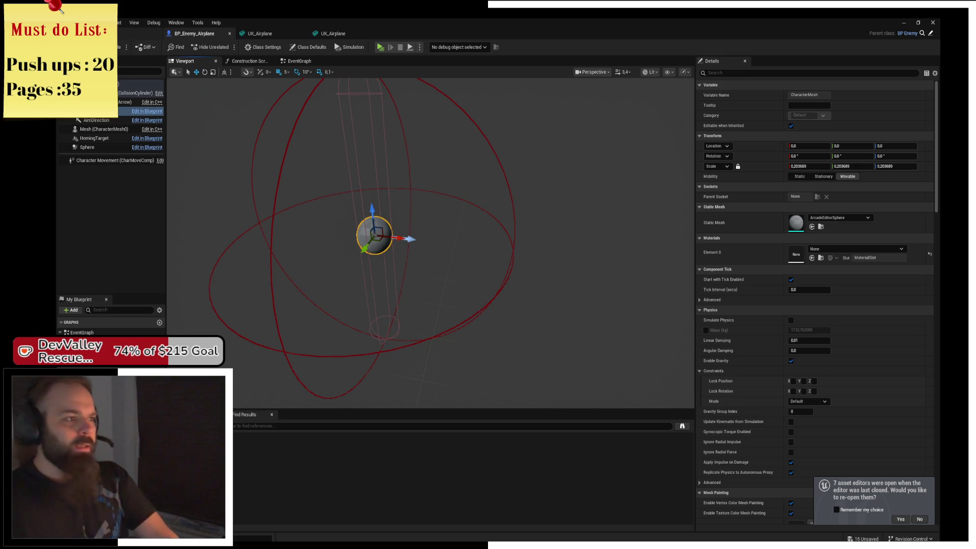
Open the UK_Airplane_Rotor mesh, then go up to Content and select US_Airplane
{"action": "key", "text": "ctrl+Tab"}
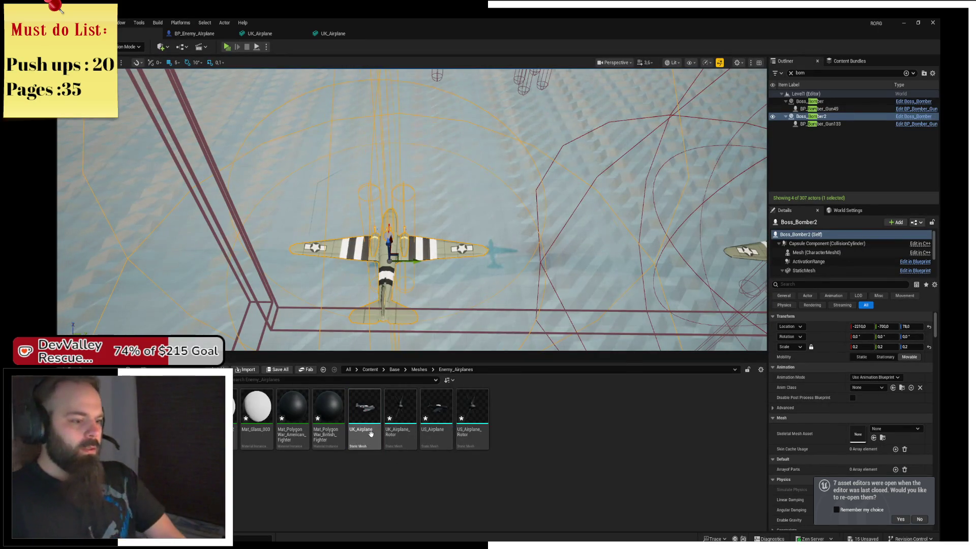
{"action": "mouse_move", "coordinate": [370, 432]}
{"action": "left_click", "coordinate": [411, 429]}
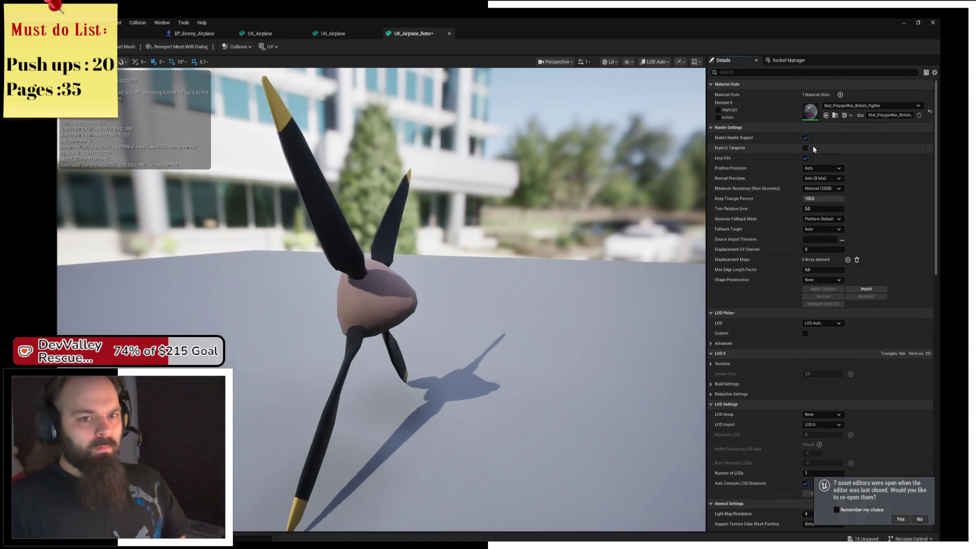
{"action": "left_click", "coordinate": [118, 38]}
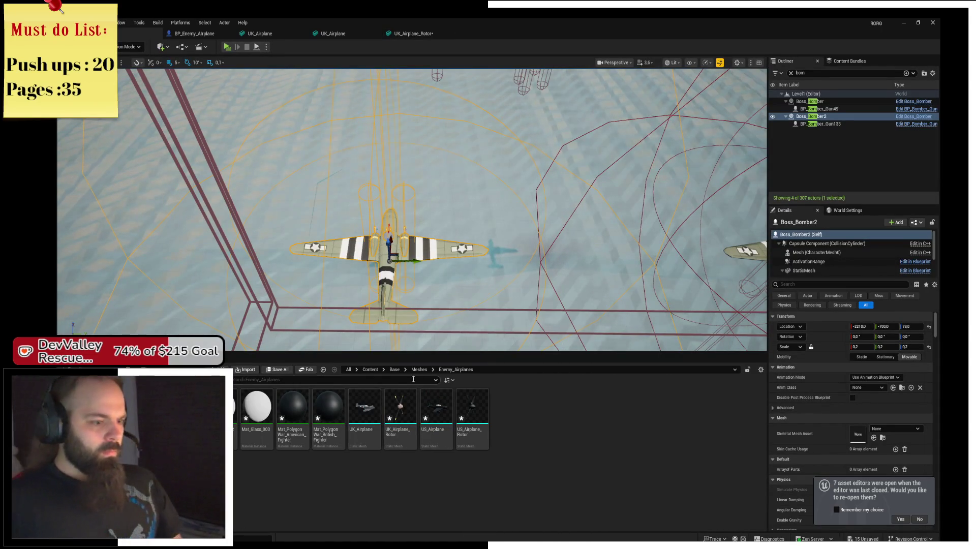
{"action": "left_click", "coordinate": [370, 370]}
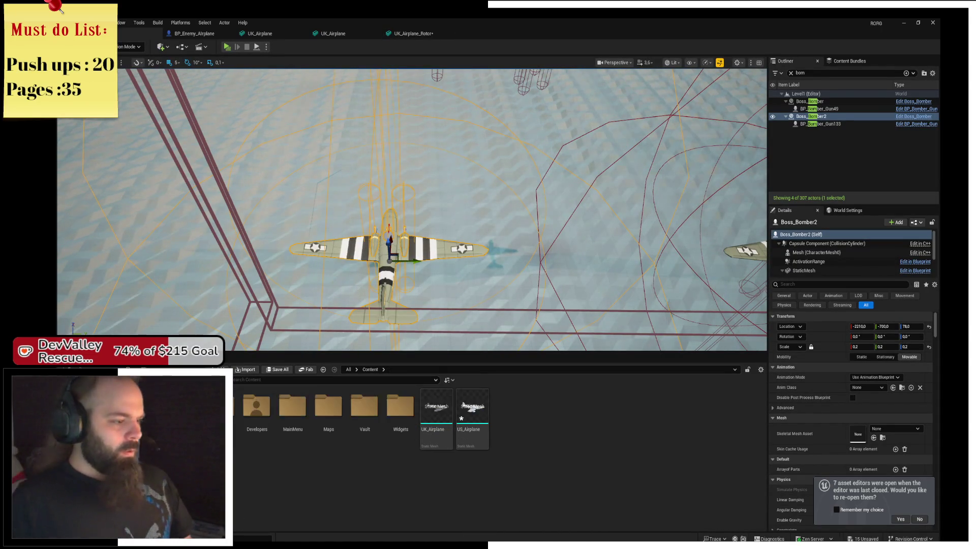
{"action": "left_click", "coordinate": [480, 417]}
Open US_Airplane to check its materials, then browse into Base > Meshes > Enemy_Airplanes
{"action": "double_click", "coordinate": [476, 400]}
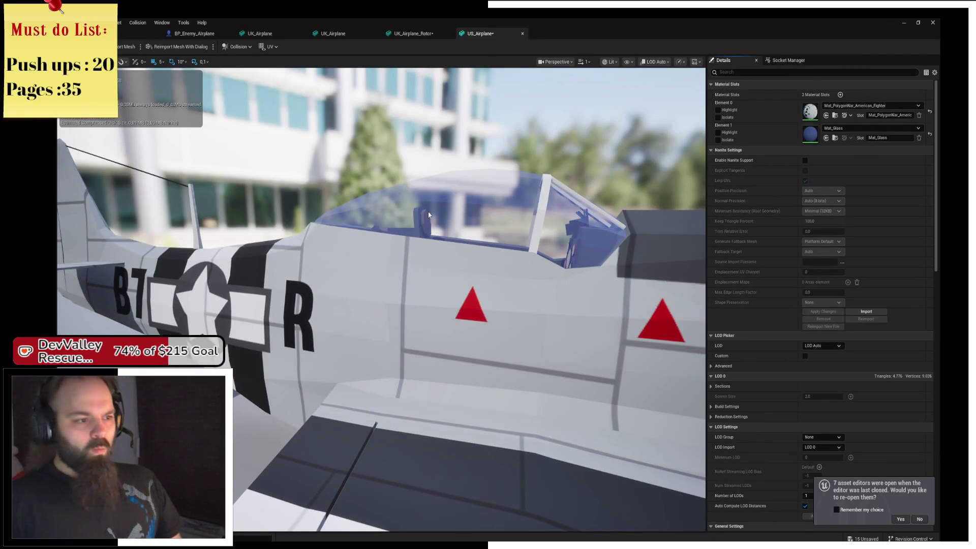
{"action": "left_click", "coordinate": [124, 32]}
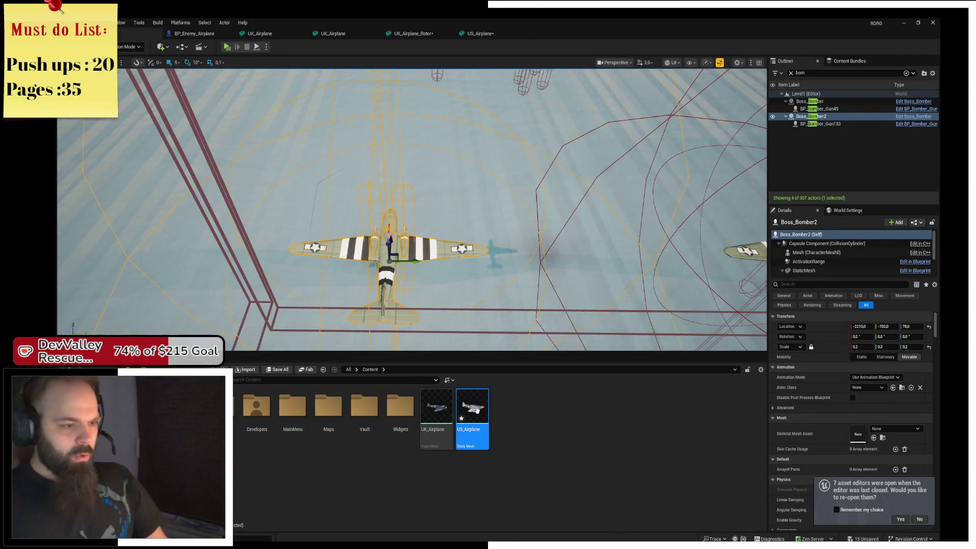
{"action": "mouse_move", "coordinate": [477, 409]}
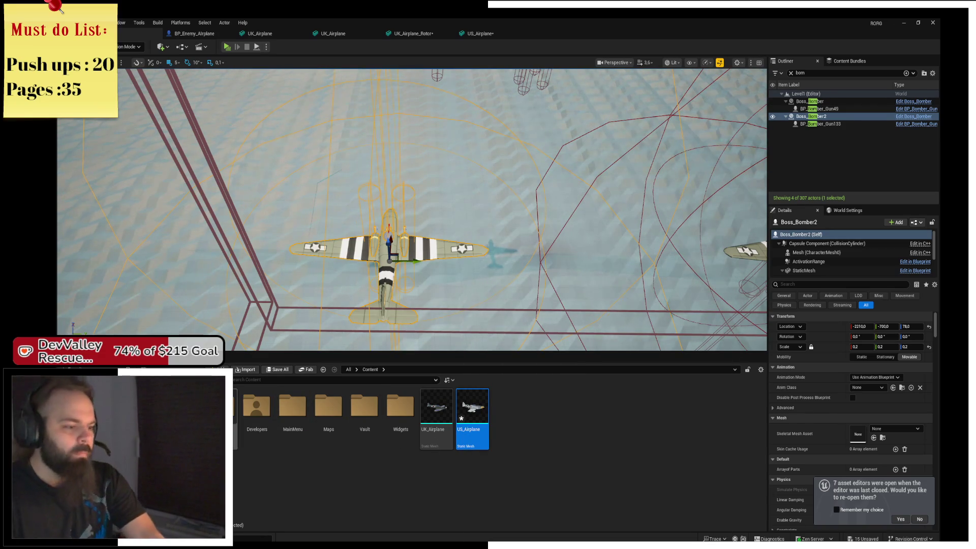
{"action": "left_click", "coordinate": [246, 421]}
{"action": "double_click", "coordinate": [234, 409]}
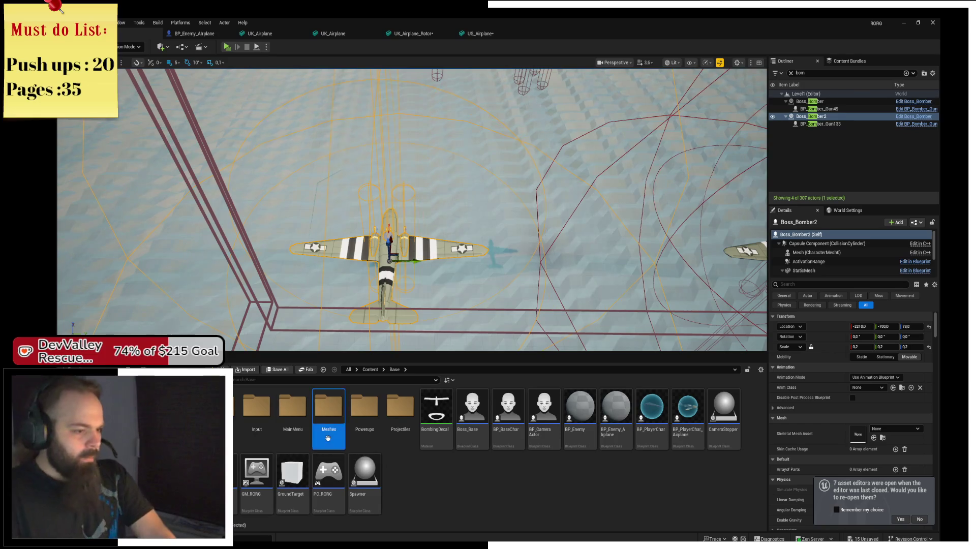
{"action": "double_click", "coordinate": [328, 414]}
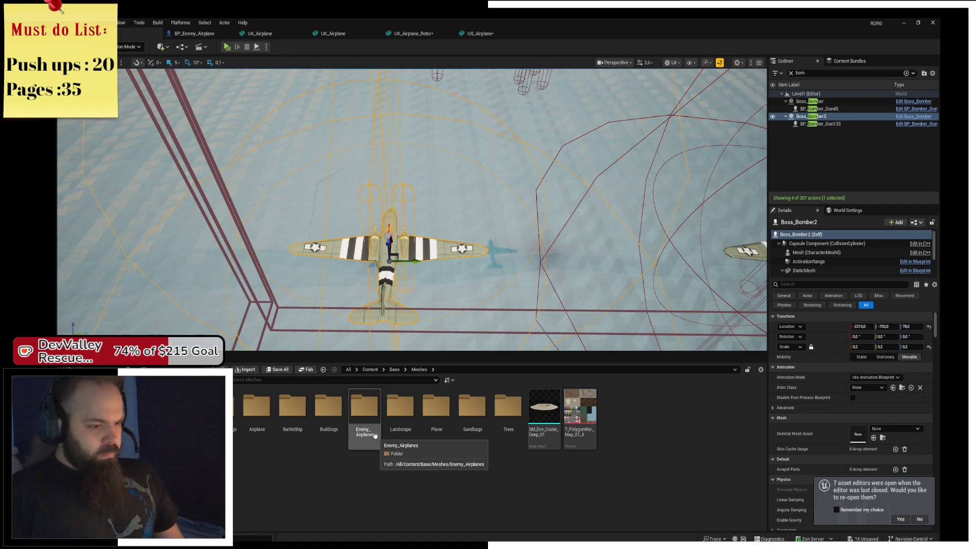
{"action": "double_click", "coordinate": [375, 435]}
Set the US_Airplane canopy slot (Element 1) to Mat_Glass
{"action": "left_click", "coordinate": [421, 422]}
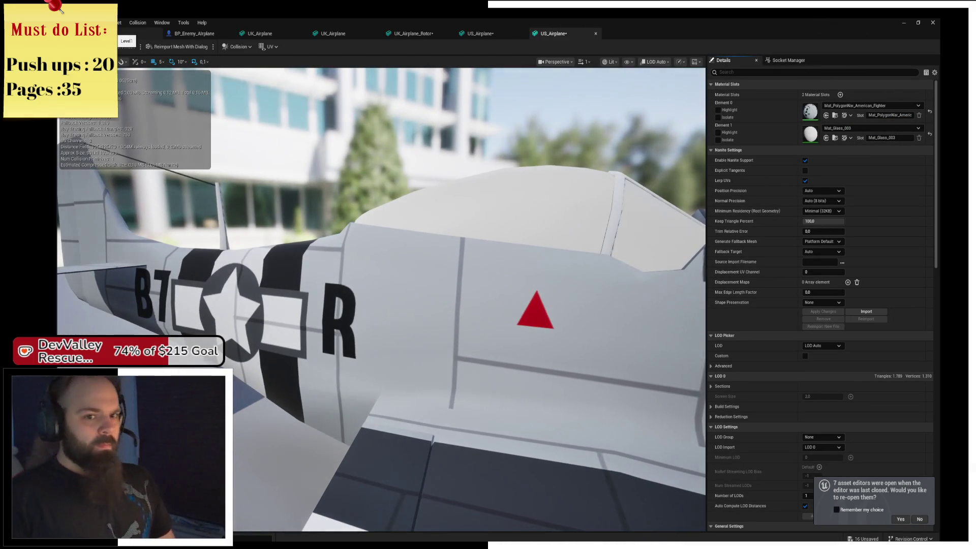
{"action": "left_click", "coordinate": [838, 129]}
{"action": "type", "text": "glass"}
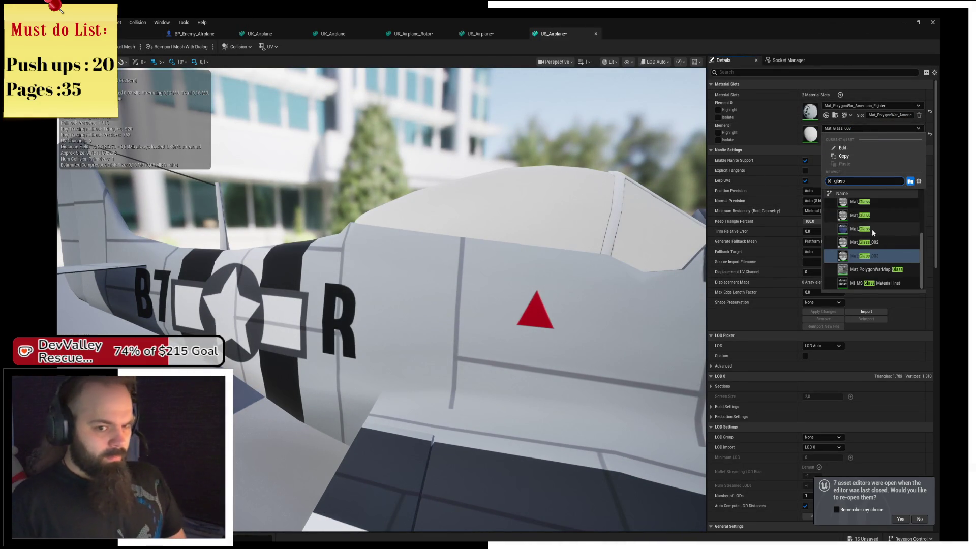
{"action": "left_click", "coordinate": [860, 229]}
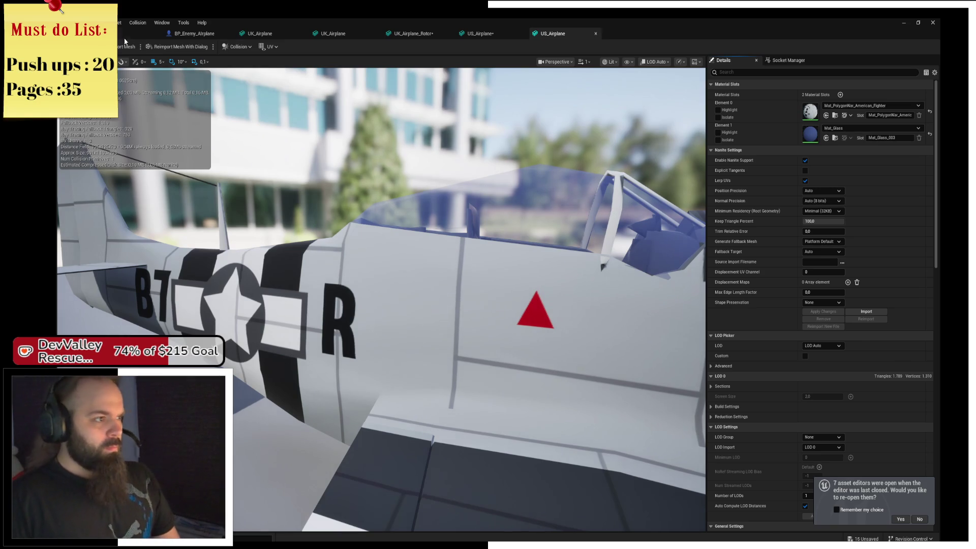
Check the US_Airplane_Rotor mesh, save all unsaved assets, and return to the Base folder
{"action": "left_click", "coordinate": [125, 41]}
{"action": "left_click", "coordinate": [486, 437]}
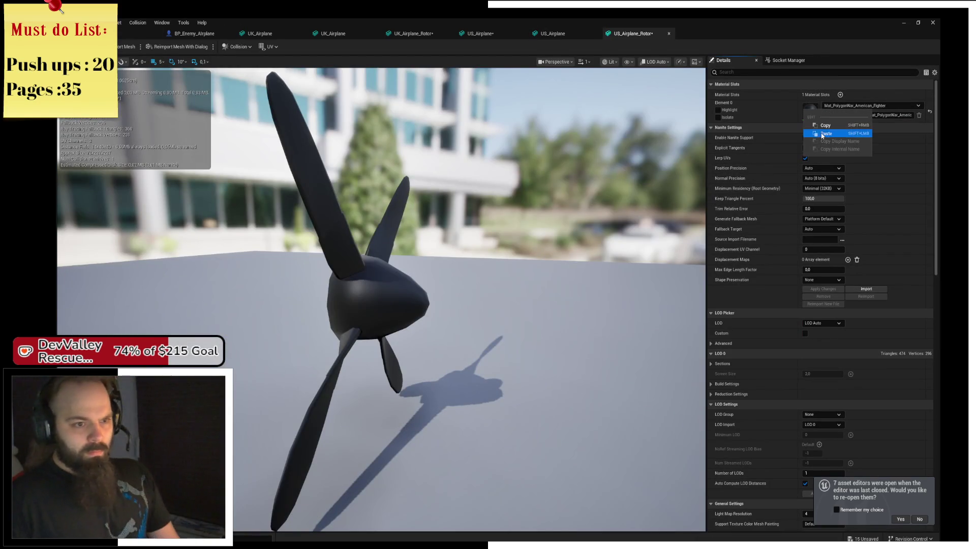
{"action": "left_click", "coordinate": [129, 33]}
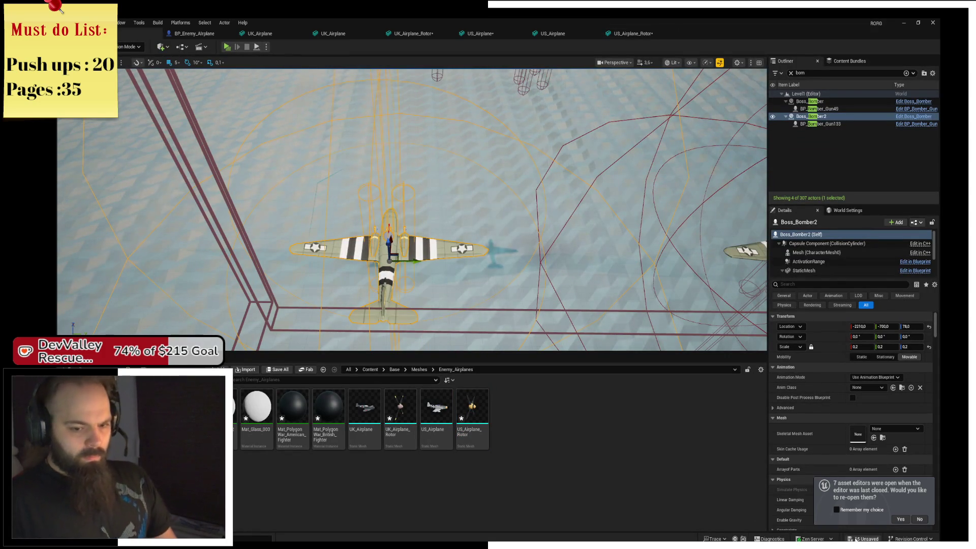
{"action": "left_click", "coordinate": [864, 538]}
{"action": "left_click", "coordinate": [567, 368]}
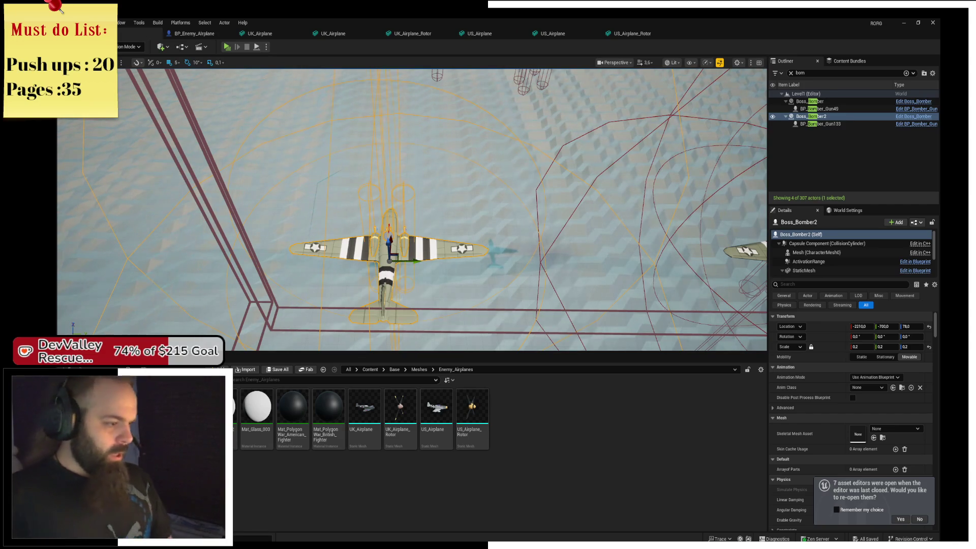
{"action": "left_click", "coordinate": [394, 369]}
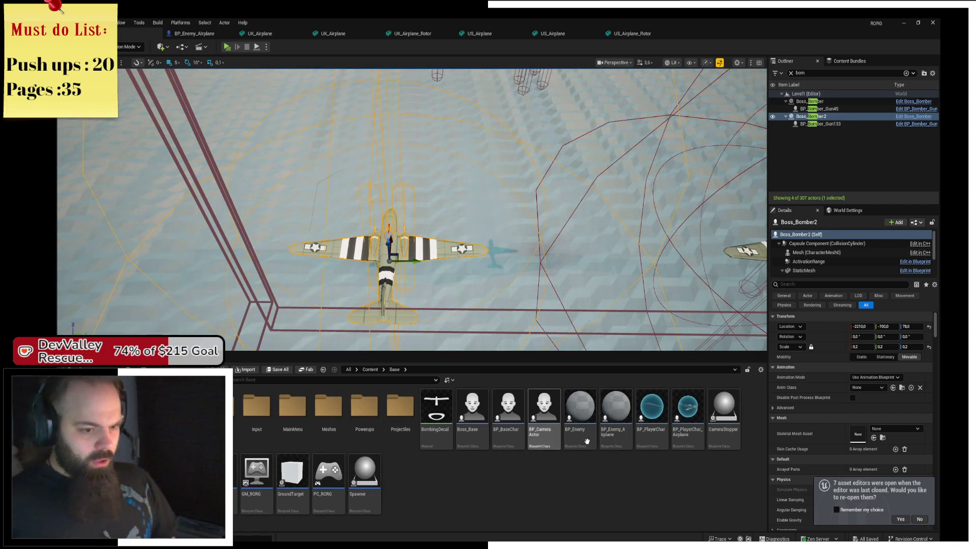
Duplicate BP_Enemy_Airplane as BP_Enemy_Airplane_UK_Fighter
{"action": "right_click", "coordinate": [621, 438]}
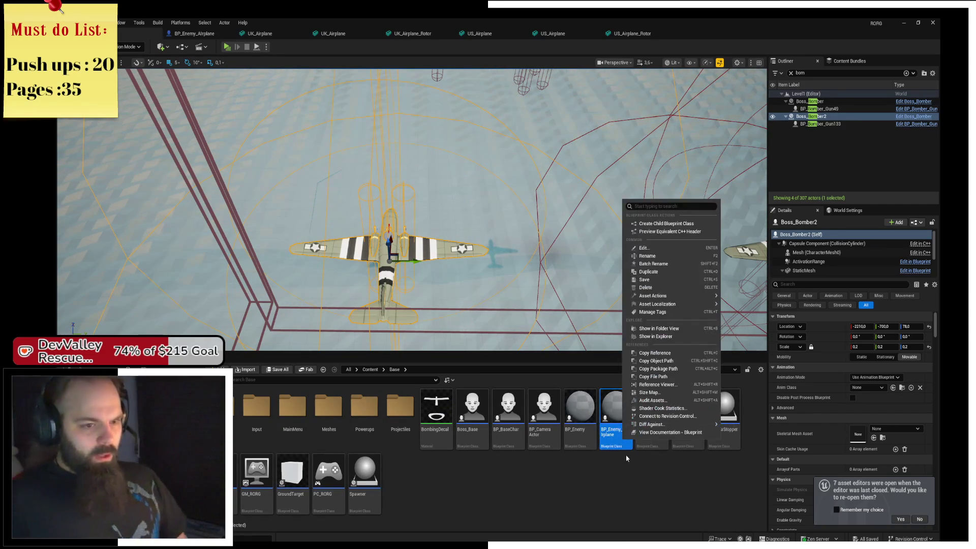
{"action": "left_click", "coordinate": [676, 224]}
{"action": "type", "text": "e_UK_Fighter"}
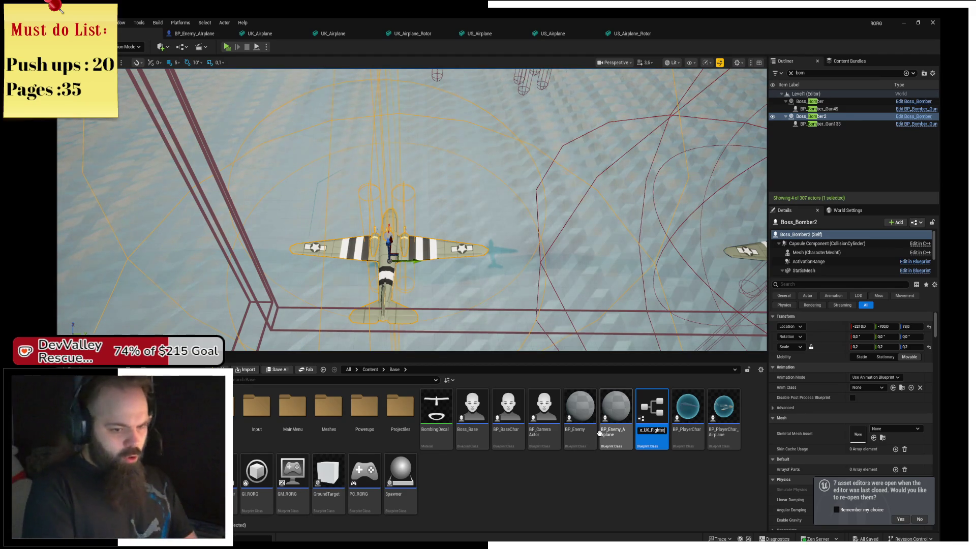
{"action": "key", "text": "Return"}
Make a second copy named BP_Enemy_Airplane_US_Fighter, then open BP_Enemy_Airplane for editing
{"action": "right_click", "coordinate": [650, 422]}
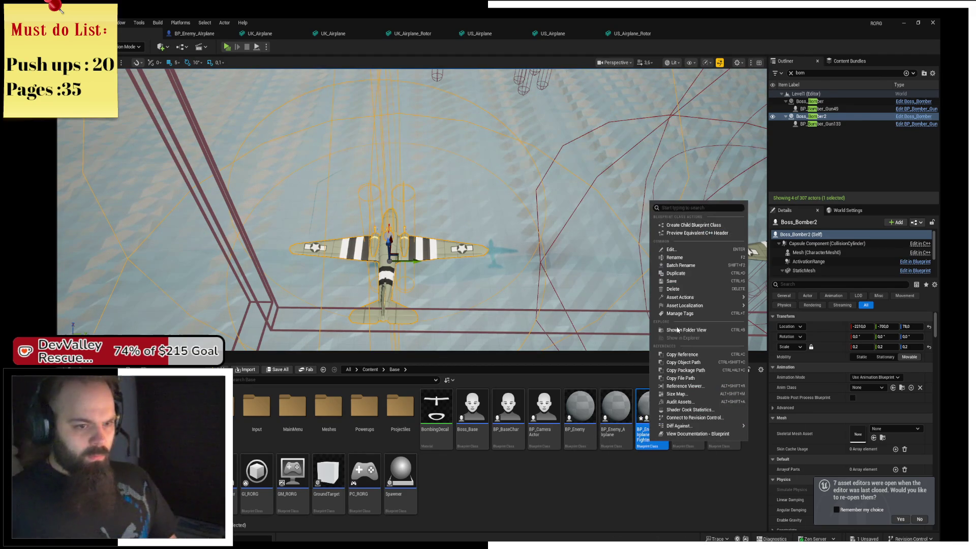
{"action": "left_click", "coordinate": [701, 274]}
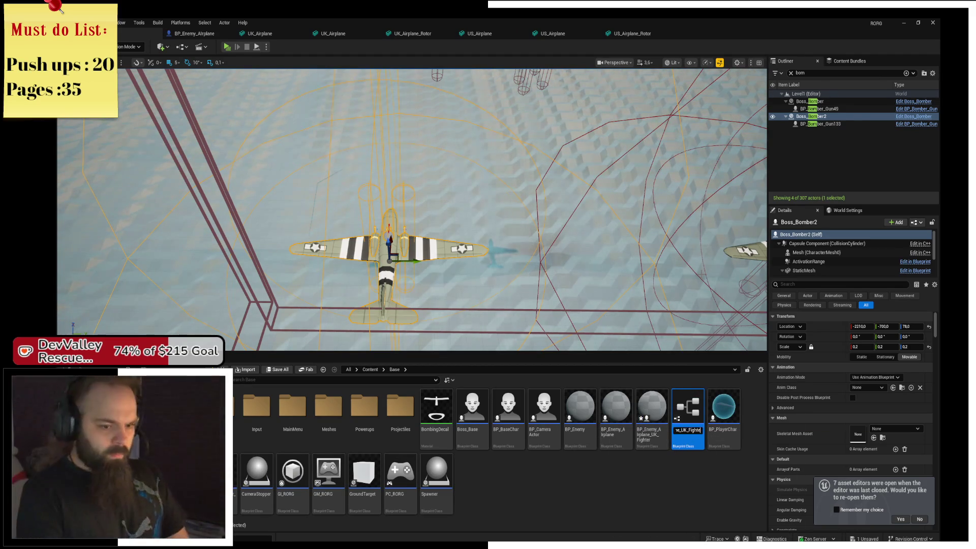
{"action": "key", "text": "BackSpace"}
{"action": "key", "text": "BackSpace"}
{"action": "key", "text": "BackSpace"}
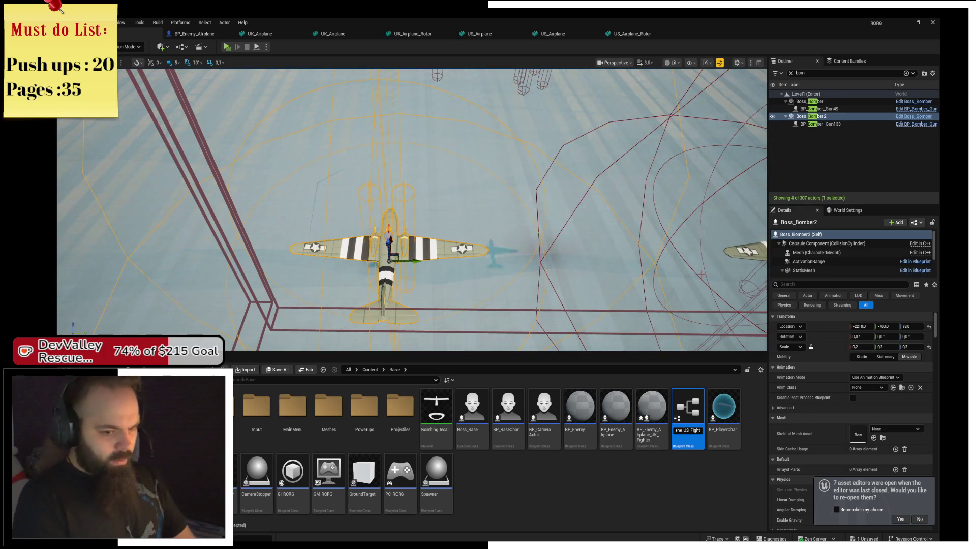
{"action": "type", "text": "er"}
{"action": "key", "text": "Return"}
{"action": "double_click", "coordinate": [621, 432]}
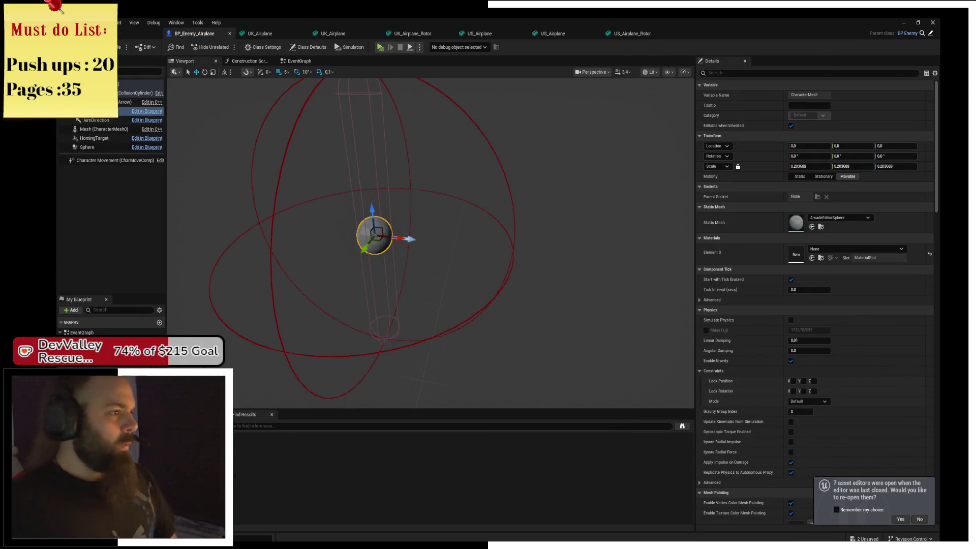
{"action": "left_click", "coordinate": [71, 72]}
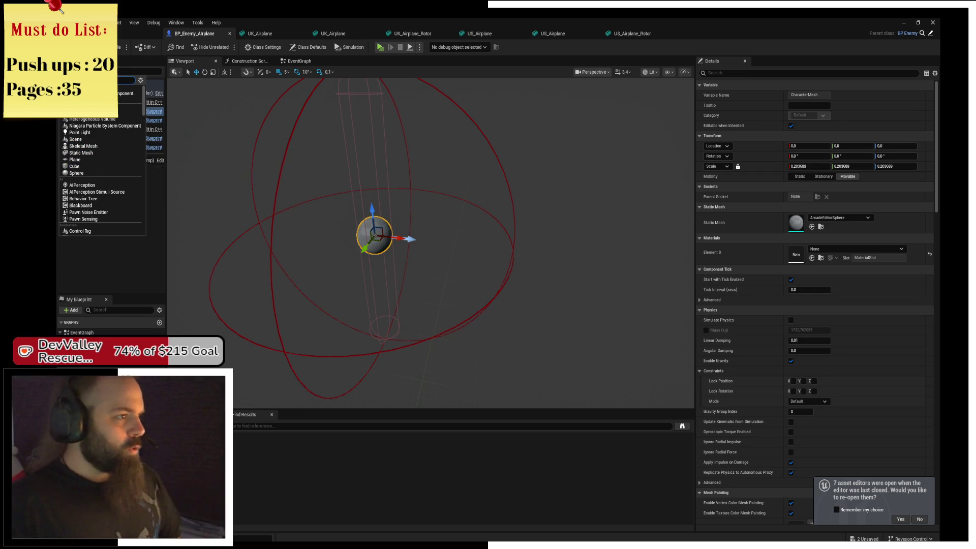
Add a Static Mesh component named Rotor to the enemy airplane Blueprint and save
{"action": "type", "text": "stat"}
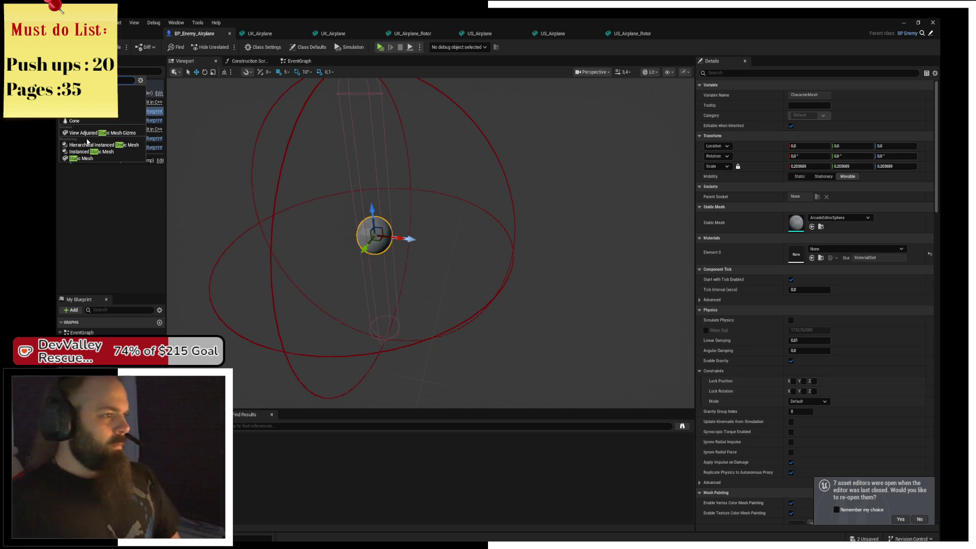
{"action": "left_click", "coordinate": [83, 158]}
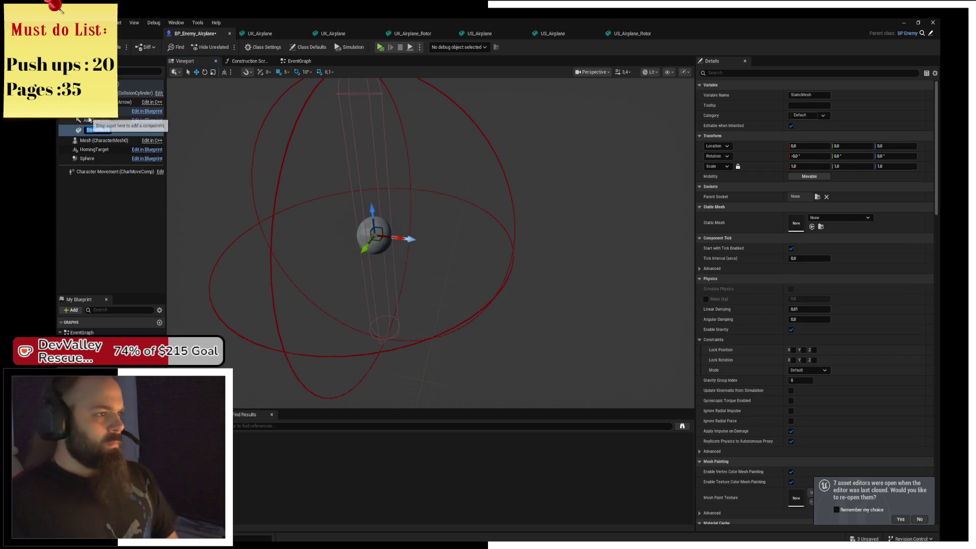
{"action": "left_click", "coordinate": [89, 111]}
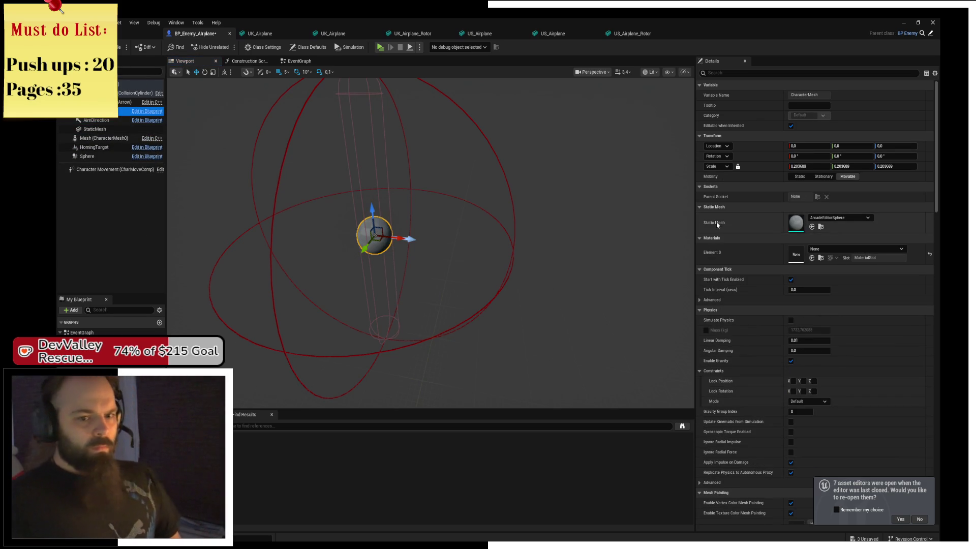
{"action": "left_click", "coordinate": [97, 129]}
{"action": "key", "text": "F2"}
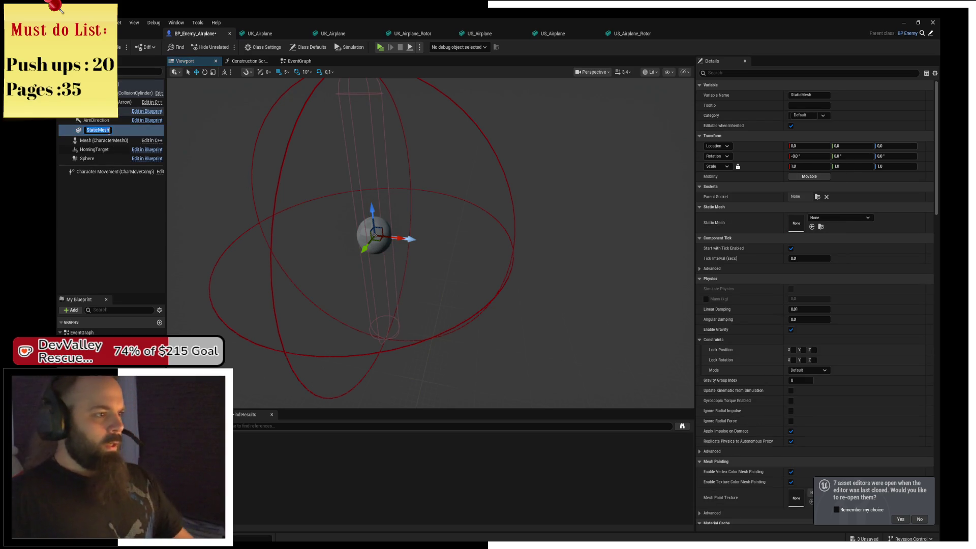
{"action": "type", "text": "Rotor"}
{"action": "key", "text": "Return"}
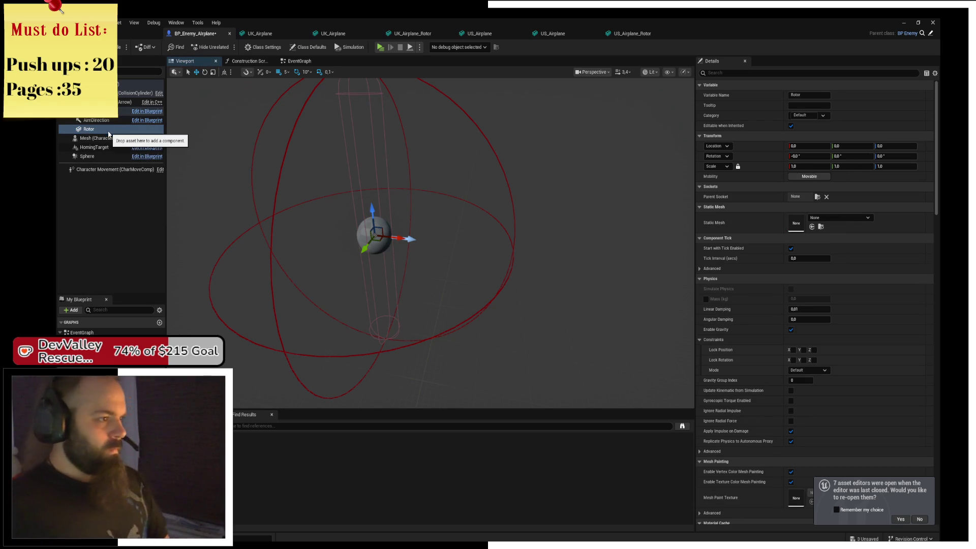
{"action": "key", "text": "ctrl+s"}
Place a Rotor reference node in the EventGraph, then select the sphere character mesh
{"action": "left_click", "coordinate": [299, 61]}
{"action": "scroll", "coordinate": [443, 222], "scroll_direction": "up", "scroll_amount": 5}
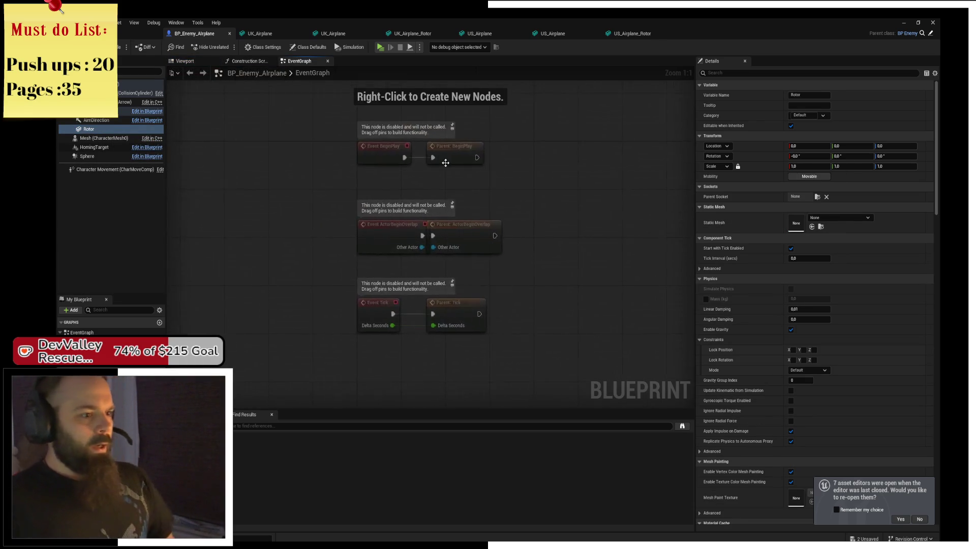
{"action": "left_click", "coordinate": [94, 138]}
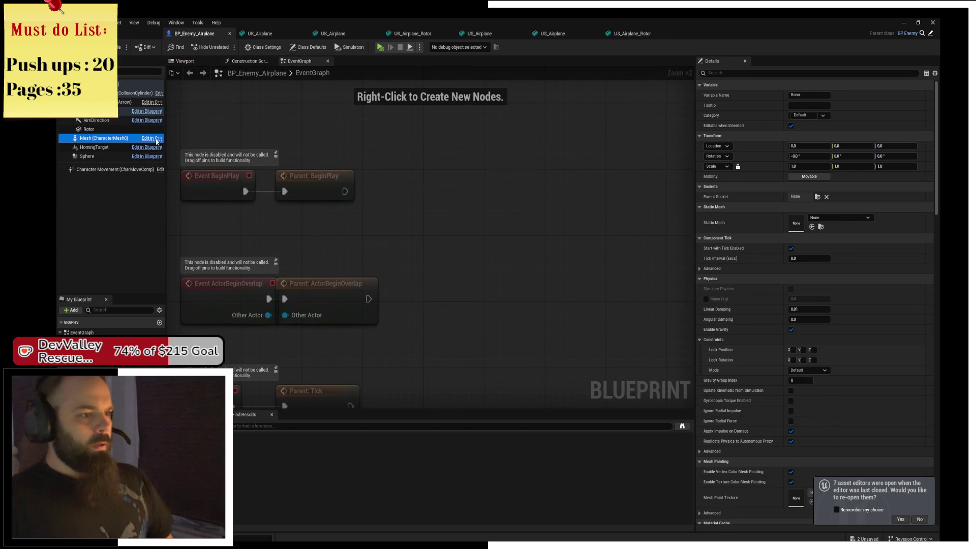
{"action": "left_click_drag", "start_coordinate": [92, 132], "coordinate": [328, 147]}
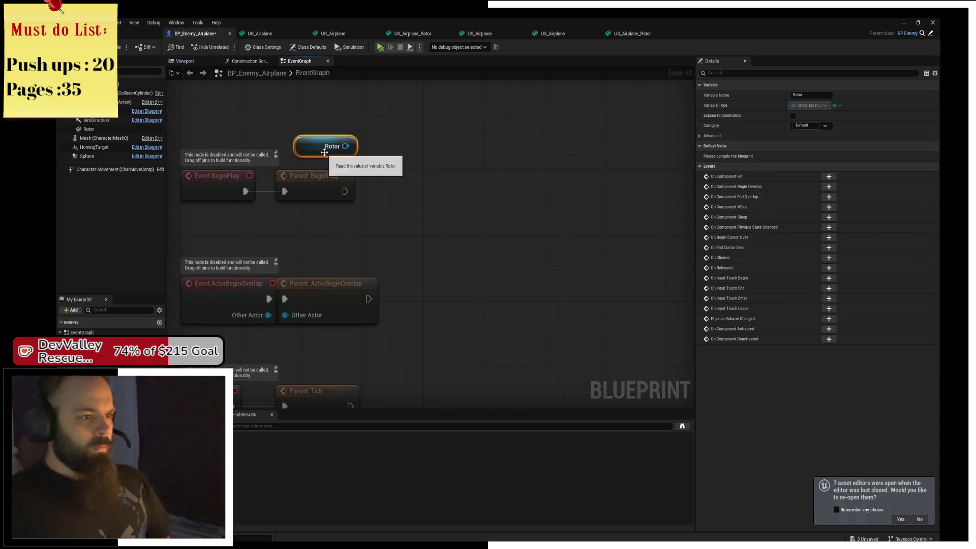
{"action": "left_click", "coordinate": [311, 128]}
{"action": "left_click", "coordinate": [183, 60]}
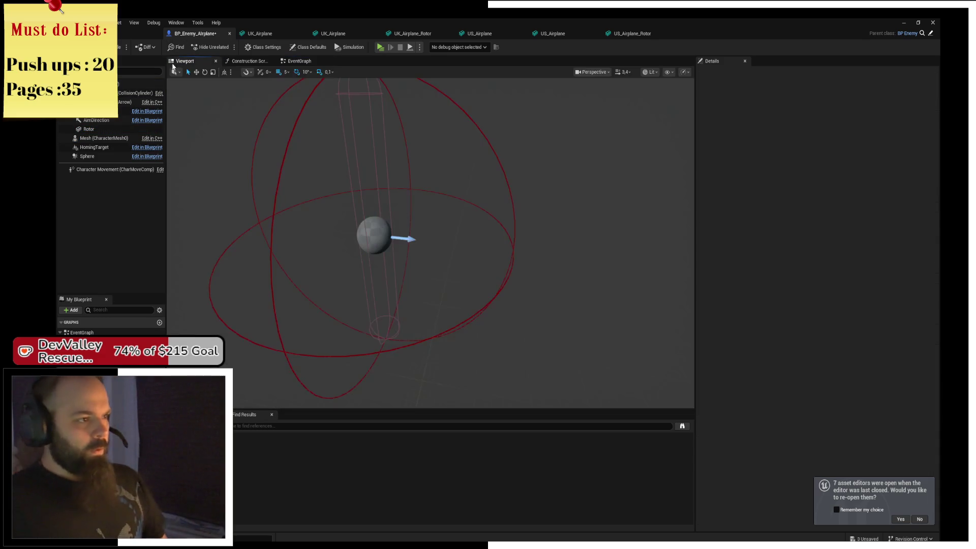
{"action": "left_click", "coordinate": [374, 235]}
{"action": "key", "text": "ctrl+space"}
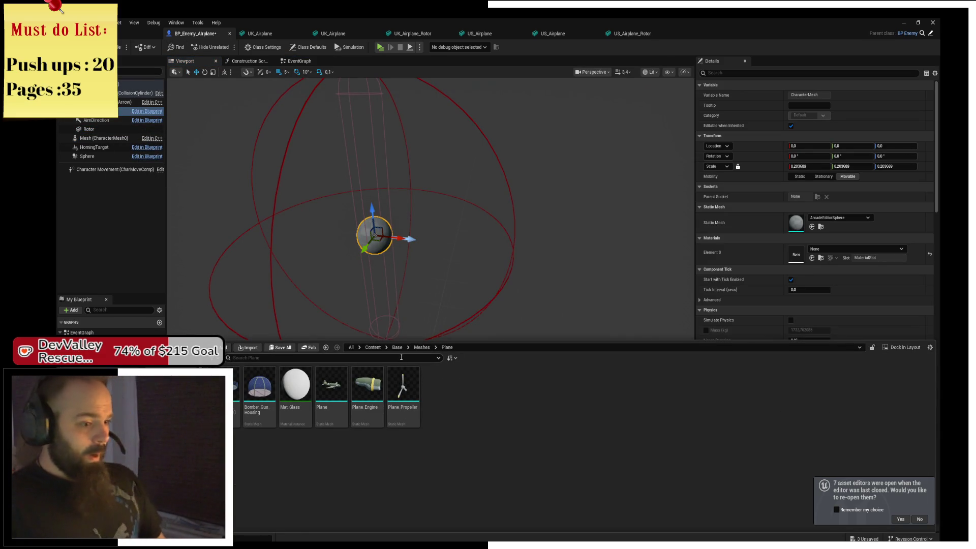
Assign the UK_Airplane mesh from the Enemy_Airplanes folder as the airplane body
{"action": "left_click", "coordinate": [422, 347]}
{"action": "left_click", "coordinate": [360, 401]}
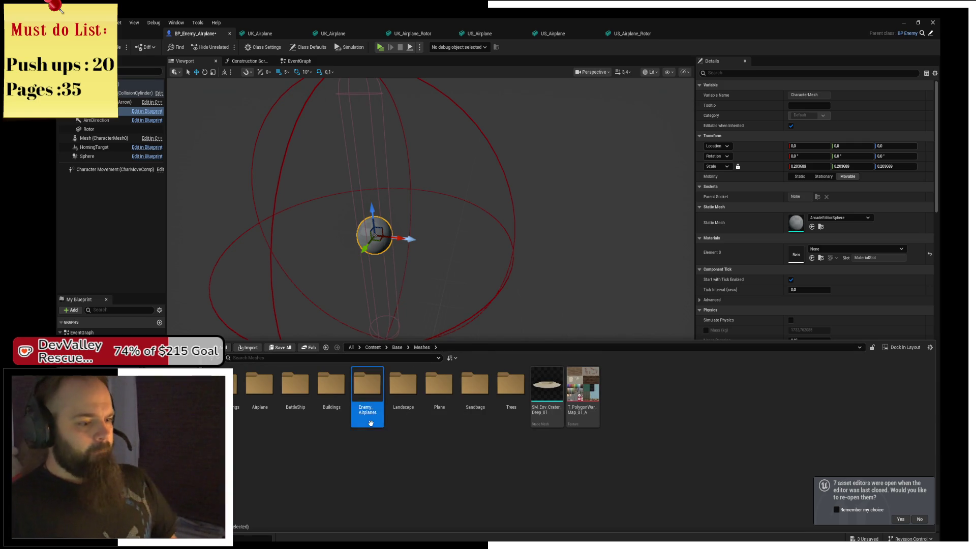
{"action": "double_click", "coordinate": [371, 422]}
{"action": "left_click_drag", "start_coordinate": [367, 391], "coordinate": [793, 217]}
Give the Rotor component the UK_Airplane_Rotor mesh and position it at the fighter's nose
{"action": "left_click", "coordinate": [106, 129]}
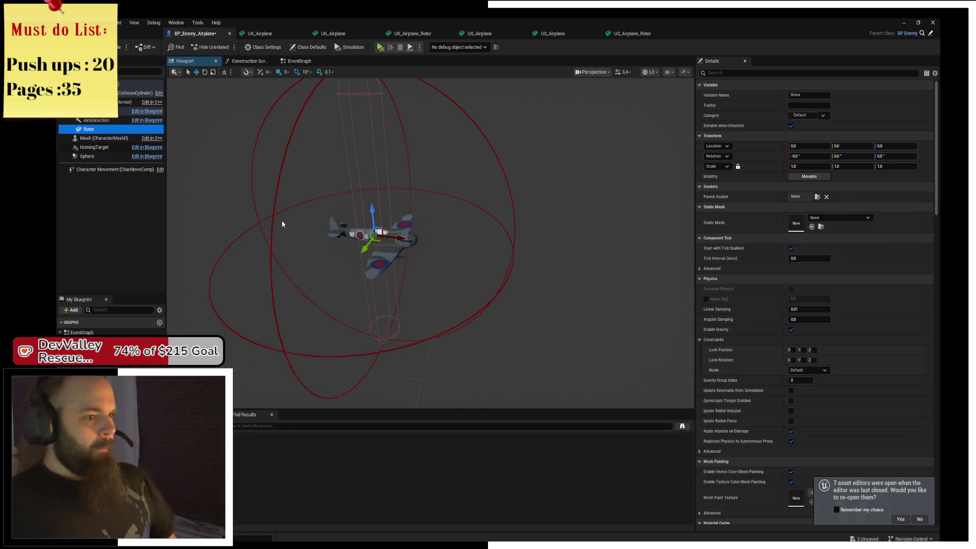
{"action": "key", "text": "ctrl+space"}
{"action": "mouse_move", "coordinate": [402, 396]}
{"action": "left_mouse_down"}
{"action": "mouse_move", "coordinate": [785, 224]}
{"action": "mouse_move", "coordinate": [775, 222]}
{"action": "left_mouse_up"}
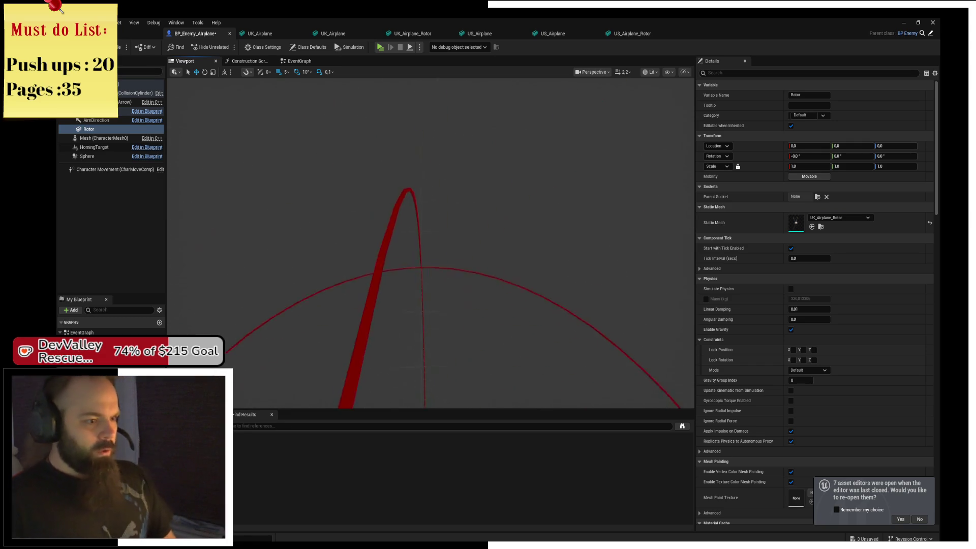
{"action": "mouse_move", "coordinate": [429, 242]}
{"action": "left_mouse_down"}
{"action": "mouse_move", "coordinate": [513, 239]}
{"action": "mouse_move", "coordinate": [508, 224]}
{"action": "mouse_move", "coordinate": [203, 161]}
{"action": "mouse_move", "coordinate": [417, 168]}
{"action": "mouse_move", "coordinate": [407, 193]}
{"action": "mouse_move", "coordinate": [356, 214]}
{"action": "mouse_move", "coordinate": [430, 243]}
{"action": "mouse_move", "coordinate": [342, 144]}
{"action": "left_mouse_up"}
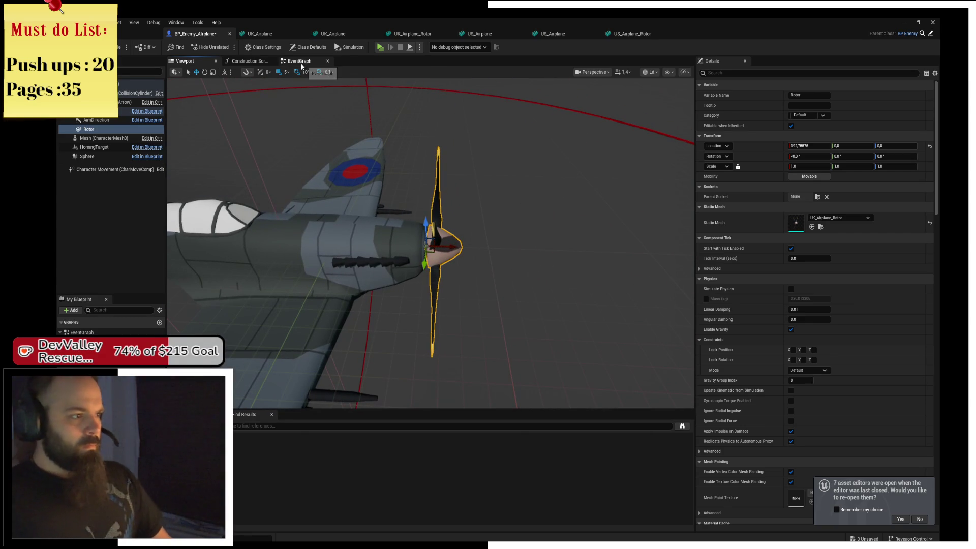
{"action": "left_click_drag", "start_coordinate": [464, 224], "coordinate": [467, 218]}
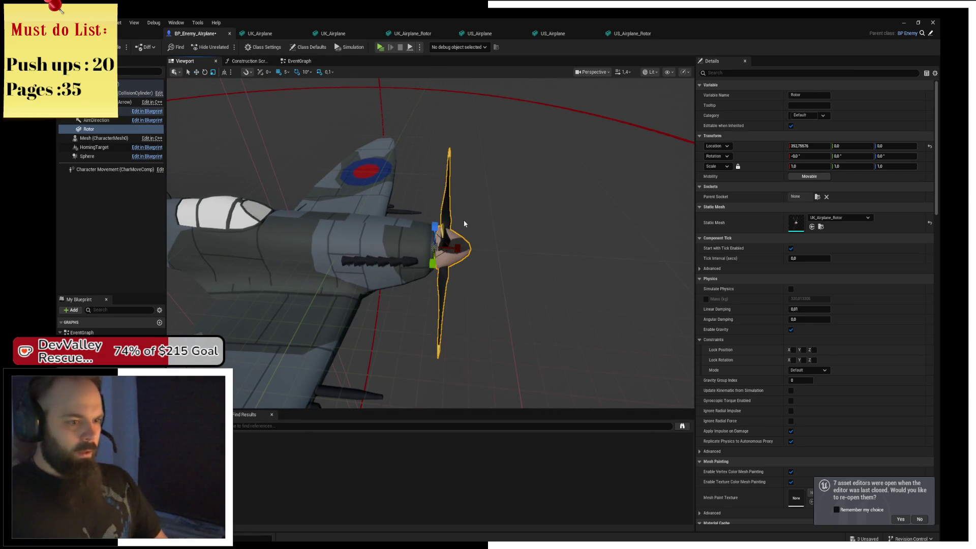
{"action": "key", "text": "e"}
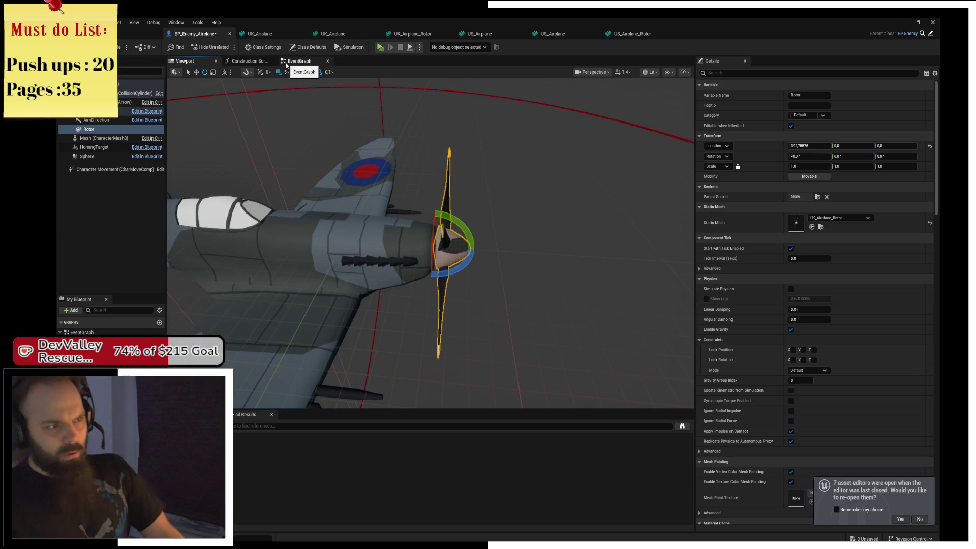
Open BP_PlayerChar_Airplane from Content > Base and select its Rotator, Lerp and Set World Rotation nodes
{"action": "left_click", "coordinate": [134, 38]}
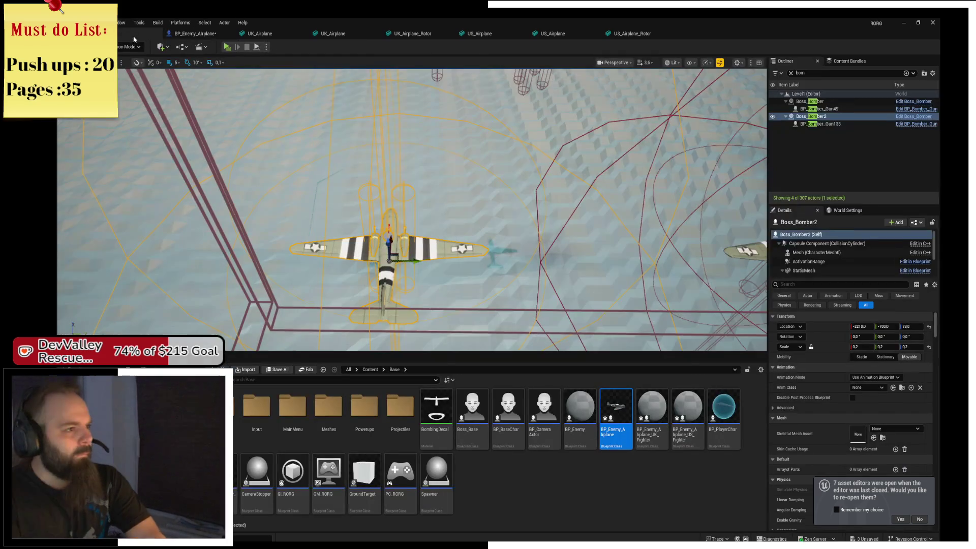
{"action": "left_click", "coordinate": [371, 369]}
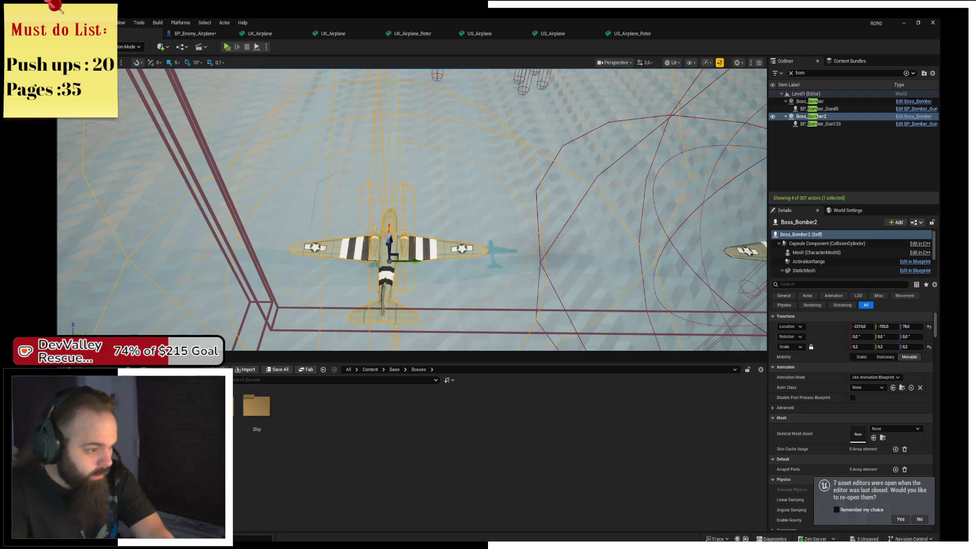
{"action": "key", "text": "alt+Left"}
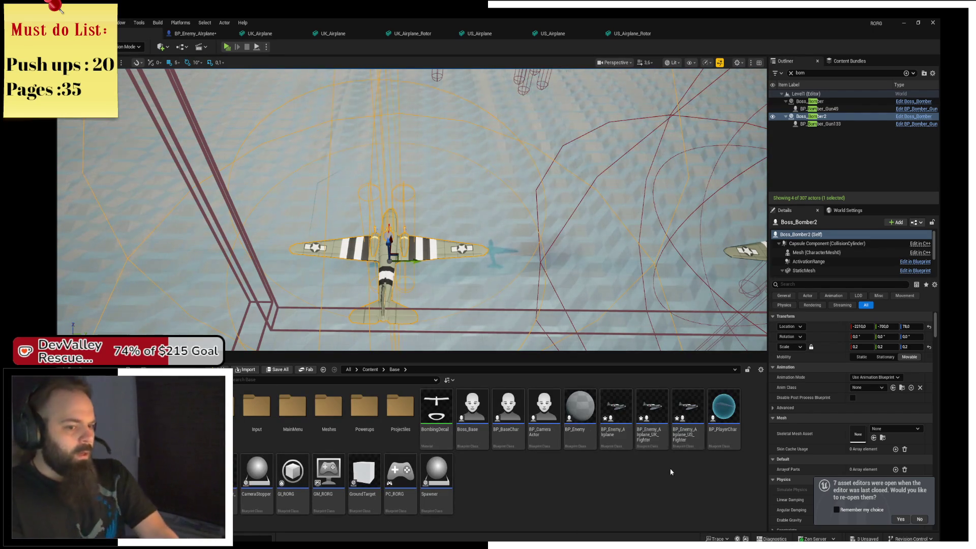
{"action": "left_click", "coordinate": [224, 478]}
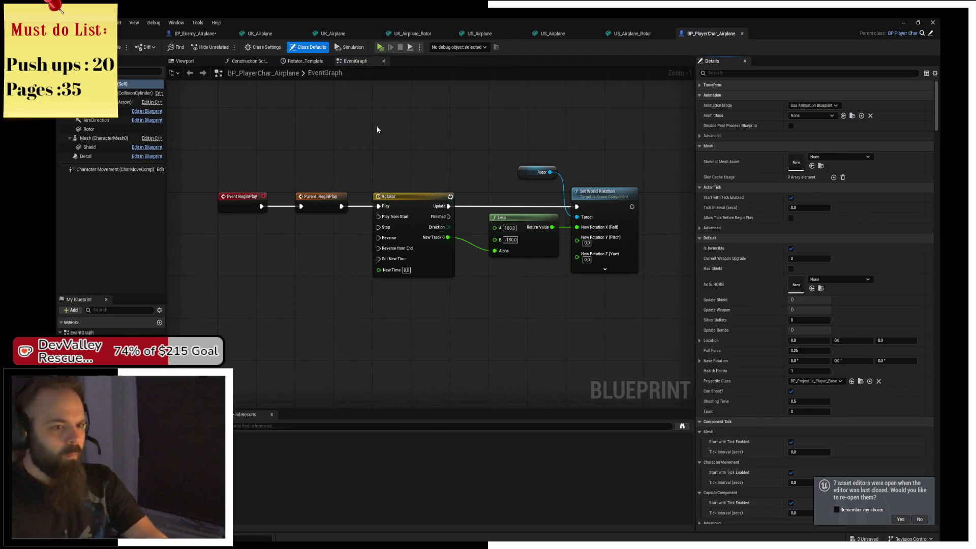
{"action": "mouse_move", "coordinate": [377, 127]}
{"action": "left_mouse_down"}
{"action": "mouse_move", "coordinate": [644, 325]}
{"action": "mouse_move", "coordinate": [638, 313]}
{"action": "left_mouse_up"}
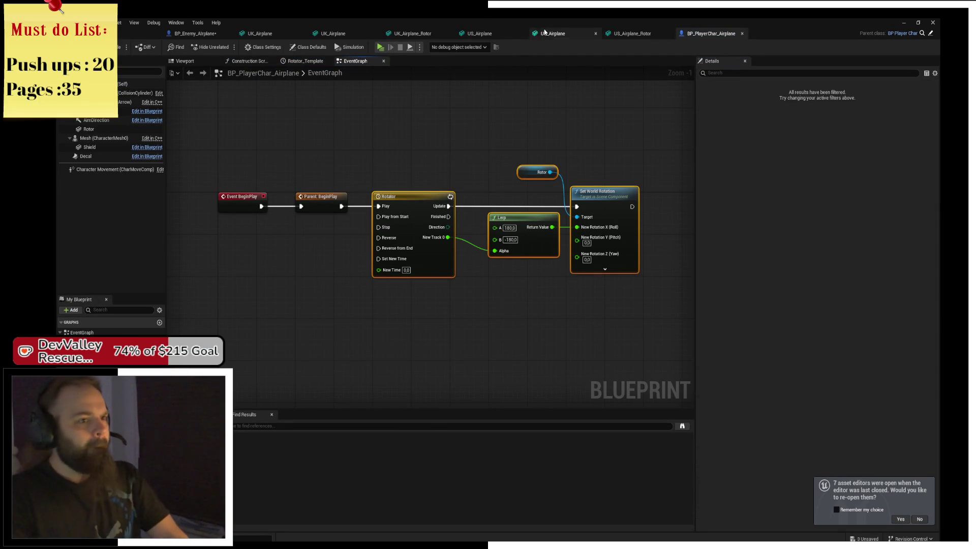
In BP_Enemy_Airplane, wire Parent: BeginPlay to Timeline 'Play from Start' and delete the duplicate Rotor node
{"action": "key", "text": "ctrl+Tab"}
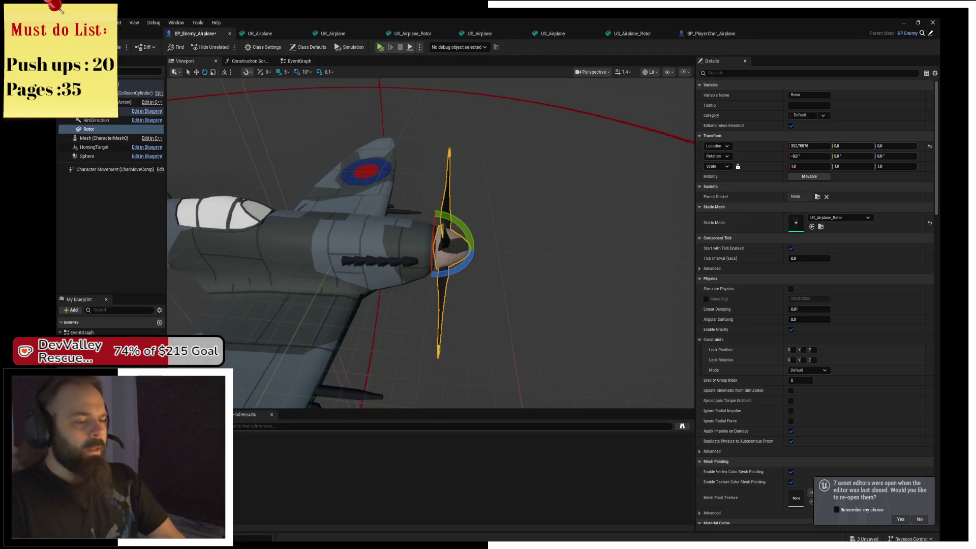
{"action": "left_click", "coordinate": [299, 61]}
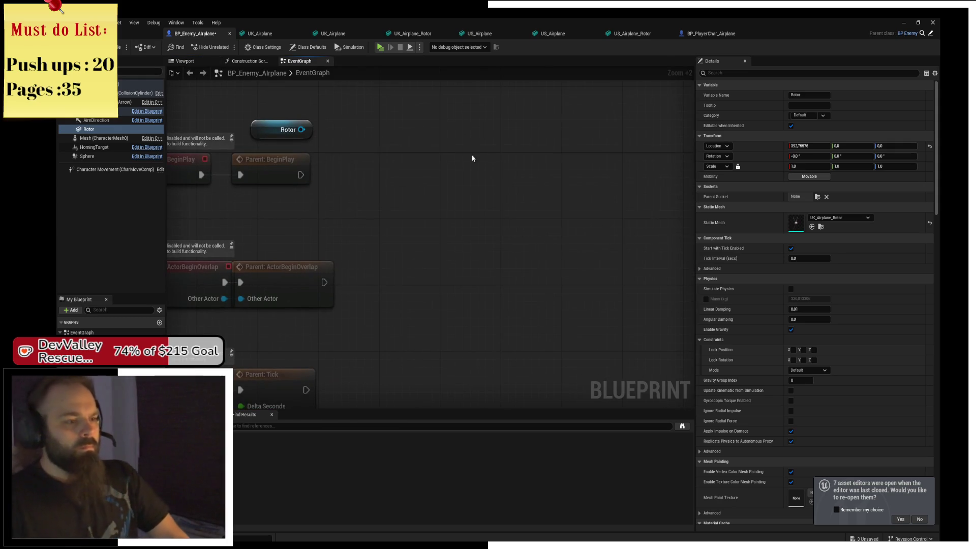
{"action": "left_click_drag", "start_coordinate": [413, 164], "coordinate": [436, 155]}
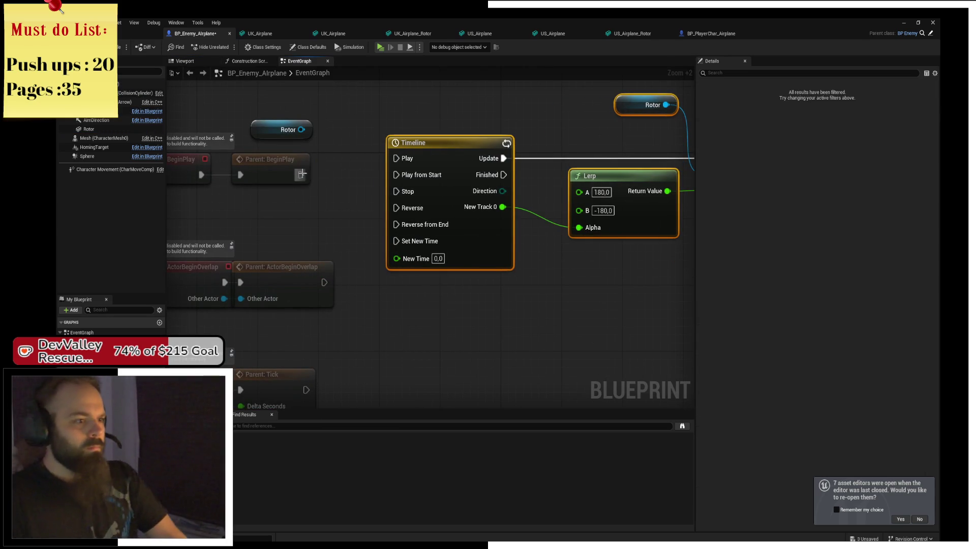
{"action": "left_click_drag", "start_coordinate": [302, 173], "coordinate": [396, 174]}
{"action": "mouse_move", "coordinate": [281, 131]}
{"action": "left_mouse_down"}
{"action": "mouse_move", "coordinate": [583, 113]}
{"action": "mouse_move", "coordinate": [631, 121]}
{"action": "mouse_move", "coordinate": [600, 136]}
{"action": "left_mouse_up"}
{"action": "key", "text": "Delete"}
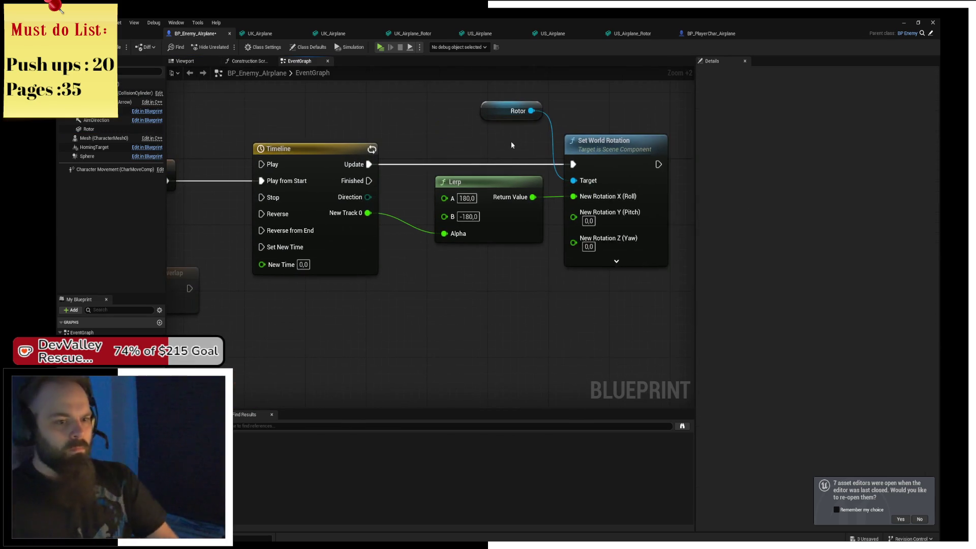
{"action": "left_click_drag", "start_coordinate": [512, 146], "coordinate": [539, 164]}
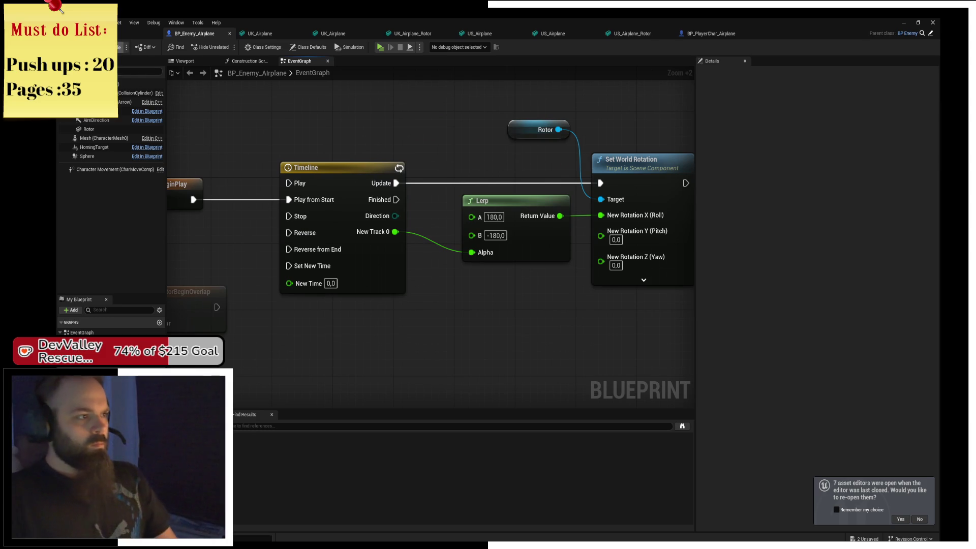
{"action": "left_click", "coordinate": [140, 33]}
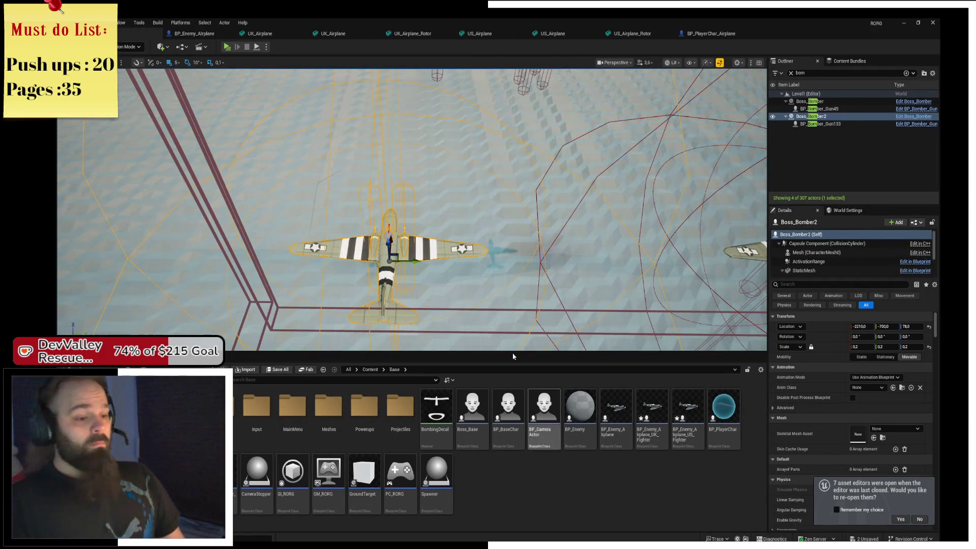
Open BP_Enemy_Airplane_US_Fighter and set its body mesh to US_Airplane
{"action": "double_click", "coordinate": [666, 443]}
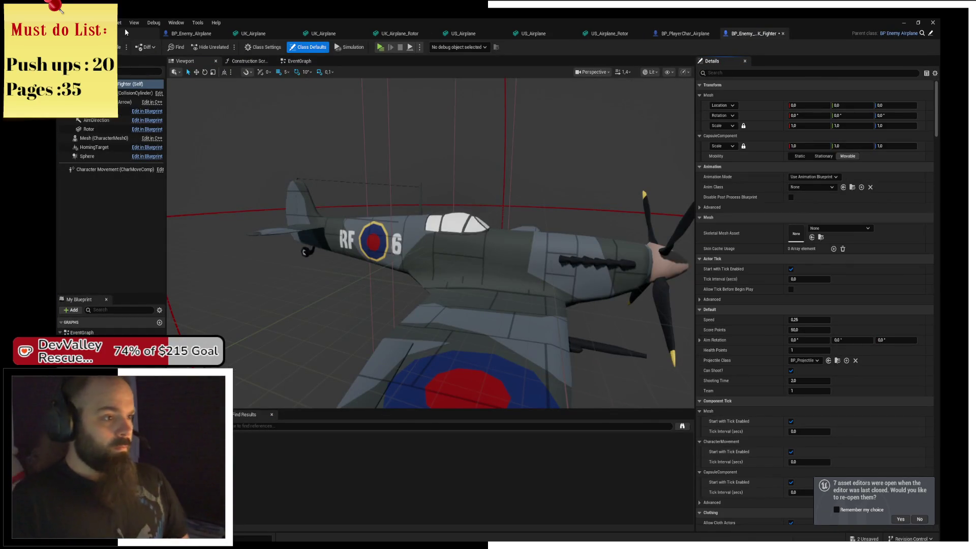
{"action": "left_click", "coordinate": [125, 28]}
{"action": "left_click", "coordinate": [699, 413]}
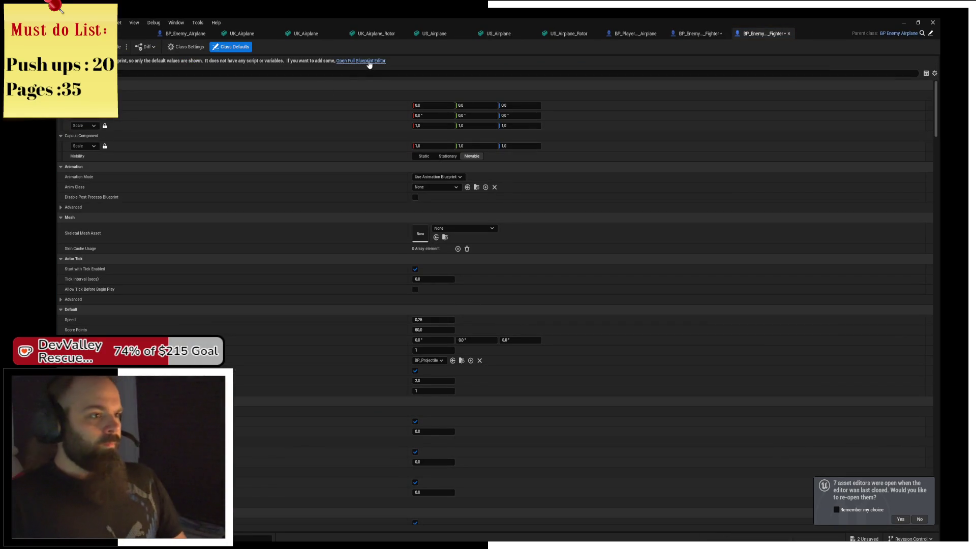
{"action": "left_click", "coordinate": [137, 110]}
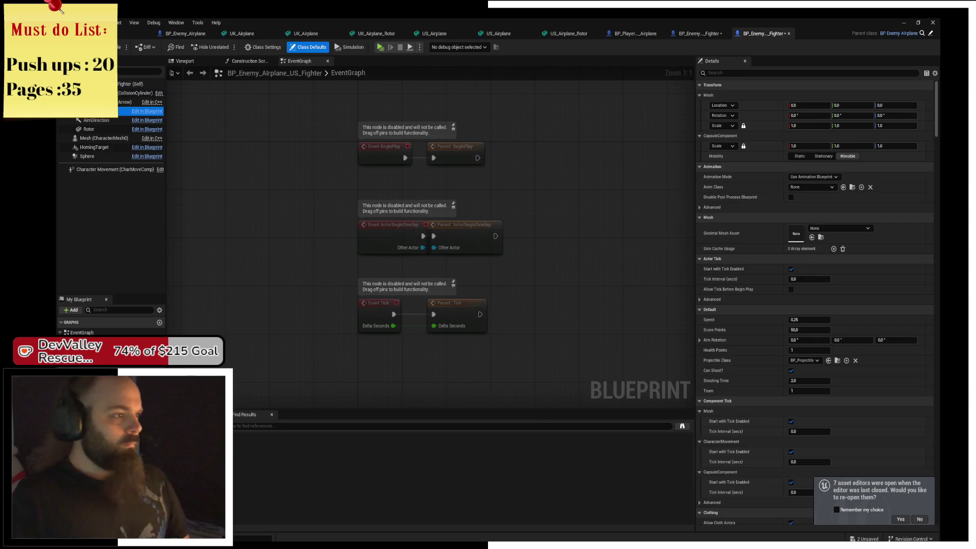
{"action": "key", "text": "ctrl+space"}
{"action": "mouse_move", "coordinate": [440, 392]}
{"action": "left_mouse_down"}
{"action": "mouse_move", "coordinate": [539, 388]}
{"action": "mouse_move", "coordinate": [838, 219]}
{"action": "left_mouse_up"}
Assign US_Airplane_Rotor to Rotor, move it forward to X 417.302998, and save
{"action": "left_click", "coordinate": [89, 129]}
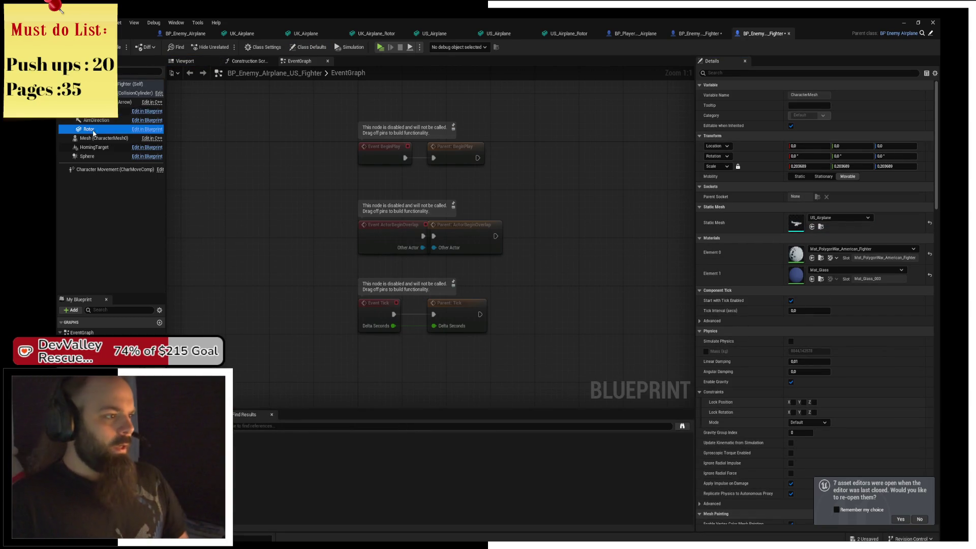
{"action": "key", "text": "ctrl+space"}
{"action": "left_click_drag", "start_coordinate": [472, 397], "coordinate": [838, 219]}
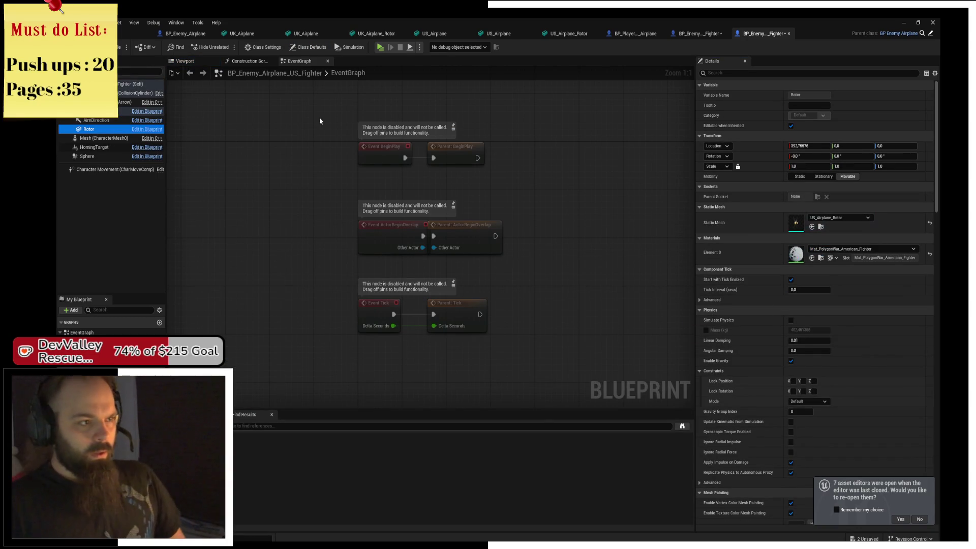
{"action": "left_click", "coordinate": [185, 60]}
{"action": "mouse_move", "coordinate": [489, 220]}
{"action": "left_mouse_down"}
{"action": "mouse_move", "coordinate": [508, 208]}
{"action": "mouse_move", "coordinate": [513, 168]}
{"action": "mouse_move", "coordinate": [294, 219]}
{"action": "left_mouse_up"}
{"action": "left_click_drag", "start_coordinate": [351, 203], "coordinate": [373, 207]}
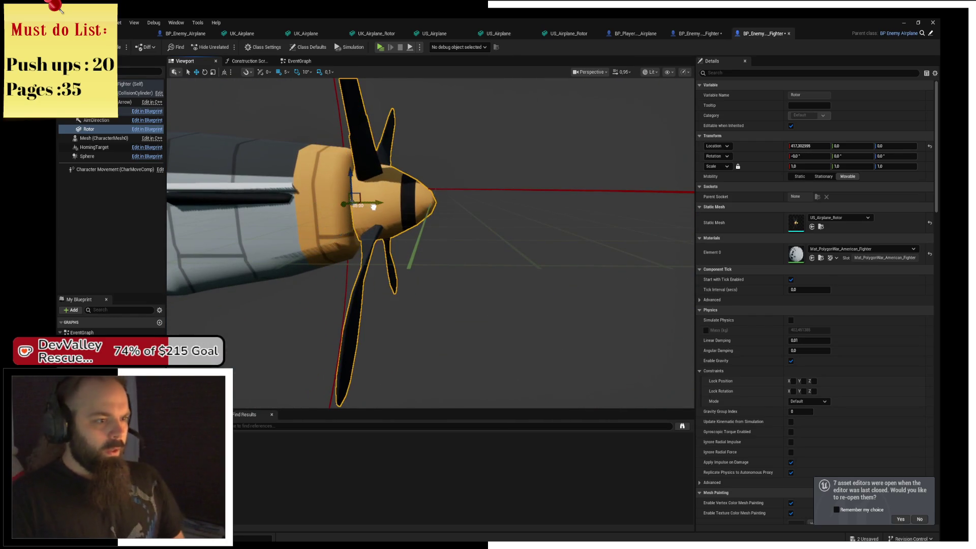
{"action": "key", "text": "ctrl+s"}
{"action": "scroll", "coordinate": [503, 254], "scroll_direction": "down", "scroll_amount": 10}
{"action": "left_click_drag", "start_coordinate": [503, 254], "coordinate": [457, 254]}
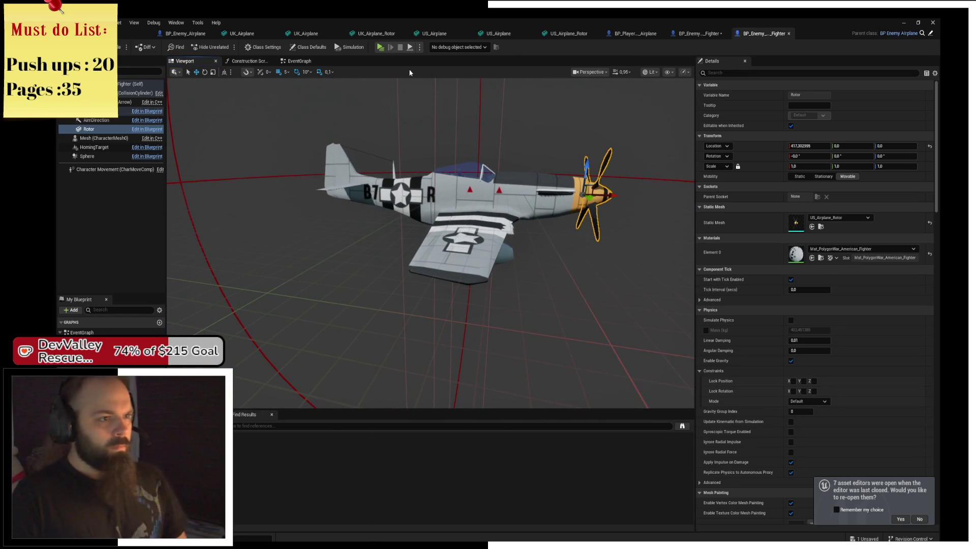
{"action": "left_click", "coordinate": [120, 33]}
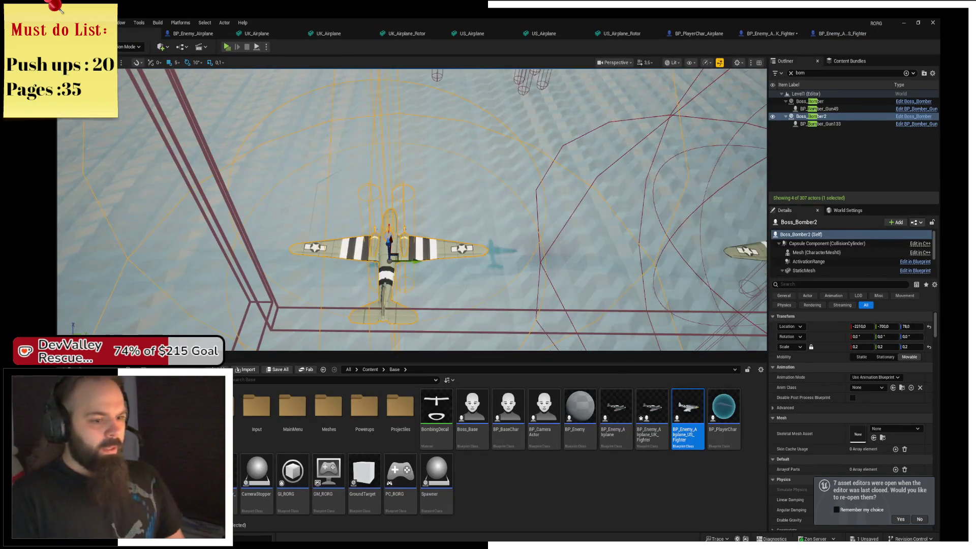
Open BP_Enemy_Airplane_UK_Fighter and show its Class Defaults
{"action": "left_click_drag", "start_coordinate": [457, 254], "coordinate": [401, 213]}
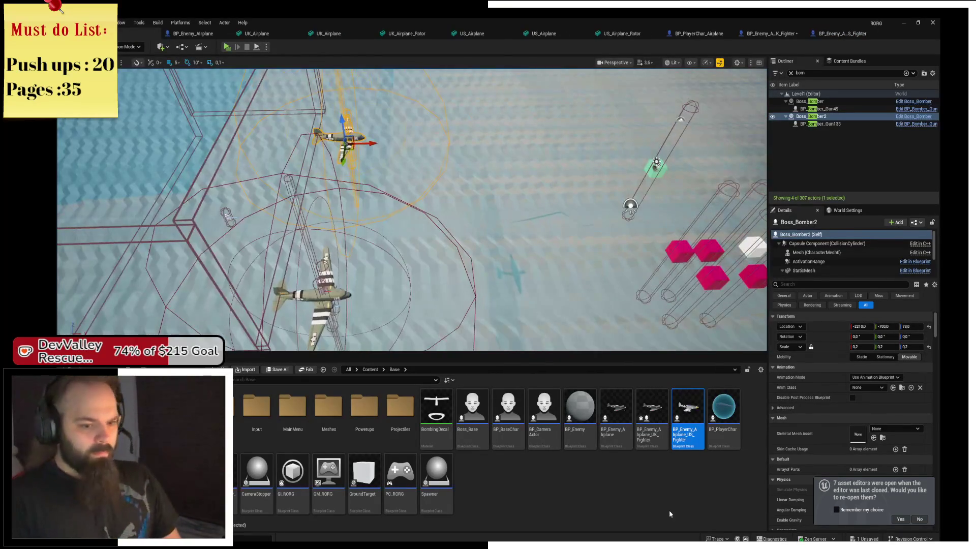
{"action": "left_click", "coordinate": [651, 469]}
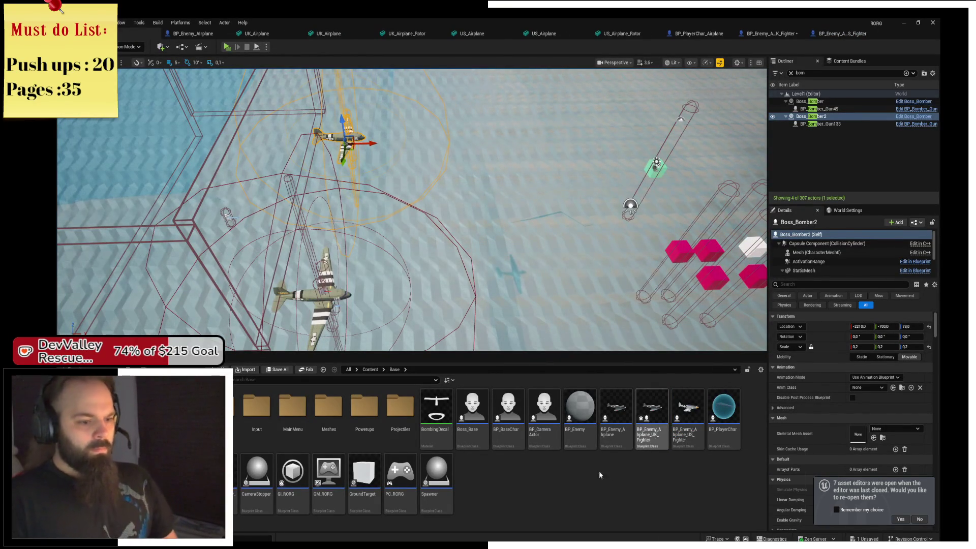
{"action": "right_click", "coordinate": [607, 487]}
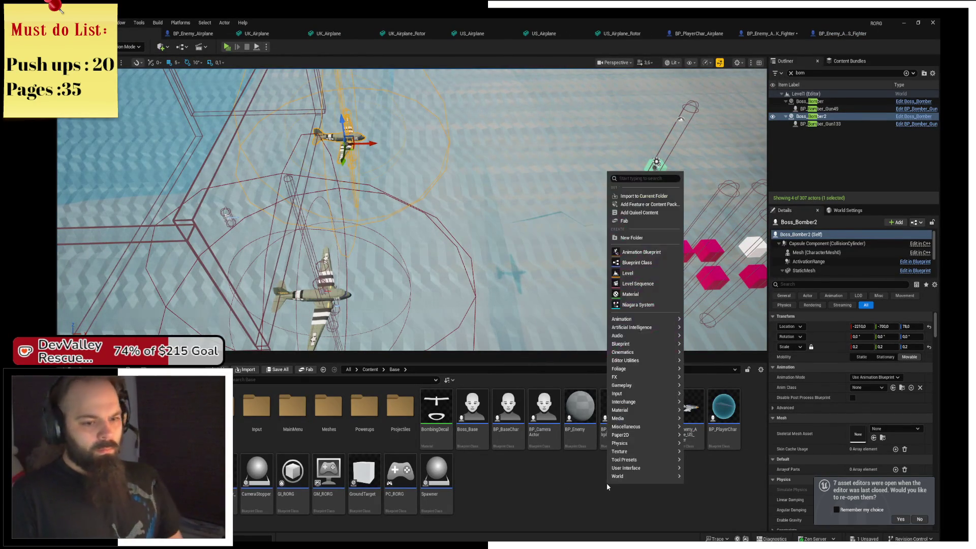
{"action": "left_click", "coordinate": [565, 492]}
{"action": "double_click", "coordinate": [642, 420]}
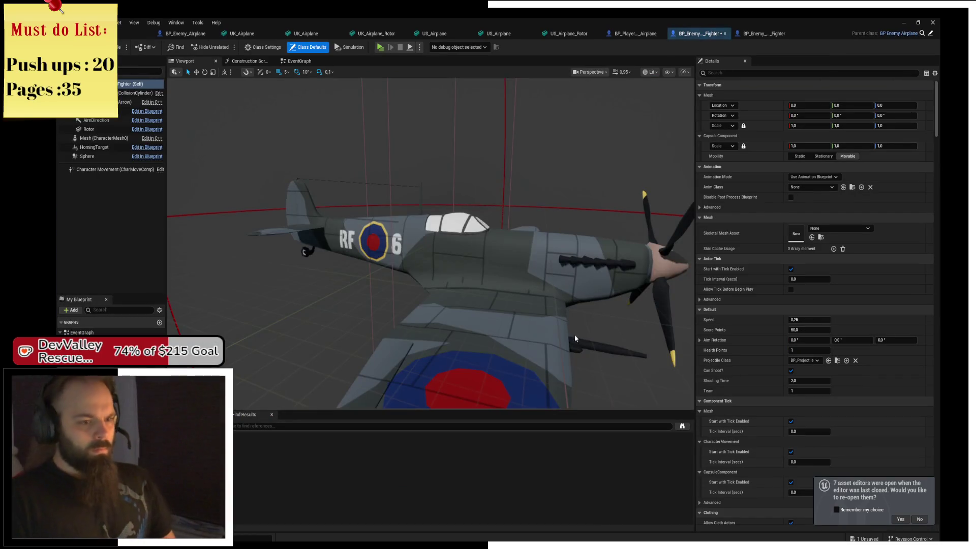
{"action": "left_click_drag", "start_coordinate": [375, 247], "coordinate": [375, 246]}
{"action": "left_click", "coordinate": [375, 247]}
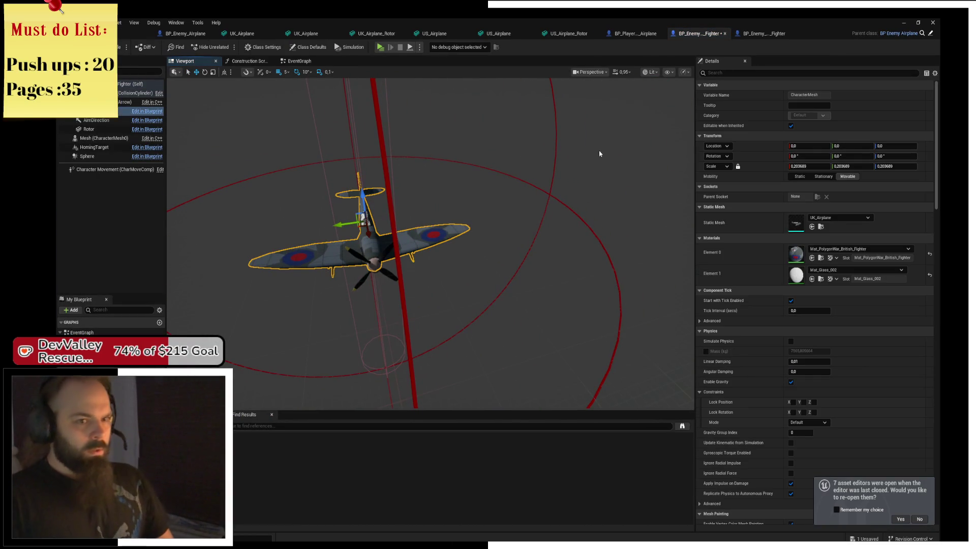
{"action": "left_click", "coordinate": [307, 47]}
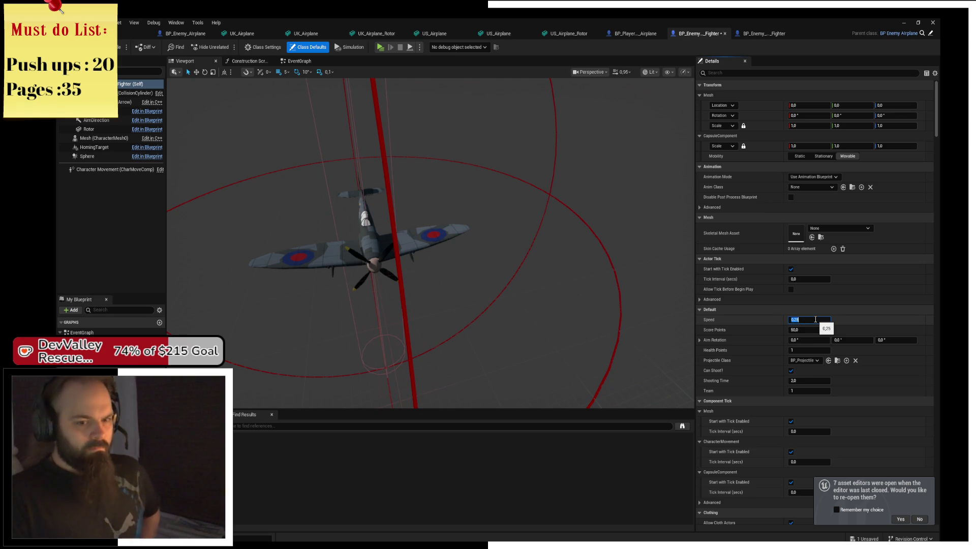
Keep Speed at 0.25 and set Score Points to 75 and Health Points to 2
{"action": "left_click", "coordinate": [859, 316]}
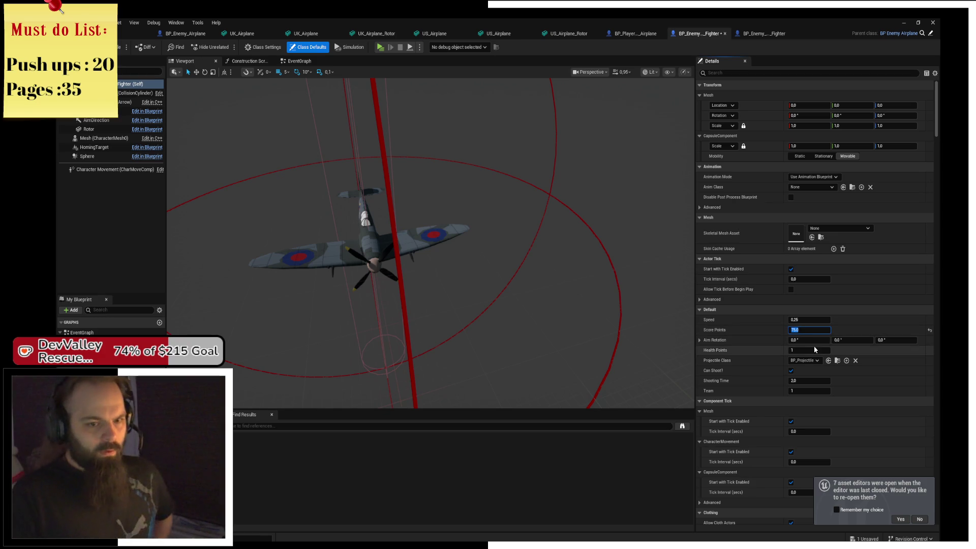
{"action": "key", "text": "Return"}
{"action": "left_click", "coordinate": [808, 350]}
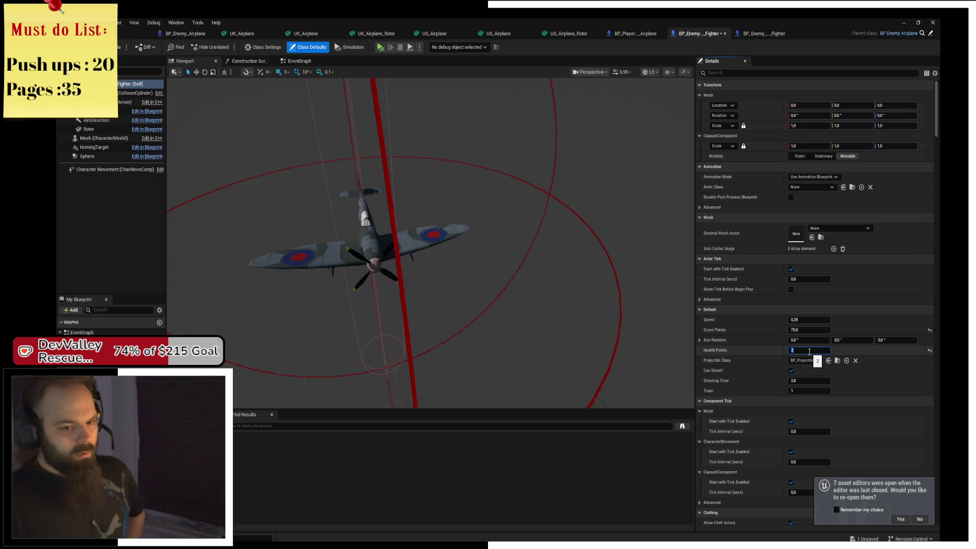
{"action": "key", "text": "Return"}
Set Shooting Time to 0.5 and review the Projectile Class options
{"action": "left_click", "coordinate": [808, 384]}
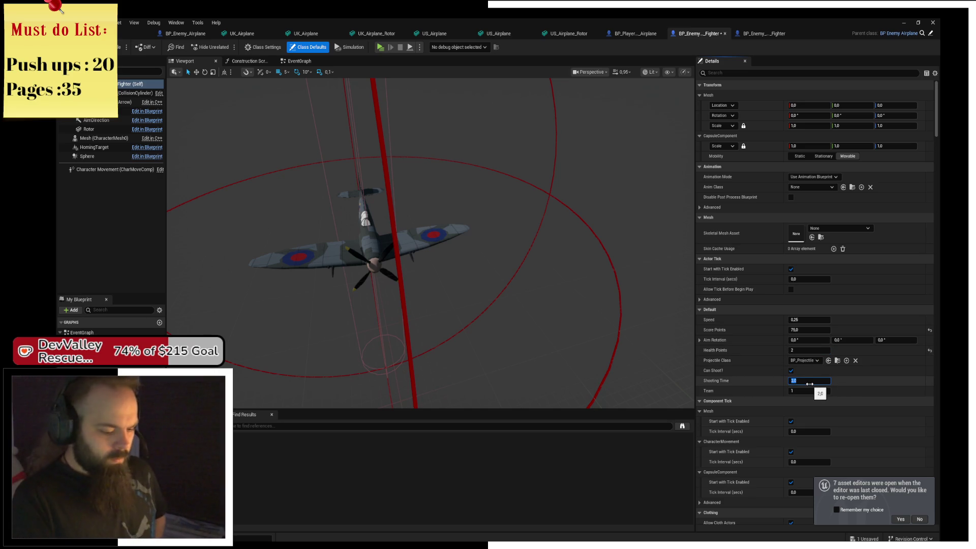
{"action": "type", "text": "11"}
{"action": "key", "text": "Return"}
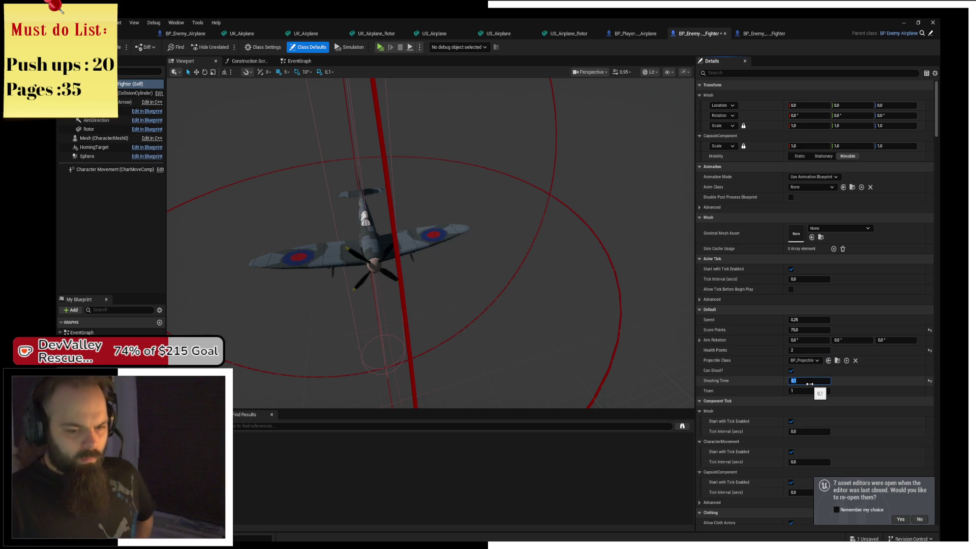
{"action": "left_click", "coordinate": [812, 380]}
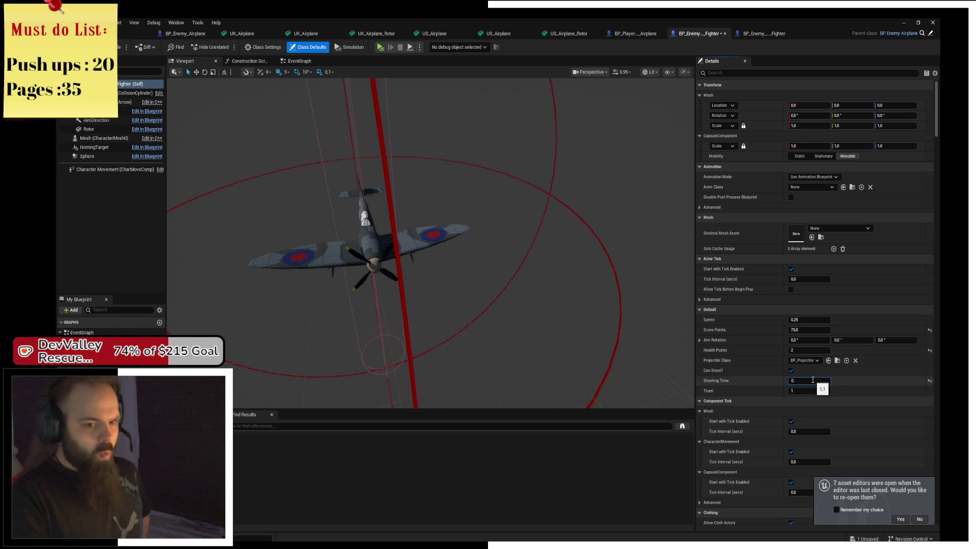
{"action": "type", "text": "."}
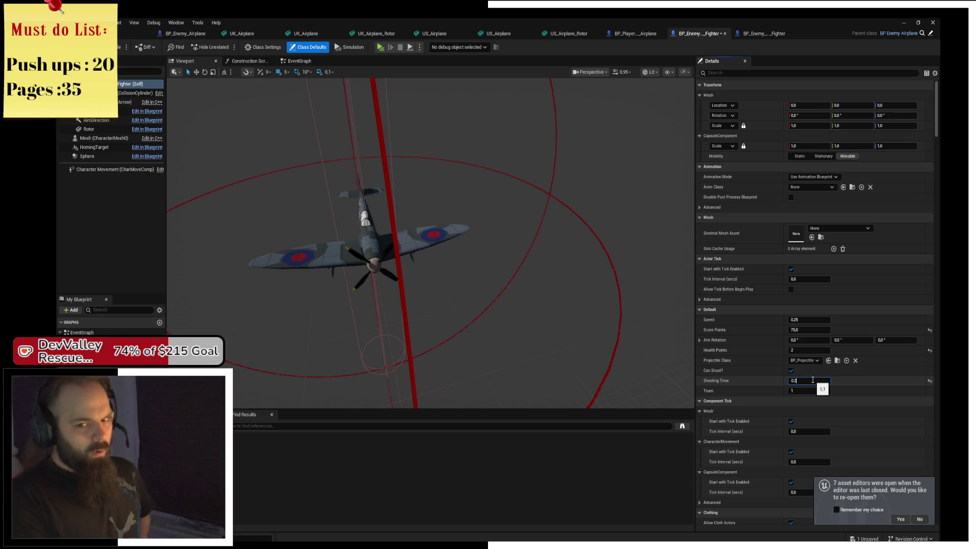
{"action": "type", "text": "5"}
{"action": "key", "text": "Return"}
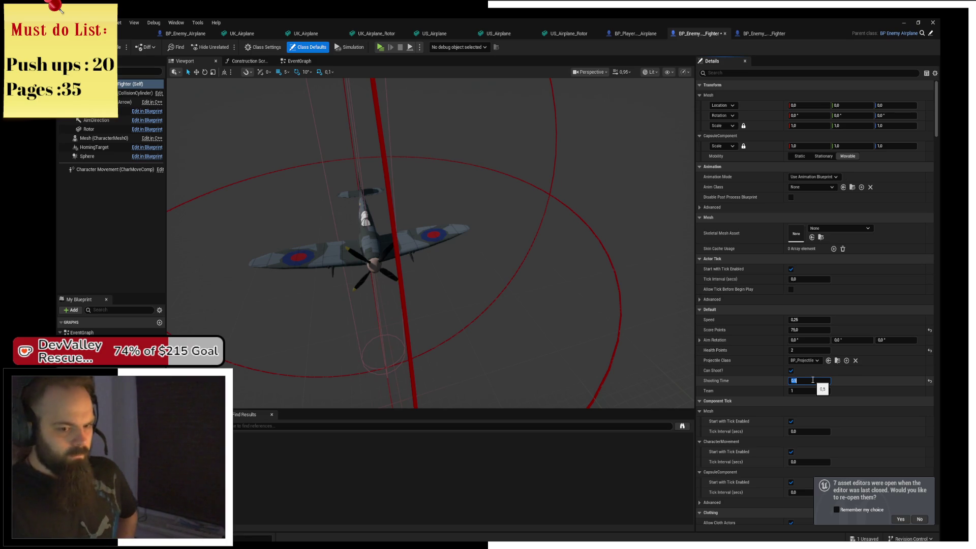
{"action": "left_click", "coordinate": [778, 358]}
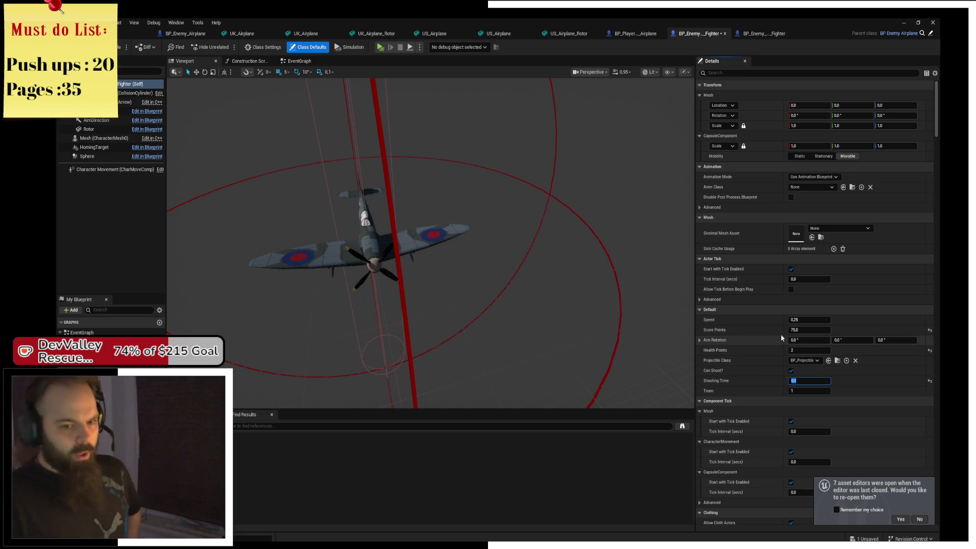
{"action": "left_click", "coordinate": [814, 360]}
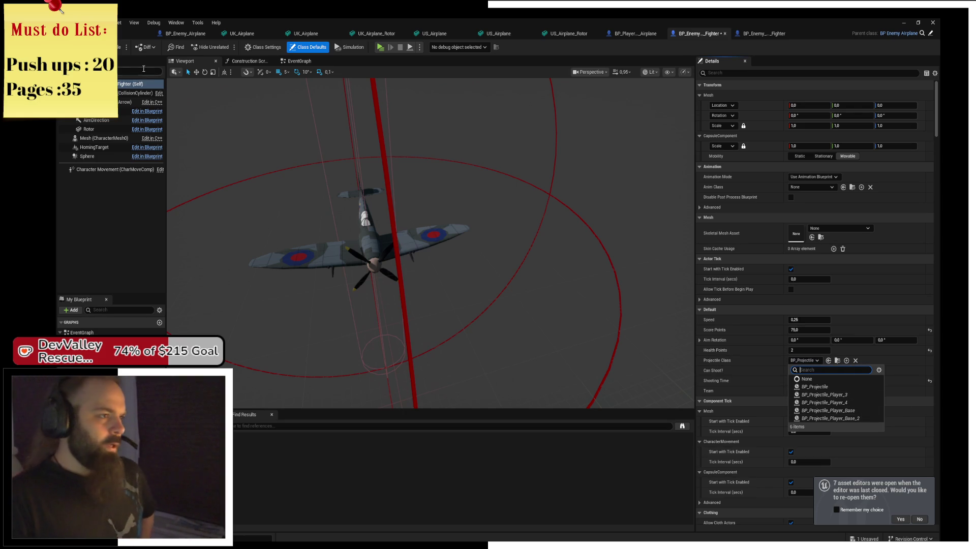
{"action": "left_click", "coordinate": [144, 68]}
{"action": "left_click", "coordinate": [134, 34]}
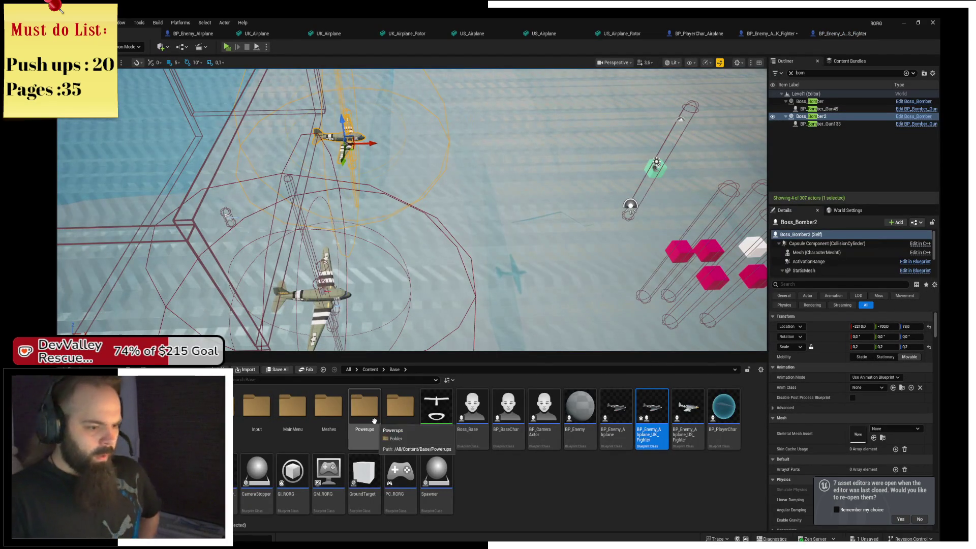
In Base > Projectiles, name the new Blueprint BP_Projectile_Enemy_1 and open it for editing
{"action": "double_click", "coordinate": [401, 409]}
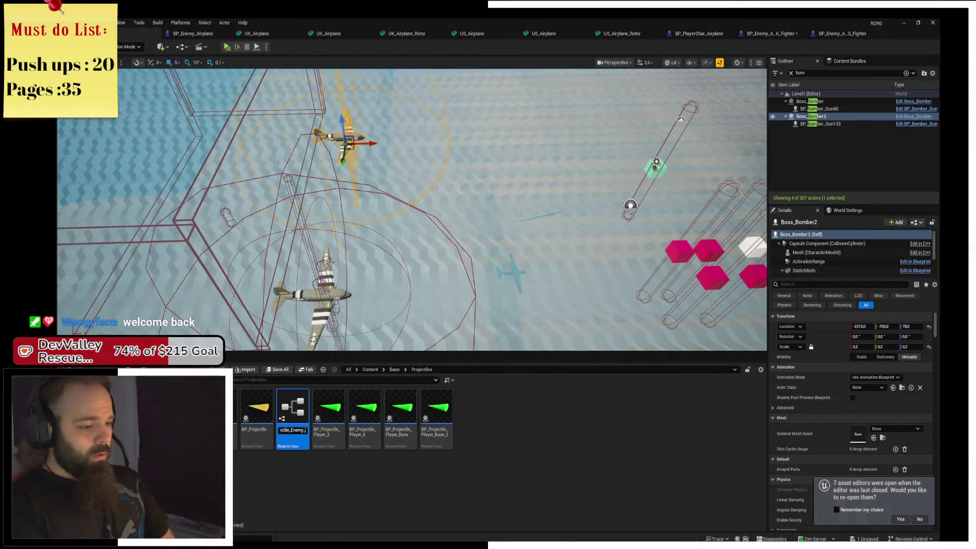
{"action": "key", "text": "Return"}
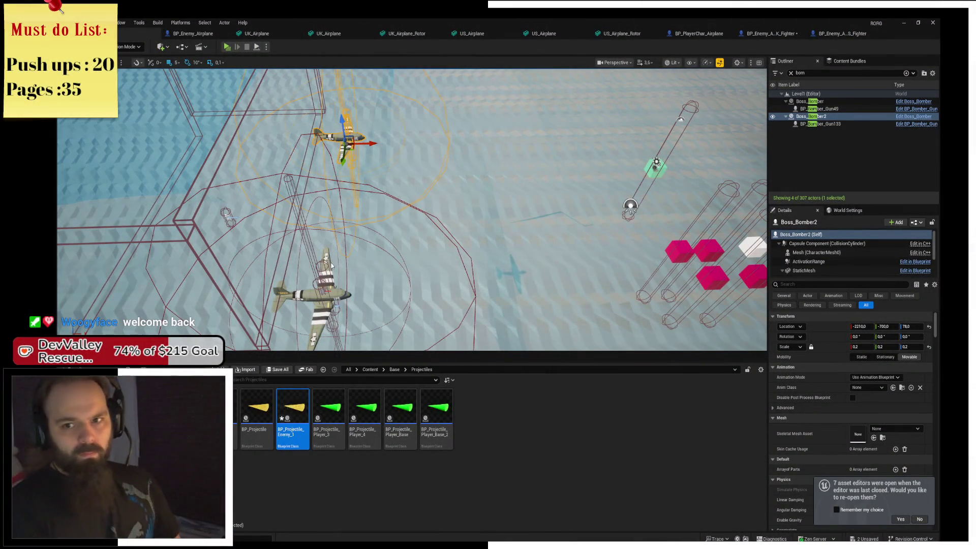
{"action": "key", "text": "Return"}
Force-delete the existing BP_Projectile_Enemy_1 asset
{"action": "scroll", "coordinate": [418, 226], "scroll_direction": "up", "scroll_amount": 1}
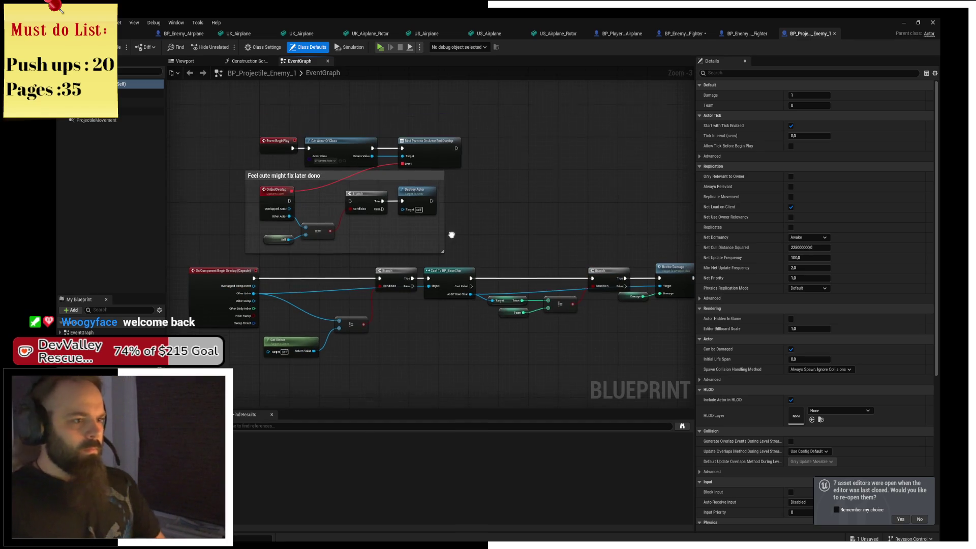
{"action": "scroll", "coordinate": [481, 236], "scroll_direction": "up", "scroll_amount": 1}
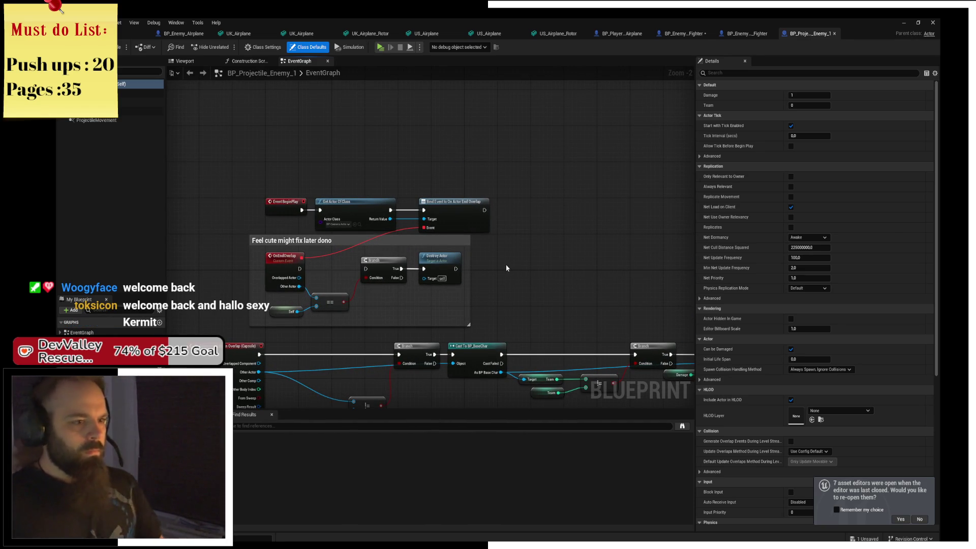
{"action": "left_click_drag", "start_coordinate": [513, 248], "coordinate": [427, 193]}
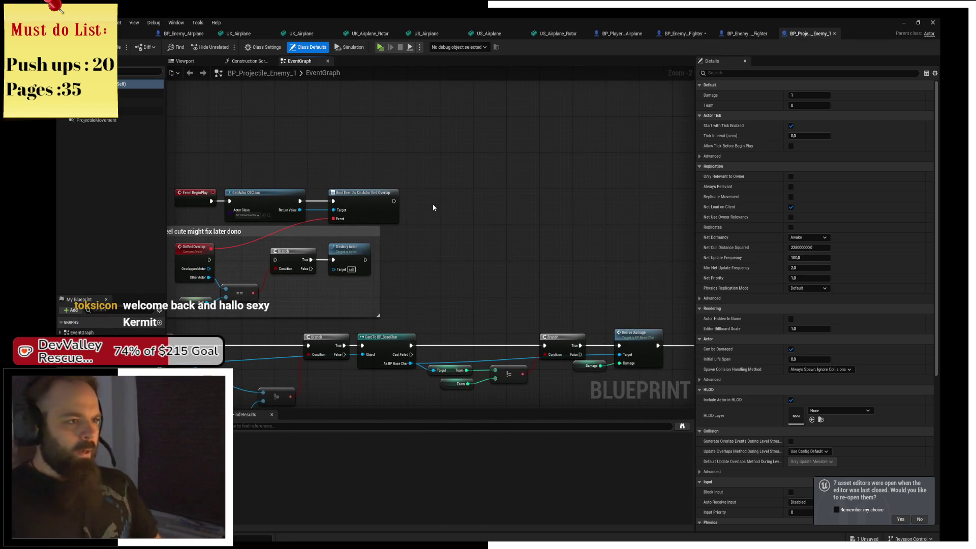
{"action": "left_click", "coordinate": [136, 38]}
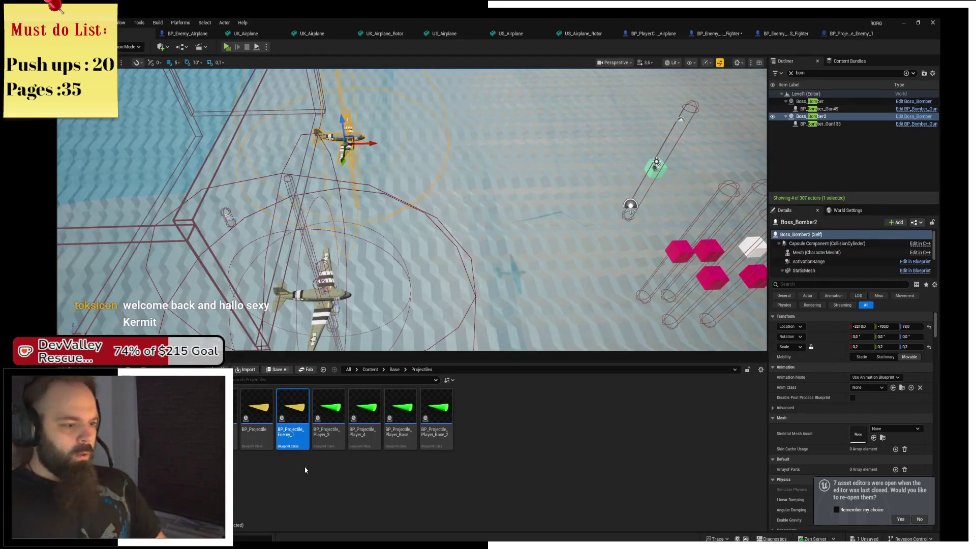
{"action": "right_click", "coordinate": [305, 426]}
{"action": "left_click", "coordinate": [330, 457]}
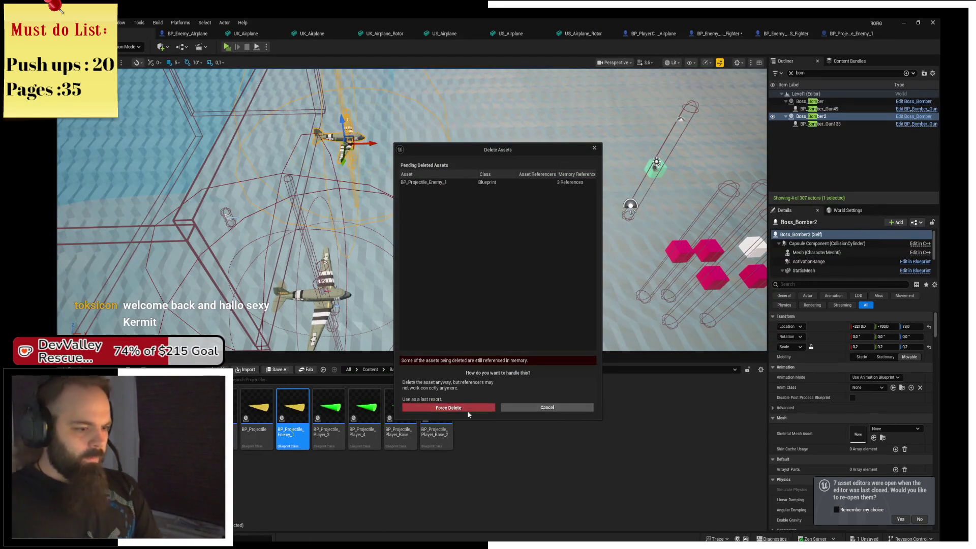
{"action": "left_click", "coordinate": [468, 411]}
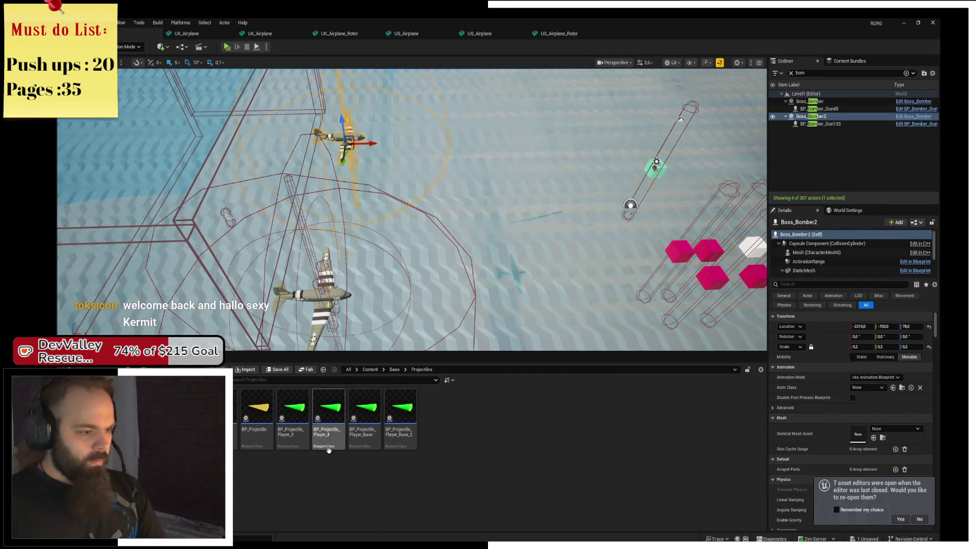
Duplicate BP_Projectile_Player_Base and name the copy BP_Projectile_Enemy_1
{"action": "right_click", "coordinate": [378, 441]}
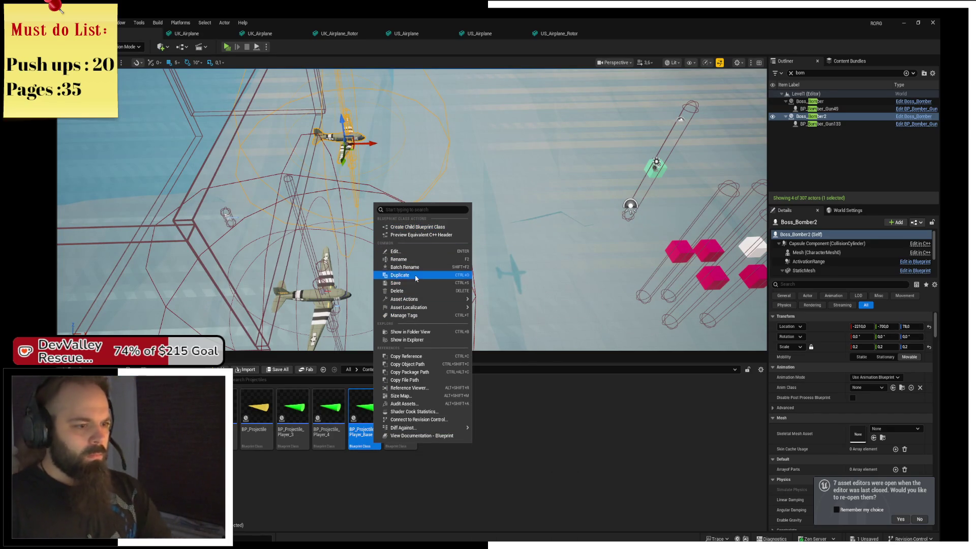
{"action": "left_click", "coordinate": [414, 274]}
{"action": "key", "text": "BackSpace"}
{"action": "key", "text": "BackSpace"}
{"action": "key", "text": "BackSpace"}
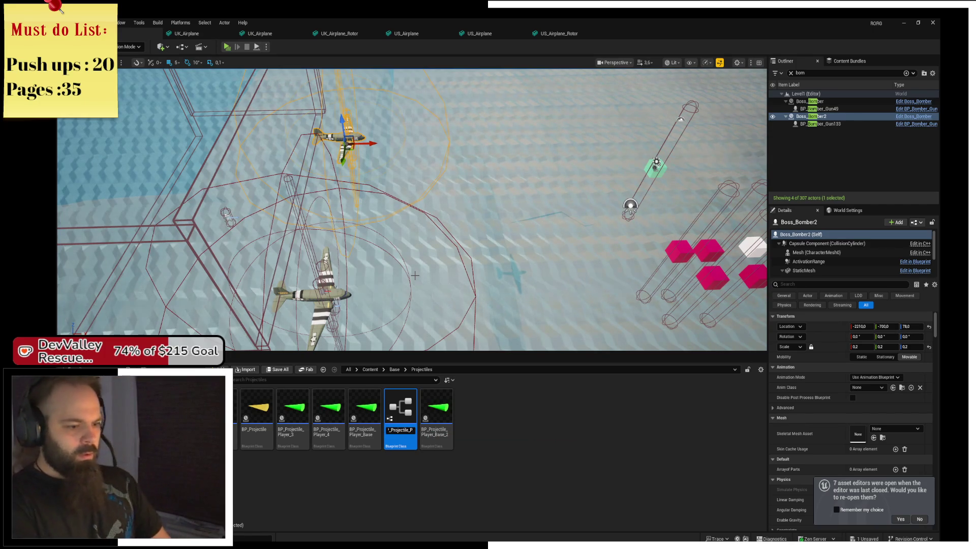
{"action": "type", "text": "y_1"}
{"action": "key", "text": "Return"}
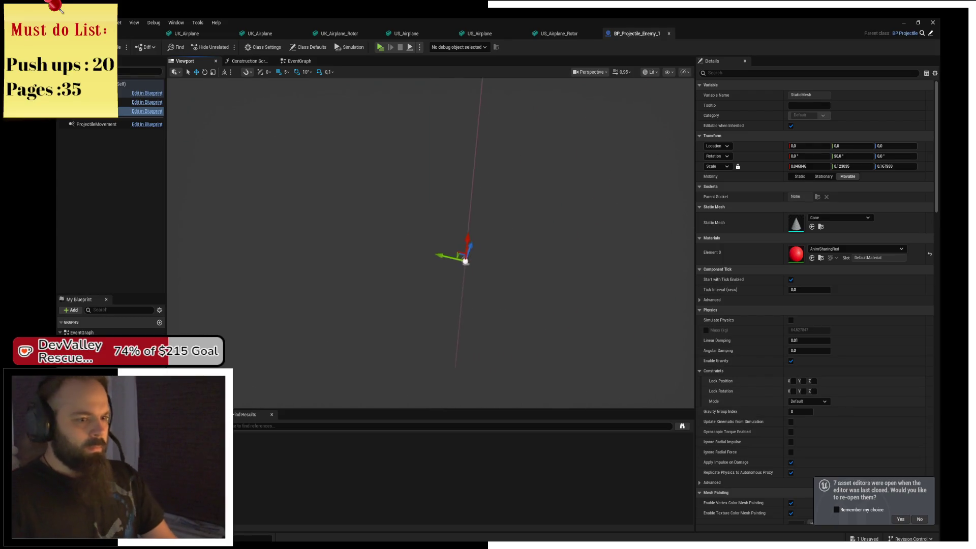
Move the projectile's red cone to Y -35
{"action": "scroll", "coordinate": [430, 243], "scroll_direction": "up", "scroll_amount": 5}
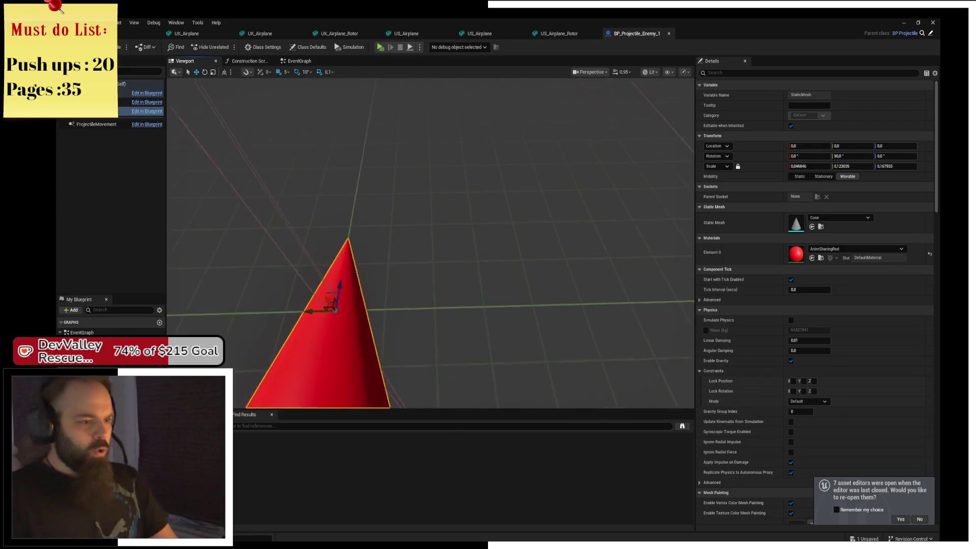
{"action": "scroll", "coordinate": [430, 243], "scroll_direction": "down", "scroll_amount": 5}
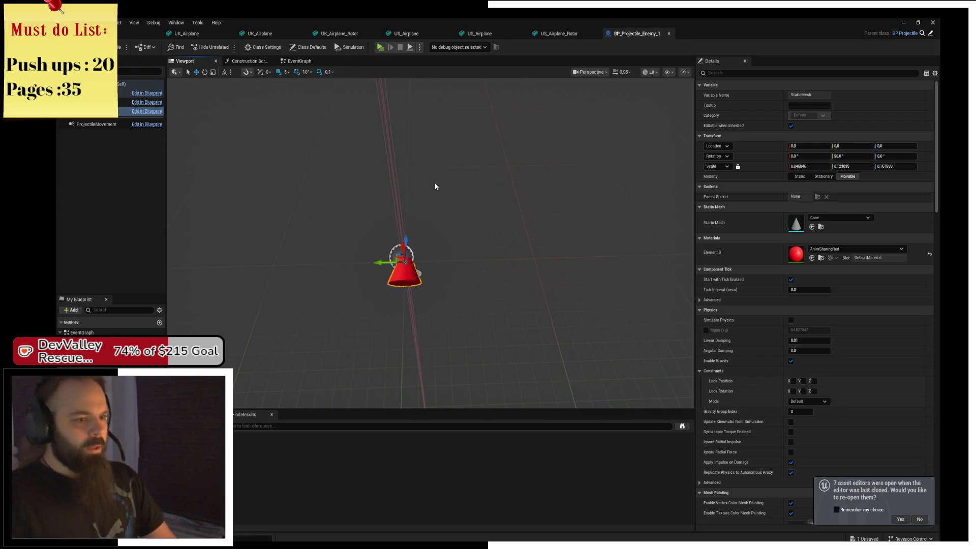
{"action": "mouse_move", "coordinate": [391, 263]}
{"action": "left_mouse_down"}
{"action": "mouse_move", "coordinate": [475, 265]}
{"action": "mouse_move", "coordinate": [390, 263]}
{"action": "left_mouse_up"}
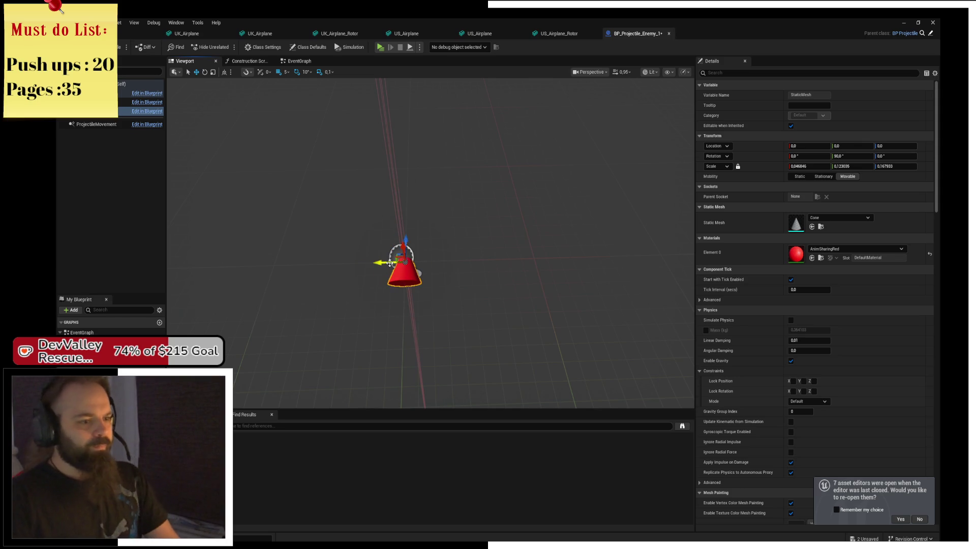
Close the UK and US airplane and rotor mesh editor tabs
{"action": "left_click", "coordinate": [548, 34]}
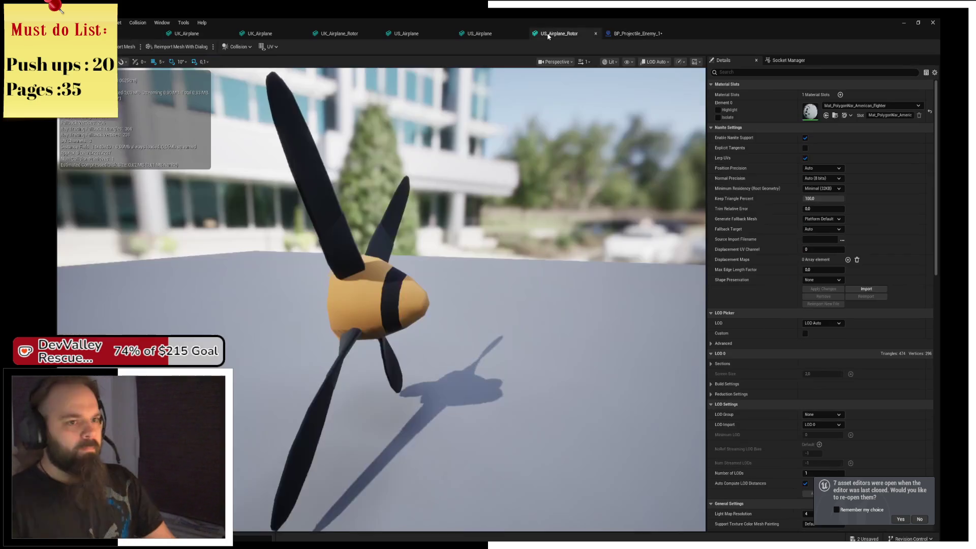
{"action": "middle_click", "coordinate": [274, 34]}
{"action": "middle_click", "coordinate": [199, 35]}
{"action": "middle_click", "coordinate": [200, 35]}
{"action": "middle_click", "coordinate": [199, 35]}
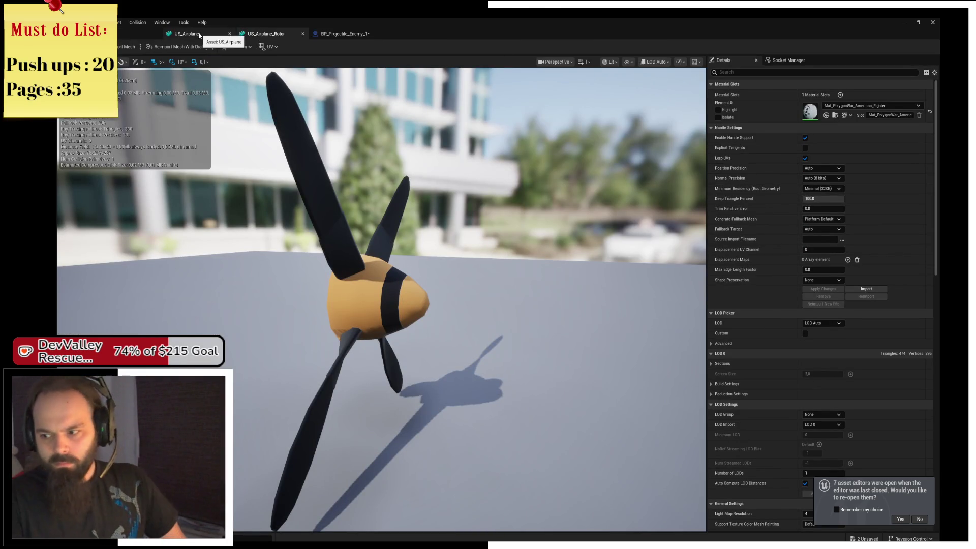
{"action": "middle_click", "coordinate": [199, 34]}
{"action": "middle_click", "coordinate": [199, 34]}
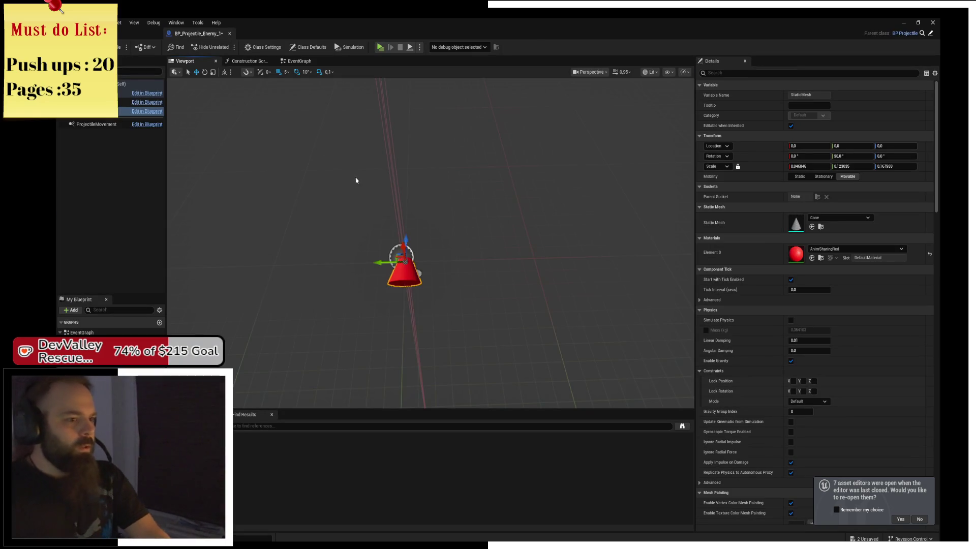
Frame the cone, save BP_Projectile_Enemy_1, and show its event graph
{"action": "key", "text": "f"}
{"action": "key", "text": "ctrl+s"}
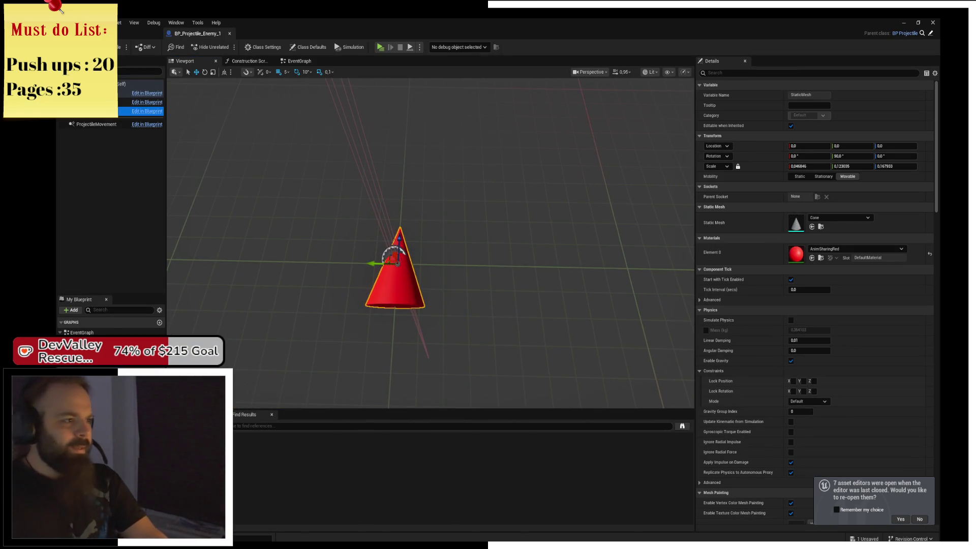
{"action": "left_click", "coordinate": [298, 61]}
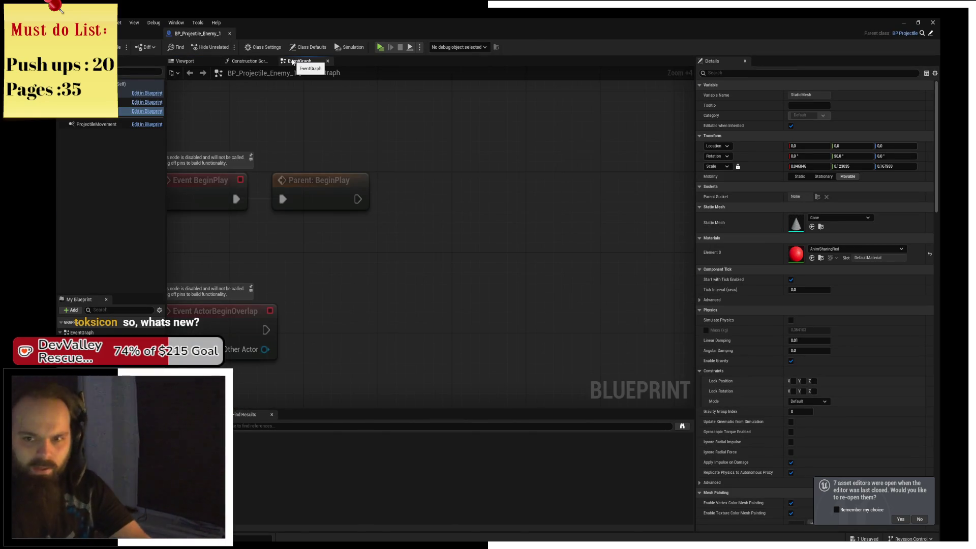
Spawn a BP_Projectile from Parent: BeginPlay with Team set to 1
{"action": "mouse_move", "coordinate": [371, 183]}
{"action": "left_mouse_down"}
{"action": "mouse_move", "coordinate": [476, 196]}
{"action": "mouse_move", "coordinate": [370, 178]}
{"action": "mouse_move", "coordinate": [455, 172]}
{"action": "left_mouse_up"}
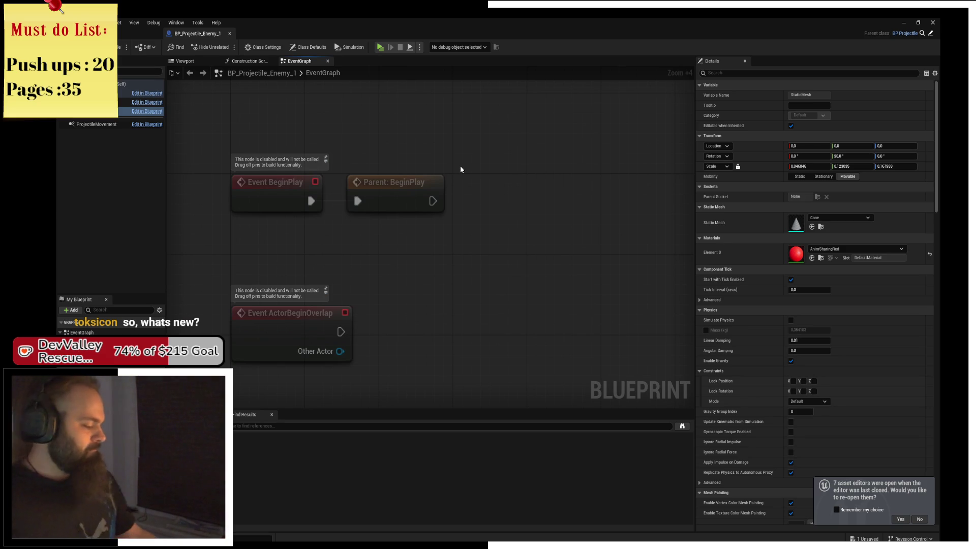
{"action": "mouse_move", "coordinate": [472, 175]}
{"action": "left_mouse_down"}
{"action": "mouse_move", "coordinate": [513, 181]}
{"action": "mouse_move", "coordinate": [451, 173]}
{"action": "left_mouse_up"}
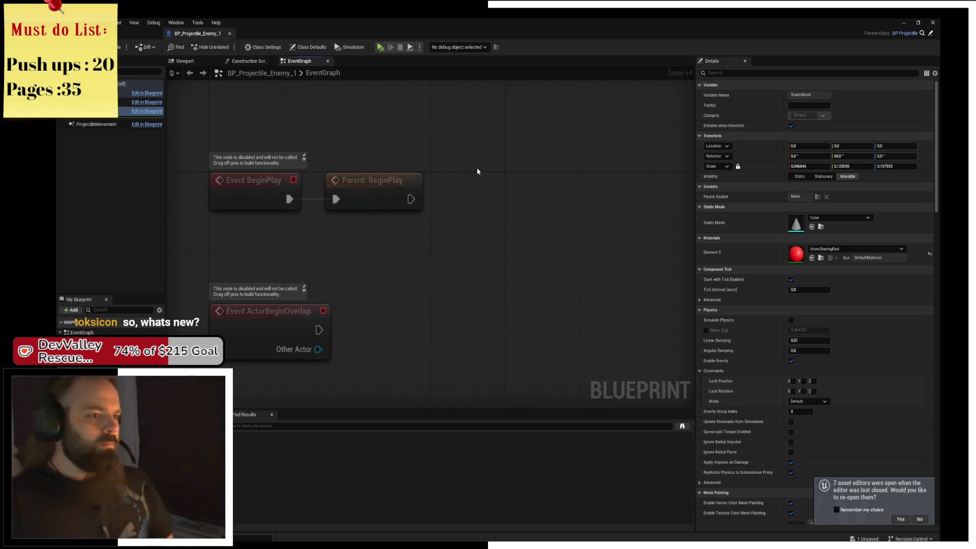
{"action": "left_click_drag", "start_coordinate": [409, 200], "coordinate": [506, 201]}
{"action": "type", "text": "spawn a"}
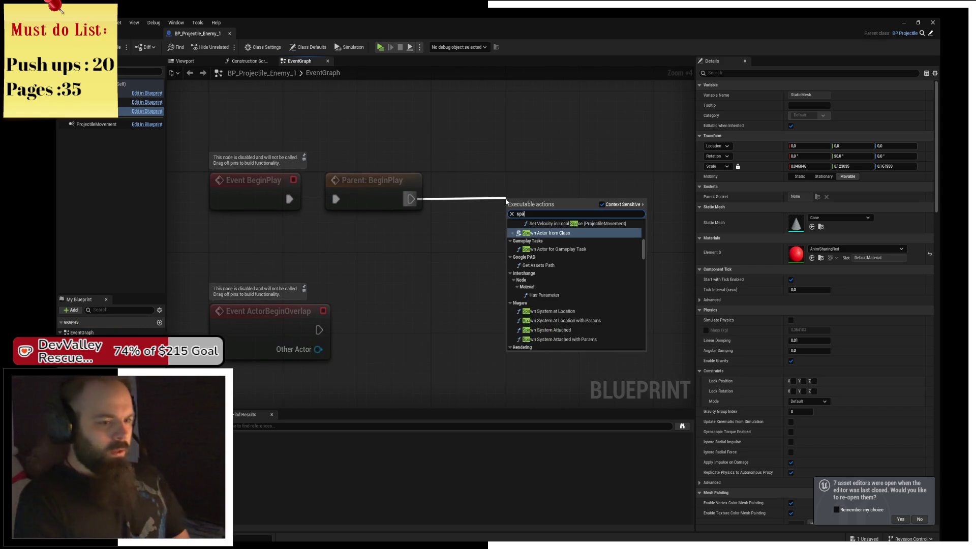
{"action": "key", "text": "Return"}
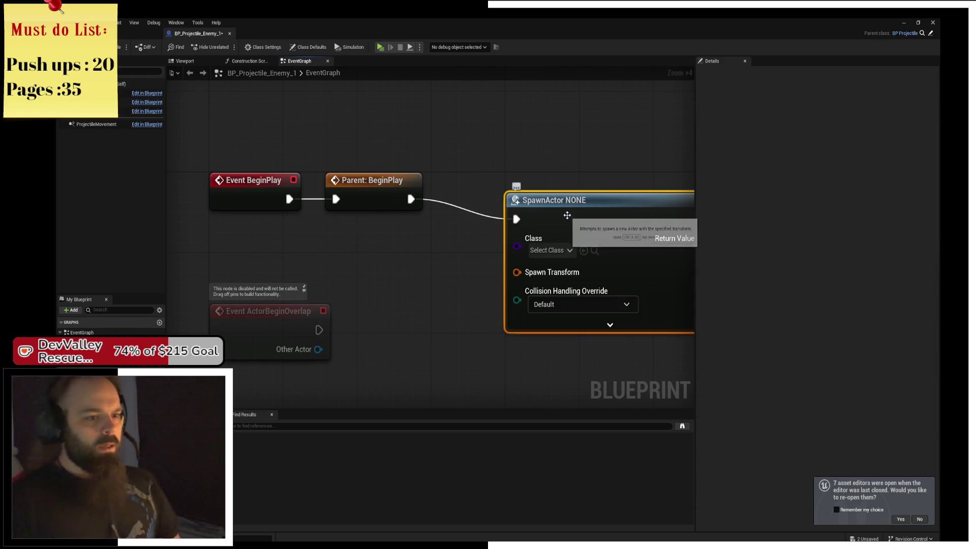
{"action": "left_click", "coordinate": [557, 229]}
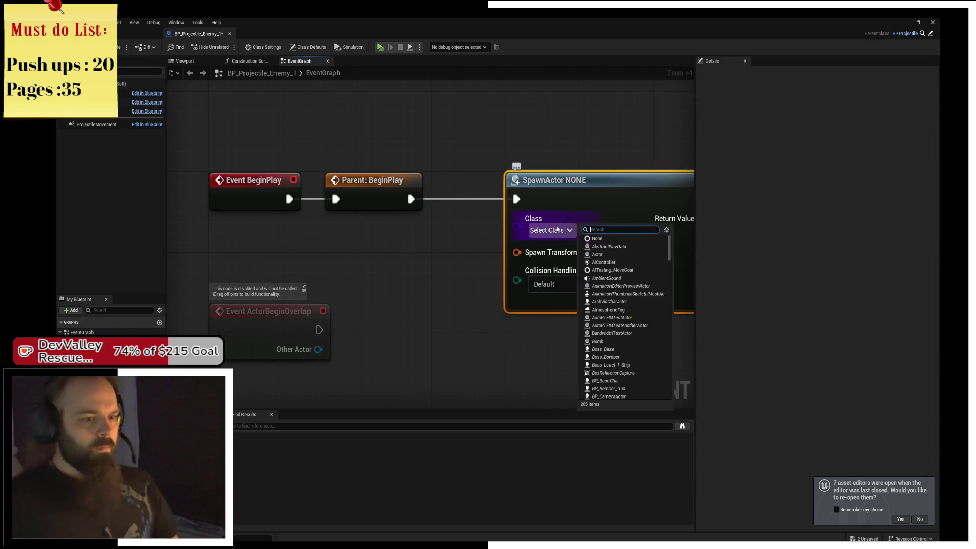
{"action": "type", "text": "proje"}
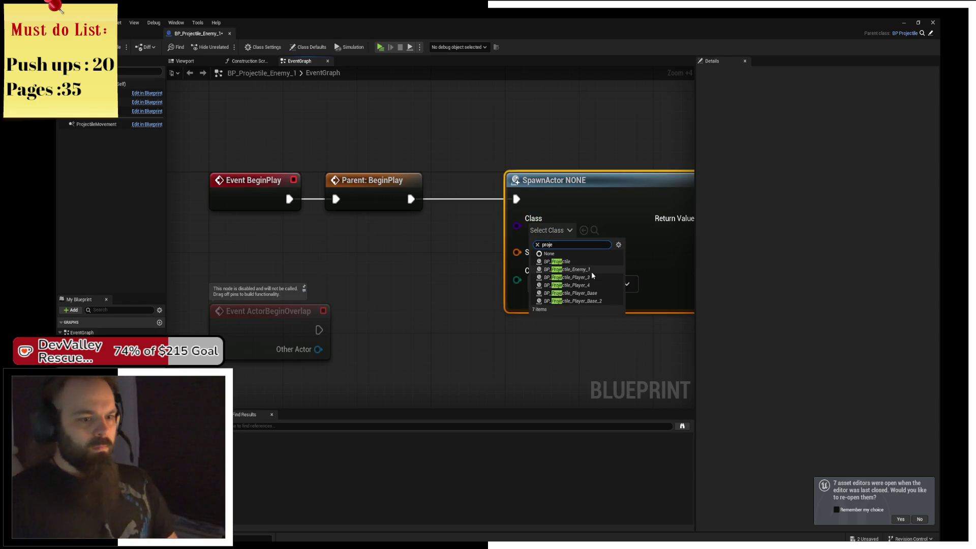
{"action": "left_click", "coordinate": [564, 261]}
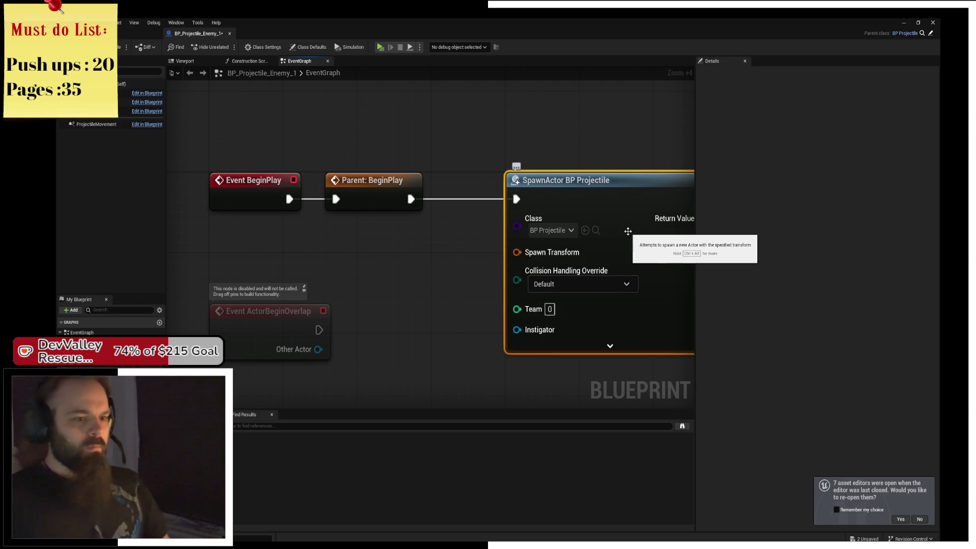
{"action": "left_click", "coordinate": [476, 286]}
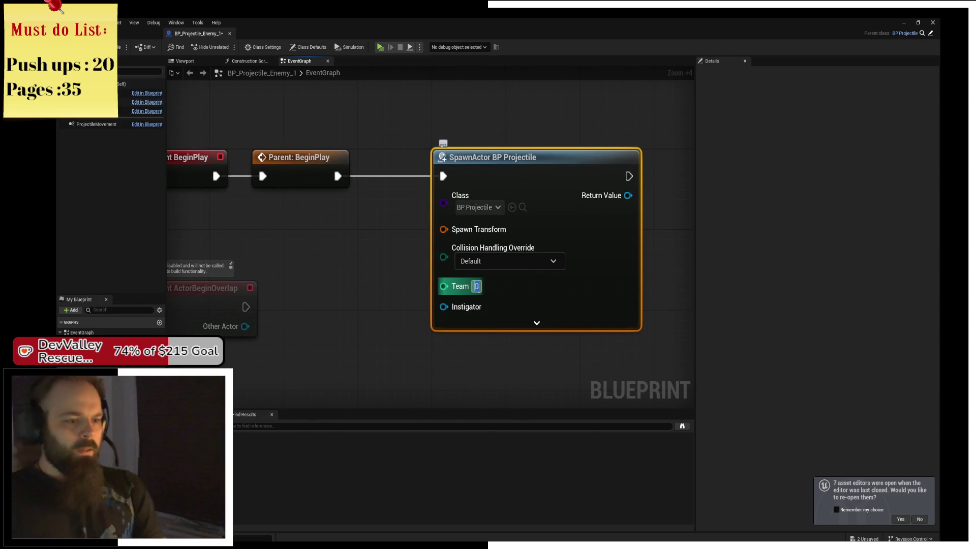
{"action": "type", "text": "1"}
{"action": "key", "text": "Return"}
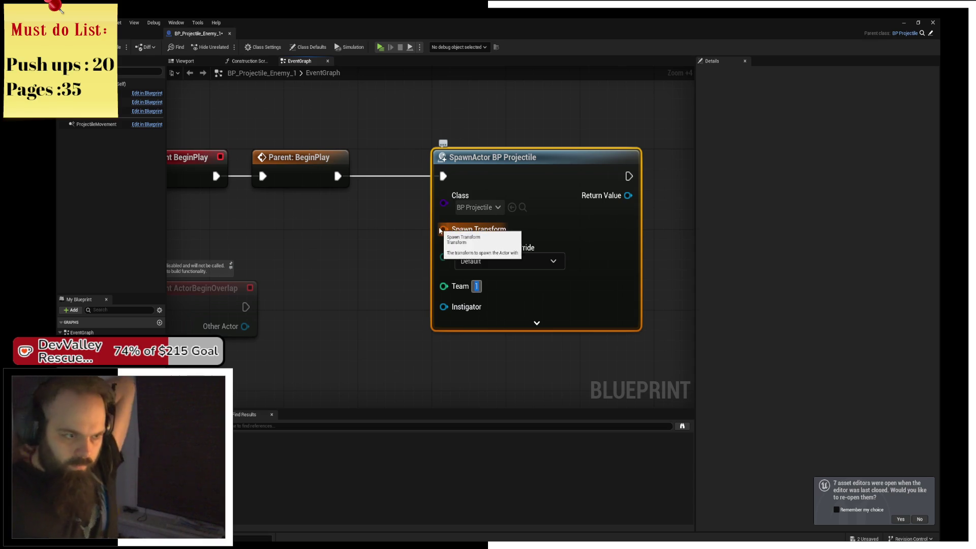
Add a split Get Actor Transform node and delete the unused overlap and tick events
{"action": "right_click", "coordinate": [273, 205]}
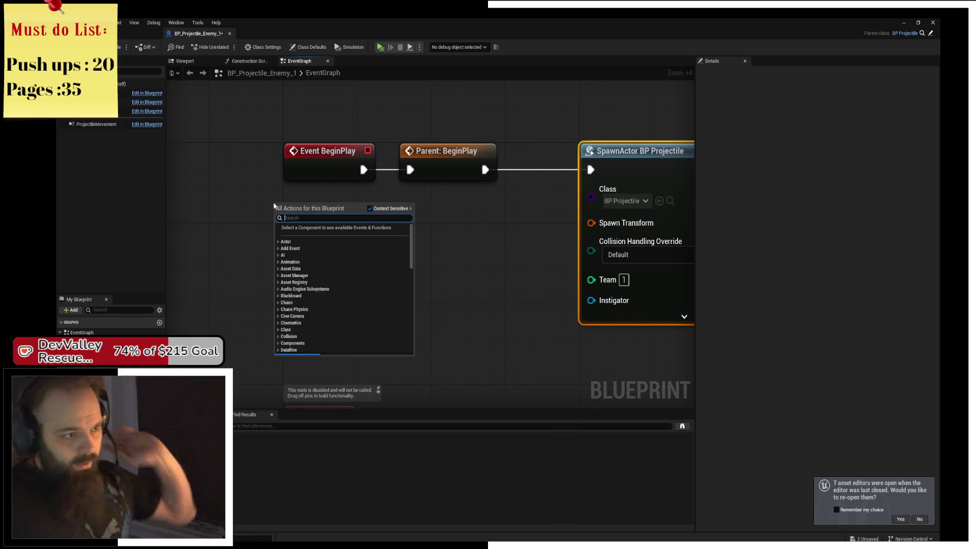
{"action": "type", "text": "get acto"}
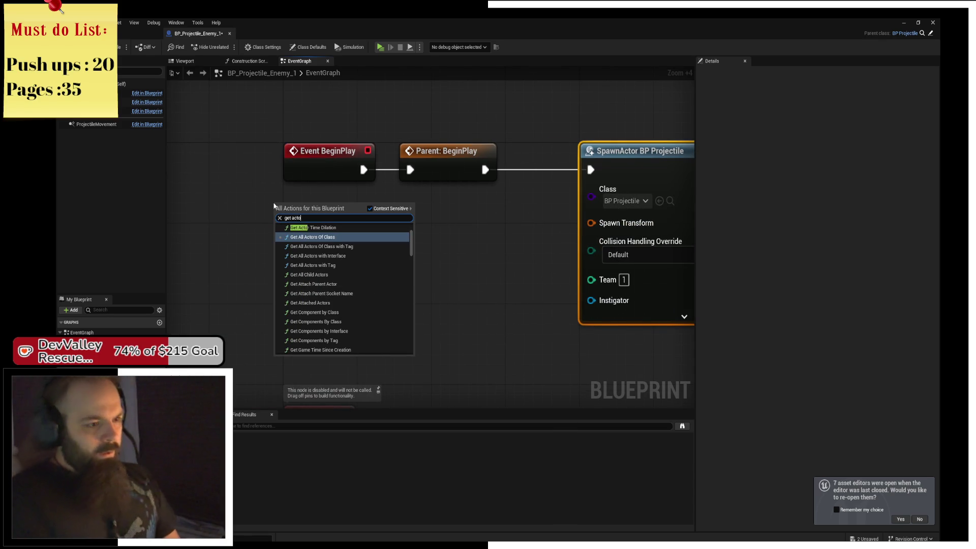
{"action": "type", "text": "r tran"}
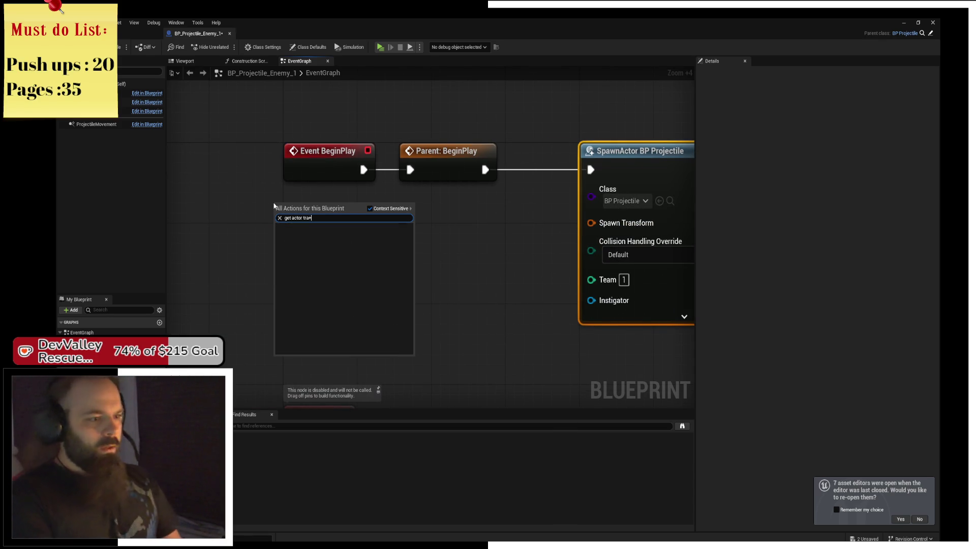
{"action": "key", "text": "Return"}
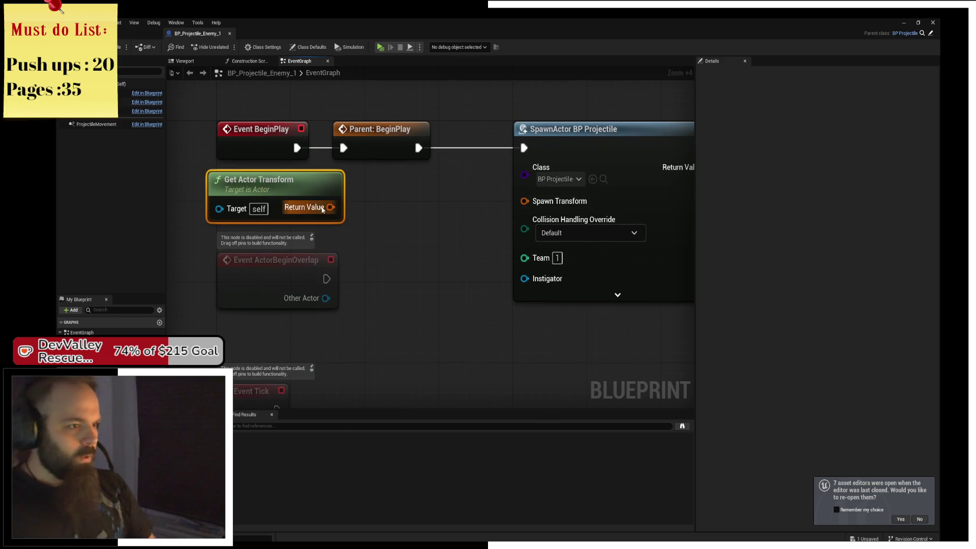
{"action": "left_click_drag", "start_coordinate": [330, 207], "coordinate": [419, 202]}
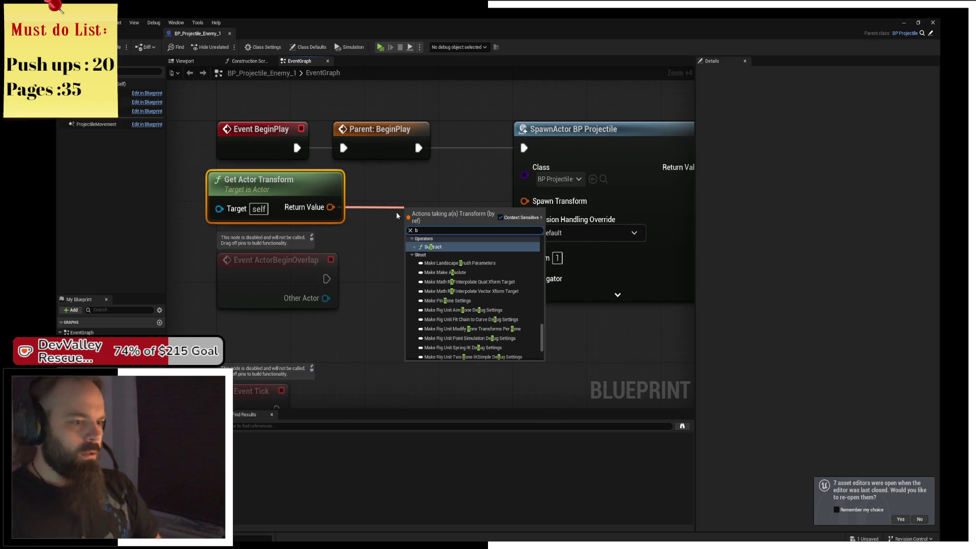
{"action": "left_click", "coordinate": [341, 207]}
{"action": "right_click", "coordinate": [340, 206]}
{"action": "left_click", "coordinate": [355, 240]}
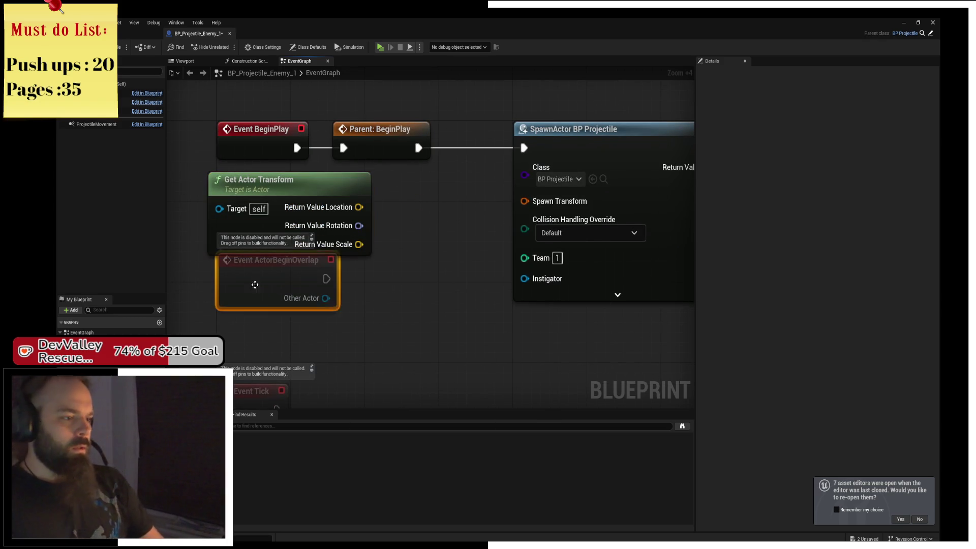
{"action": "left_click_drag", "start_coordinate": [271, 308], "coordinate": [271, 328]}
{"action": "left_click_drag", "start_coordinate": [290, 295], "coordinate": [193, 405]}
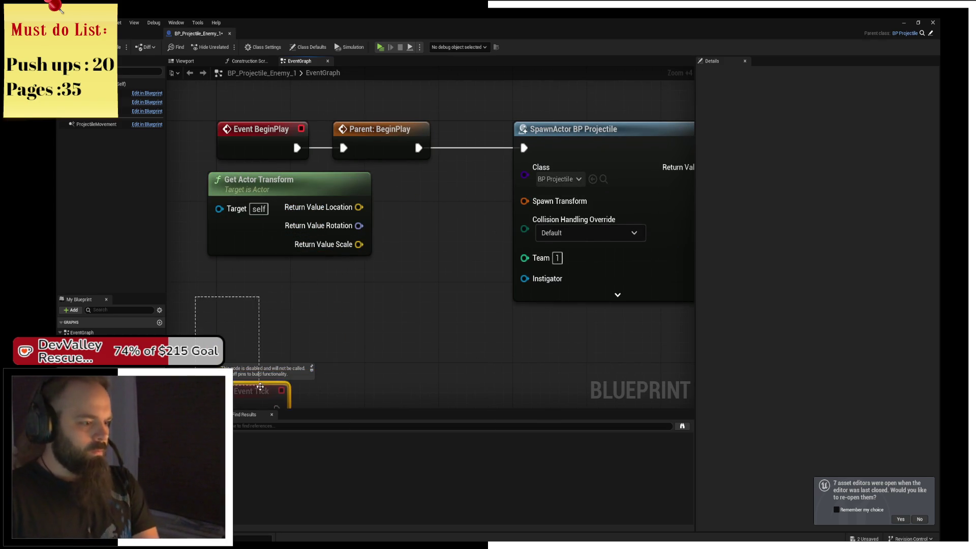
{"action": "key", "text": "Delete"}
Split the Spawn Transform pin and add a vector Add node off the actor location
{"action": "left_click_drag", "start_coordinate": [330, 196], "coordinate": [266, 206]}
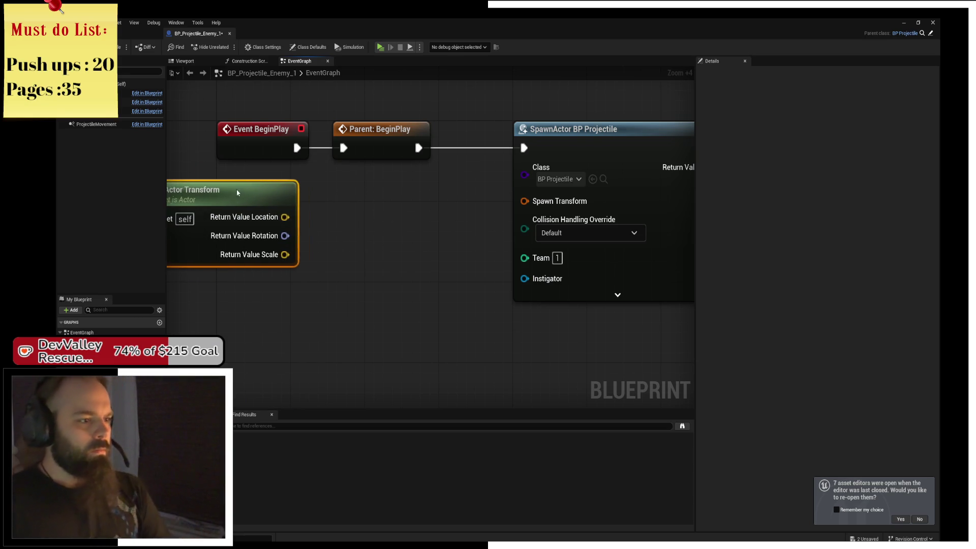
{"action": "right_click", "coordinate": [523, 200]}
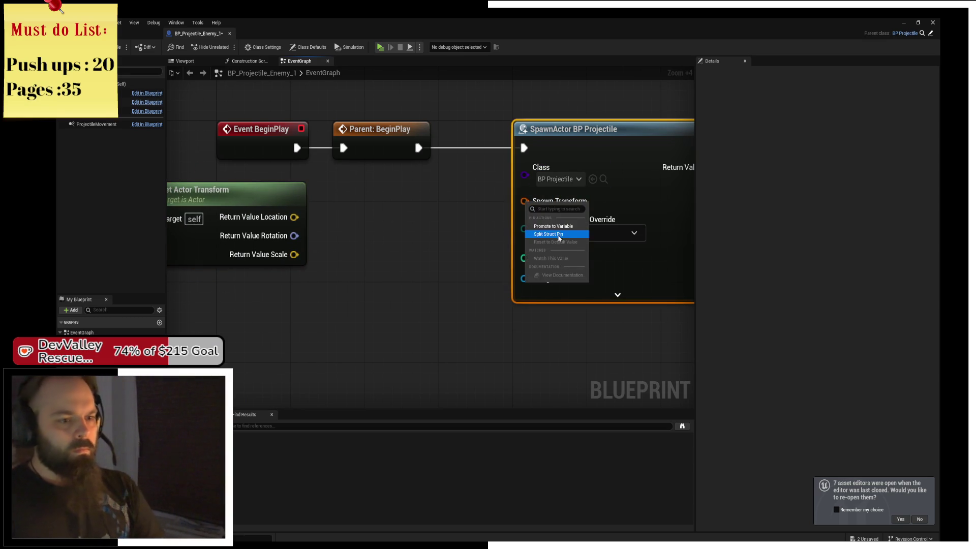
{"action": "left_click", "coordinate": [559, 234]}
{"action": "left_click_drag", "start_coordinate": [294, 217], "coordinate": [365, 207]}
{"action": "type", "text": "+"}
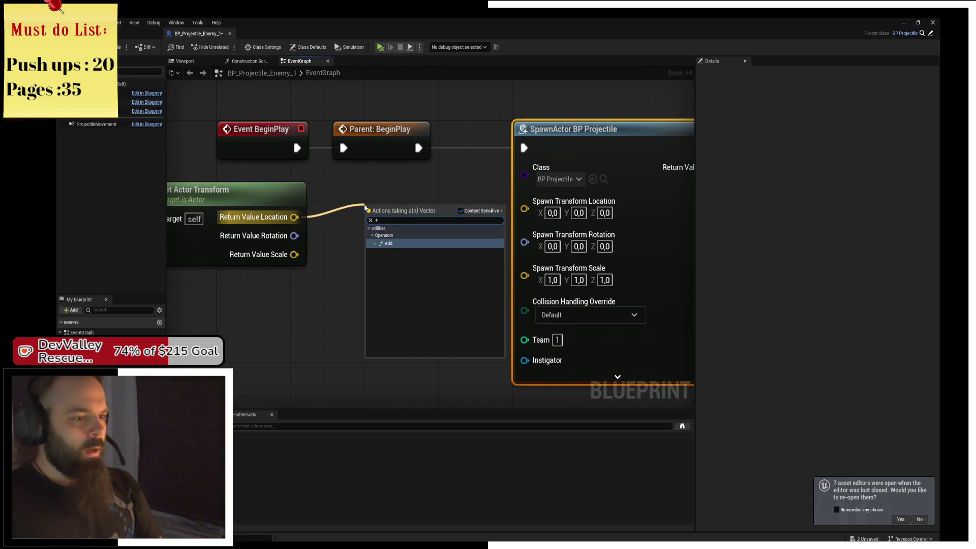
{"action": "key", "text": "Return"}
{"action": "left_click_drag", "start_coordinate": [431, 227], "coordinate": [403, 205]}
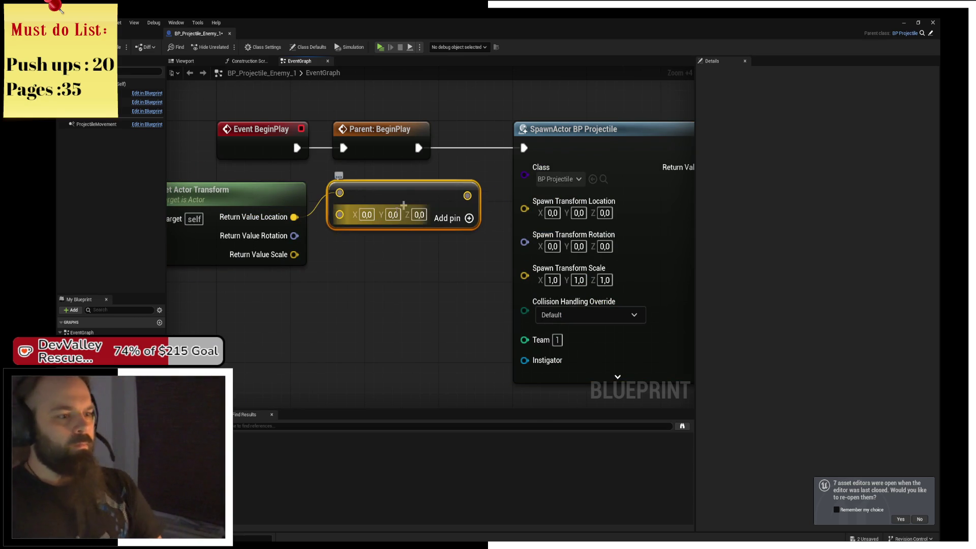
Check the cone's Y direction in a floating 3D preview, then dock it back
{"action": "left_click_drag", "start_coordinate": [184, 60], "coordinate": [351, 177]}
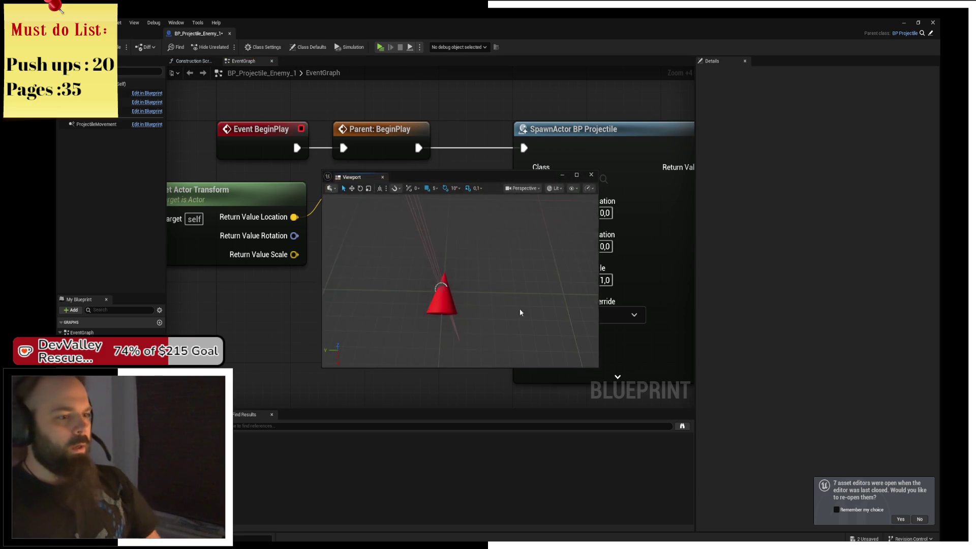
{"action": "left_click", "coordinate": [450, 283]}
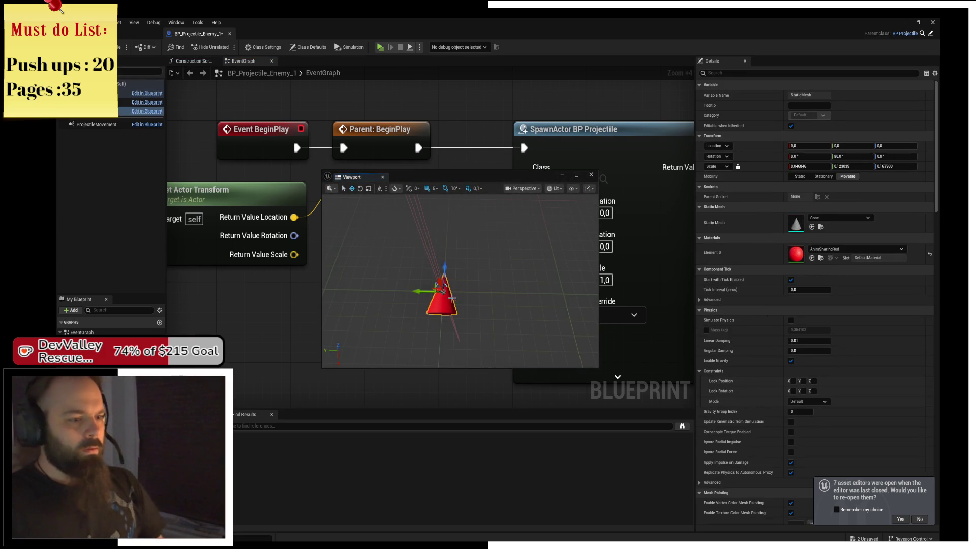
{"action": "mouse_move", "coordinate": [432, 292]}
{"action": "left_mouse_down"}
{"action": "mouse_move", "coordinate": [454, 295]}
{"action": "mouse_move", "coordinate": [424, 296]}
{"action": "left_mouse_up"}
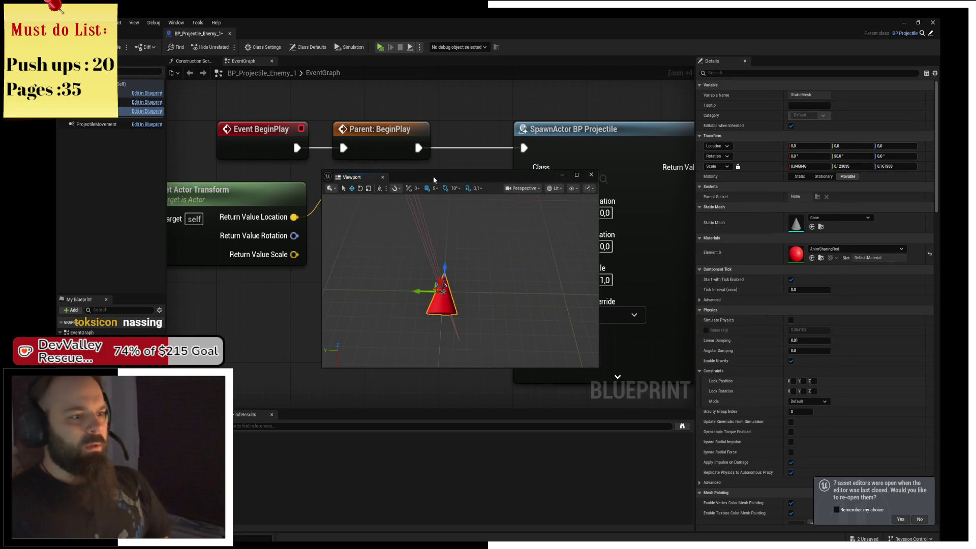
{"action": "mouse_move", "coordinate": [355, 181]}
{"action": "left_mouse_down"}
{"action": "mouse_move", "coordinate": [304, 65]}
{"action": "mouse_move", "coordinate": [264, 102]}
{"action": "mouse_move", "coordinate": [305, 64]}
{"action": "mouse_move", "coordinate": [178, 61]}
{"action": "left_mouse_up"}
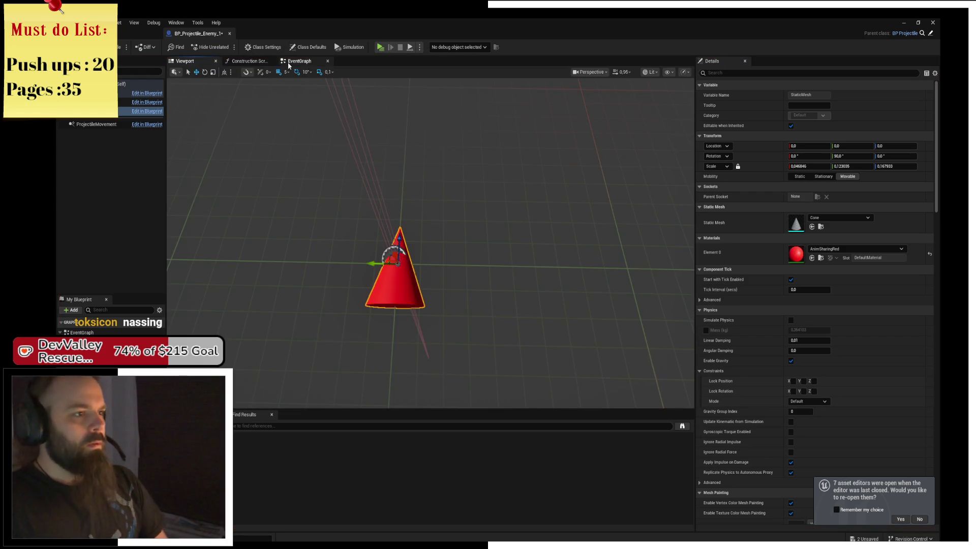
{"action": "left_click", "coordinate": [299, 61]}
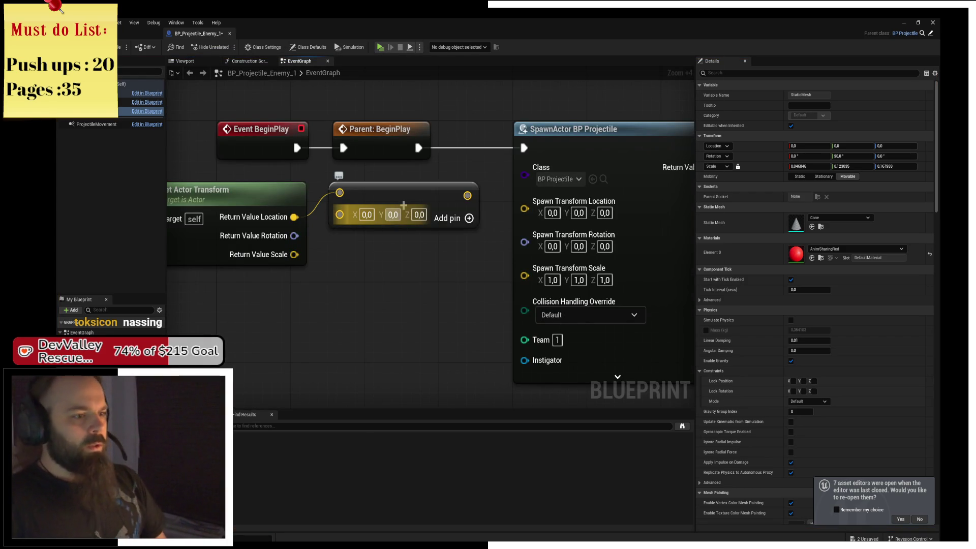
Set the Add node's Y offset to 60, wire it into Spawn Transform Location, and save
{"action": "left_click_drag", "start_coordinate": [404, 204], "coordinate": [405, 204]}
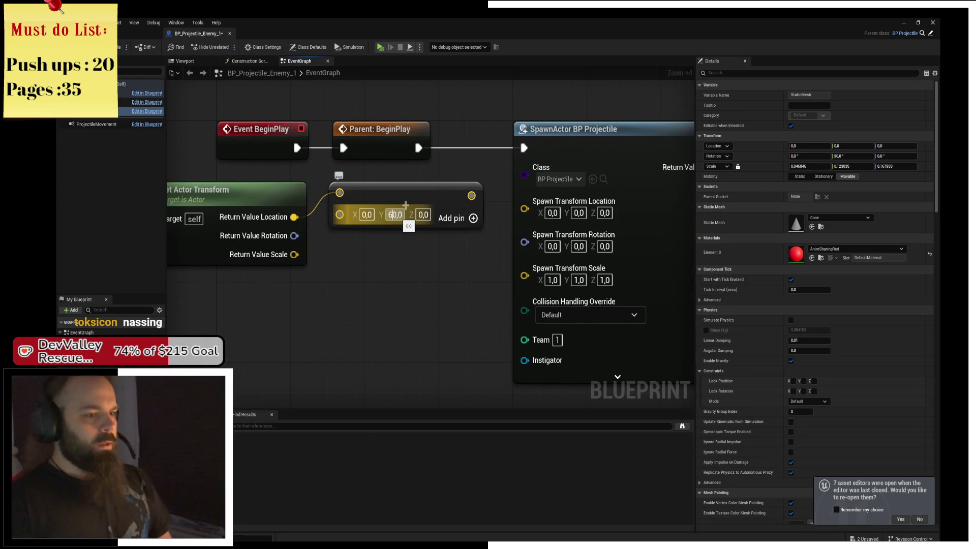
{"action": "left_click_drag", "start_coordinate": [472, 195], "coordinate": [525, 201]}
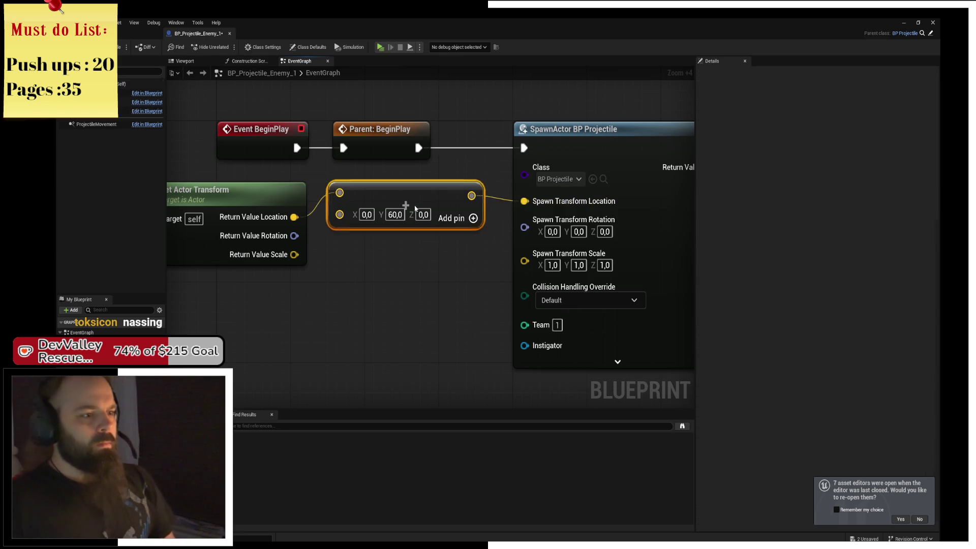
{"action": "left_click_drag", "start_coordinate": [408, 206], "coordinate": [408, 227]}
{"action": "left_click", "coordinate": [396, 289]}
{"action": "key", "text": "ctrl+s"}
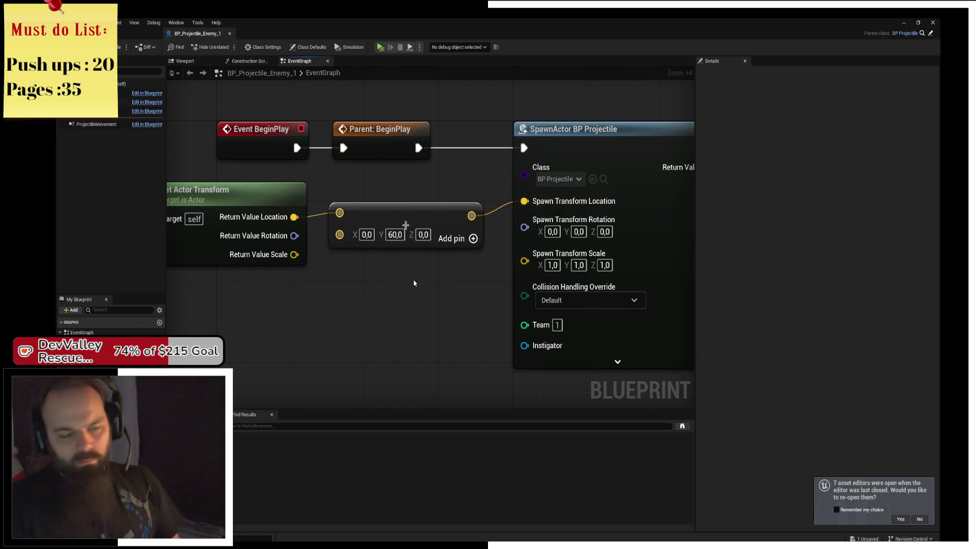
{"action": "mouse_move", "coordinate": [422, 281]}
{"action": "left_mouse_down"}
{"action": "mouse_move", "coordinate": [448, 283]}
{"action": "mouse_move", "coordinate": [416, 283]}
{"action": "left_mouse_up"}
{"action": "scroll", "coordinate": [394, 283], "scroll_direction": "down", "scroll_amount": 2}
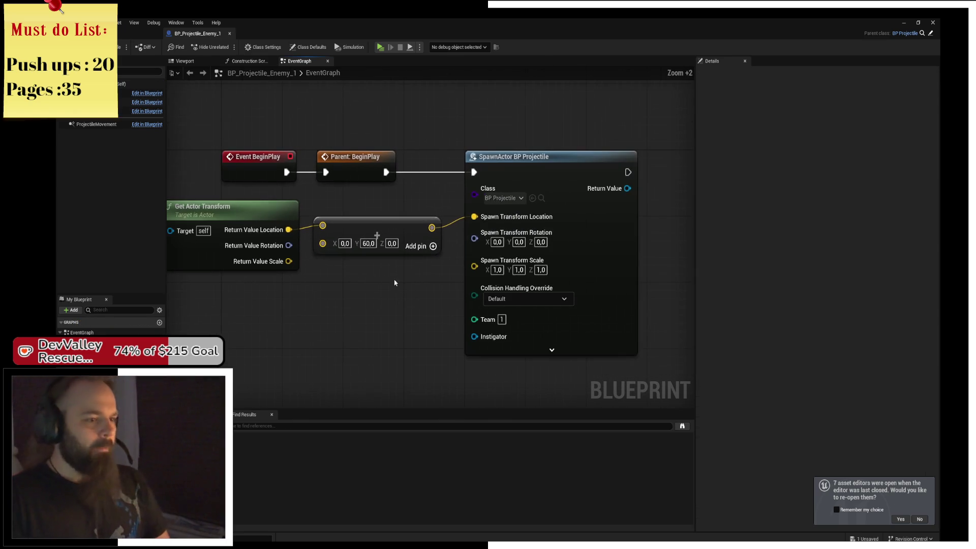
Duplicate the SpawnActor node and rearrange Get Actor Transform and the Add node above the spawns
{"action": "left_click", "coordinate": [508, 157]}
{"action": "key", "text": "ctrl+d"}
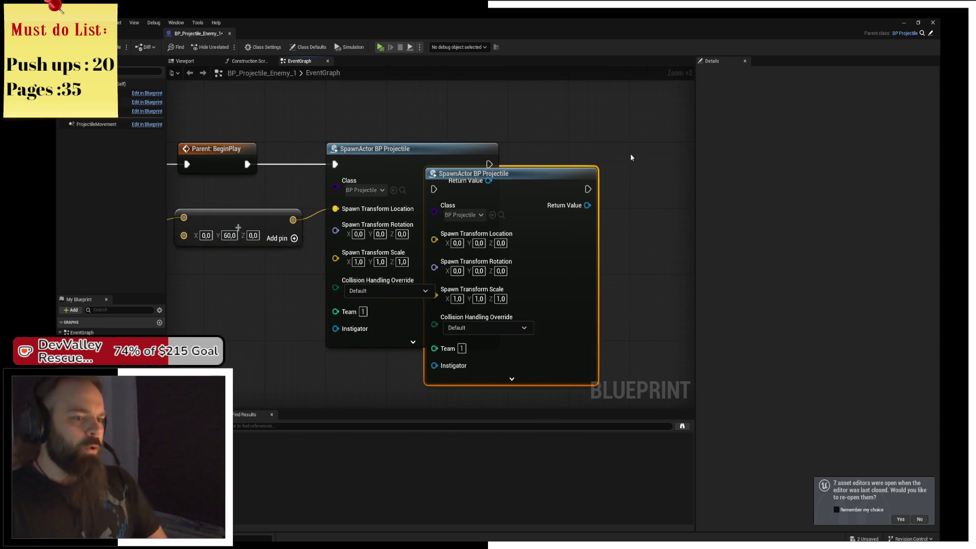
{"action": "mouse_move", "coordinate": [583, 173]}
{"action": "left_mouse_down"}
{"action": "mouse_move", "coordinate": [581, 165]}
{"action": "mouse_move", "coordinate": [488, 164]}
{"action": "left_mouse_up"}
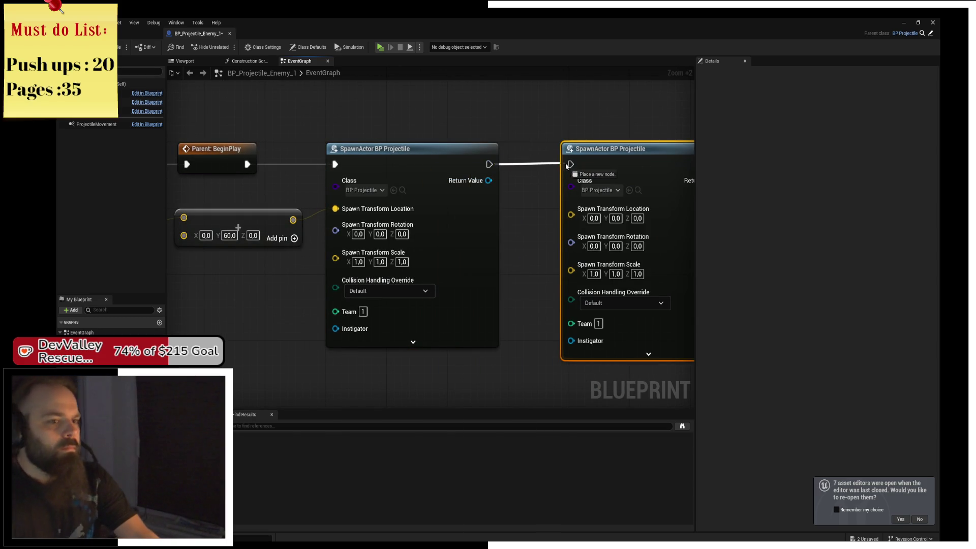
{"action": "mouse_move", "coordinate": [257, 225]}
{"action": "left_mouse_down"}
{"action": "mouse_move", "coordinate": [431, 249]}
{"action": "mouse_move", "coordinate": [485, 68]}
{"action": "mouse_move", "coordinate": [500, 100]}
{"action": "left_mouse_up"}
{"action": "left_click", "coordinate": [315, 409]}
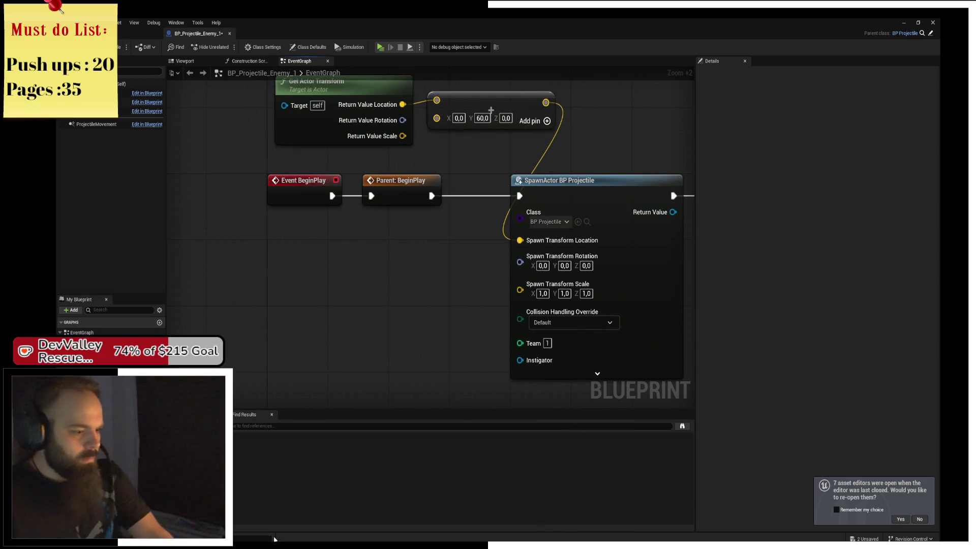
Wire the actor location minus Y 60, via a Subtract node, into the second spawn's location
{"action": "mouse_move", "coordinate": [287, 546]}
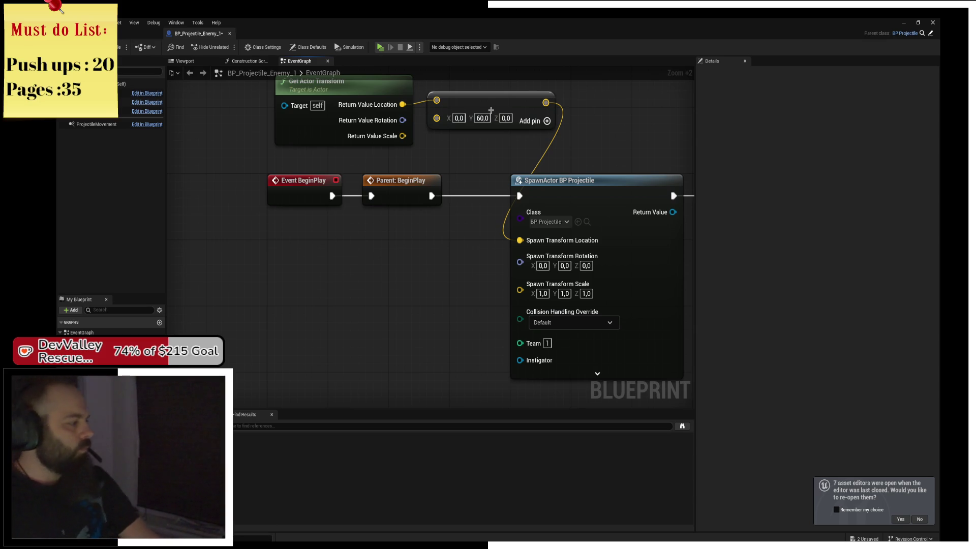
{"action": "left_click_drag", "start_coordinate": [593, 150], "coordinate": [420, 217]}
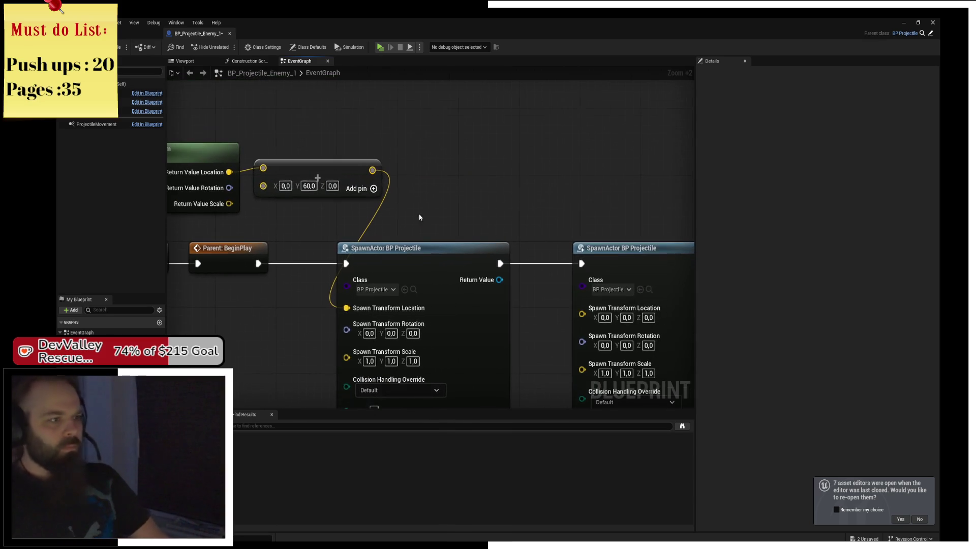
{"action": "left_click_drag", "start_coordinate": [312, 166], "coordinate": [311, 191]}
{"action": "mouse_move", "coordinate": [229, 172]}
{"action": "left_mouse_down"}
{"action": "mouse_move", "coordinate": [412, 175]}
{"action": "mouse_move", "coordinate": [361, 159]}
{"action": "mouse_move", "coordinate": [308, 166]}
{"action": "left_mouse_up"}
{"action": "type", "text": "-"}
{"action": "key", "text": "Return"}
{"action": "left_click", "coordinate": [307, 169]}
{"action": "type", "text": "60"}
{"action": "left_click", "coordinate": [399, 153]}
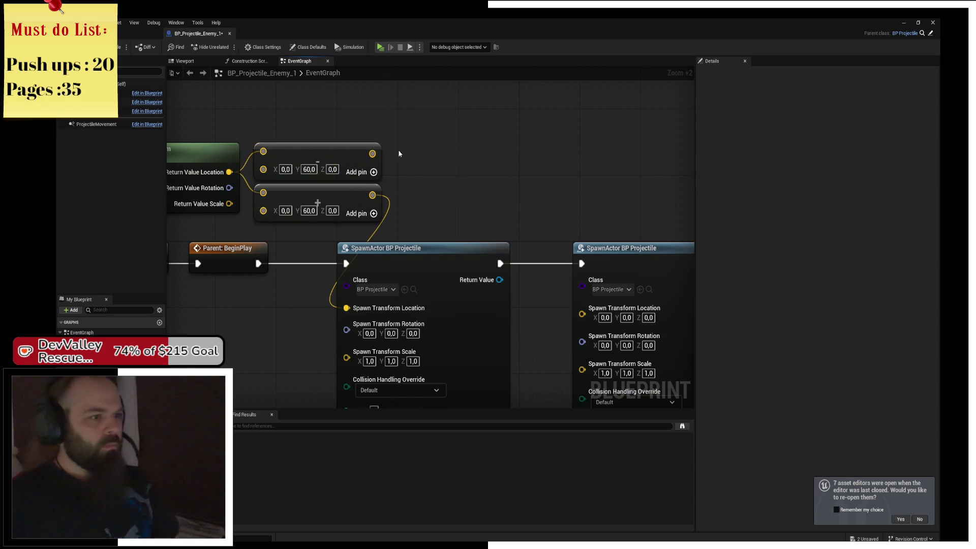
{"action": "left_click_drag", "start_coordinate": [371, 154], "coordinate": [582, 313]}
Set both spawns' collision handling to Always Spawn, Ignore Collisions
{"action": "mouse_move", "coordinate": [530, 237]}
{"action": "left_mouse_down"}
{"action": "mouse_move", "coordinate": [427, 122]}
{"action": "mouse_move", "coordinate": [505, 183]}
{"action": "left_mouse_up"}
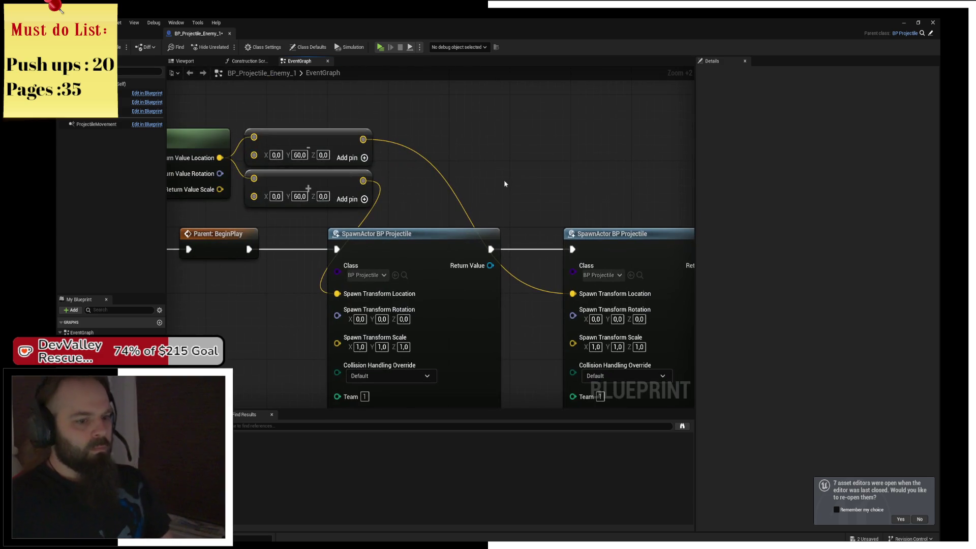
{"action": "left_click", "coordinate": [398, 378]}
{"action": "left_click", "coordinate": [389, 396]}
{"action": "left_click", "coordinate": [624, 376]}
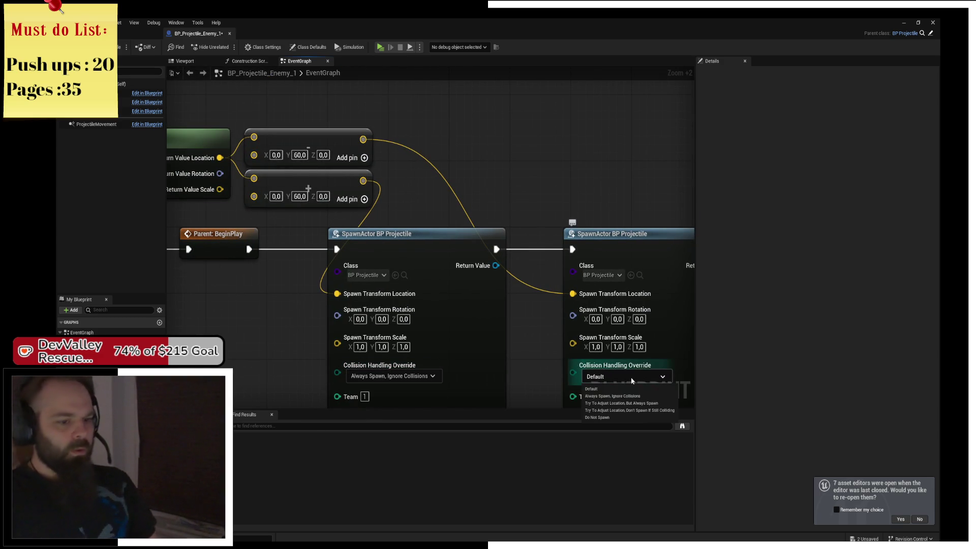
{"action": "left_click", "coordinate": [610, 393]}
Add a Destroy Actor node after the second spawn
{"action": "left_click_drag", "start_coordinate": [525, 209], "coordinate": [491, 169]}
{"action": "scroll", "coordinate": [491, 168], "scroll_direction": "down", "scroll_amount": 2}
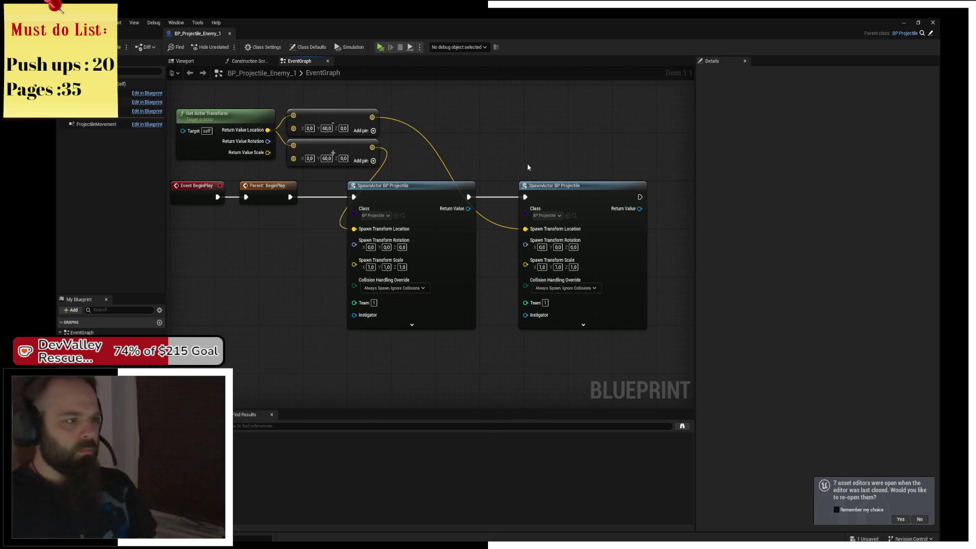
{"action": "left_click_drag", "start_coordinate": [527, 167], "coordinate": [447, 171]}
{"action": "mouse_move", "coordinate": [559, 201]}
{"action": "left_mouse_down"}
{"action": "mouse_move", "coordinate": [615, 203]}
{"action": "mouse_move", "coordinate": [614, 191]}
{"action": "mouse_move", "coordinate": [602, 189]}
{"action": "left_mouse_up"}
{"action": "type", "text": "destr"}
{"action": "left_click", "coordinate": [640, 237]}
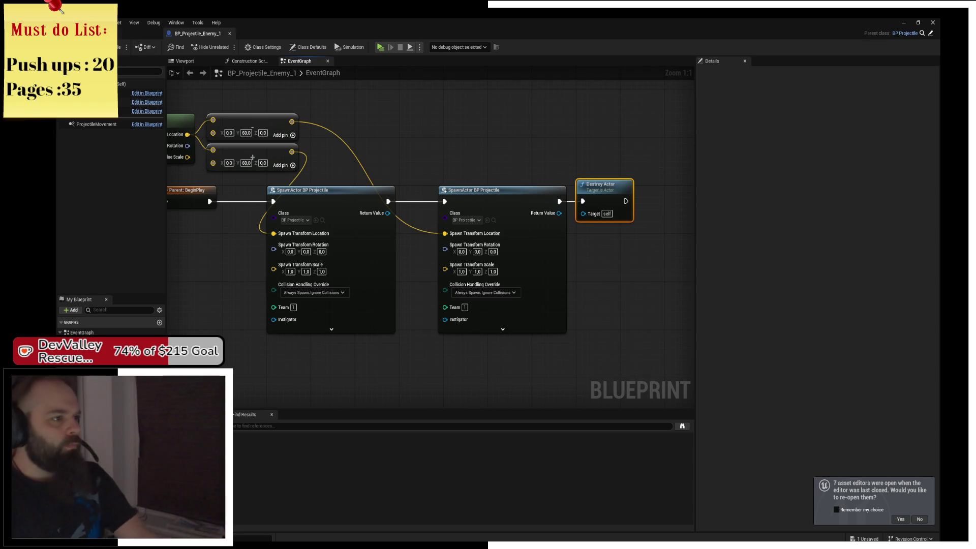
Open the UK Fighter enemy airplane blueprint from the Base folder in the full editor
{"action": "left_click", "coordinate": [125, 33]}
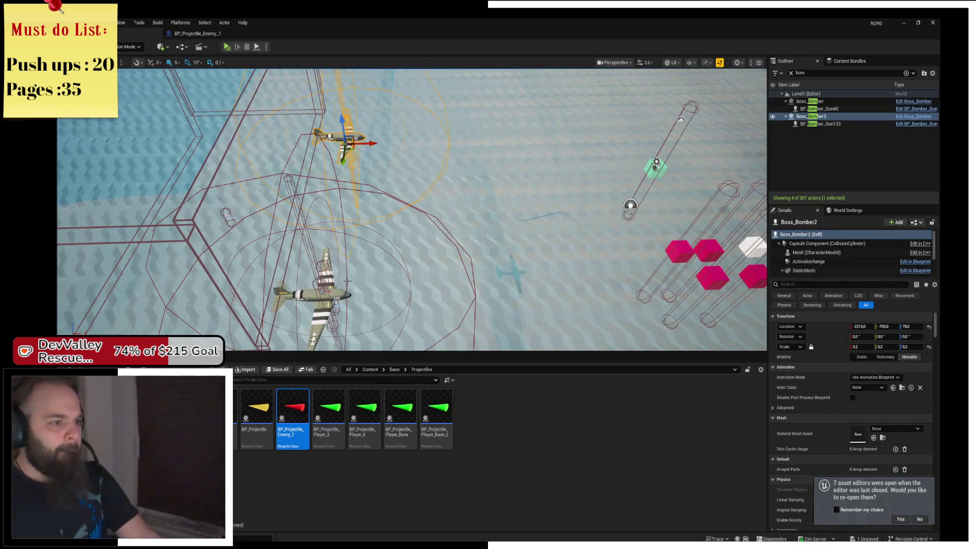
{"action": "left_click_drag", "start_coordinate": [450, 198], "coordinate": [379, 203]}
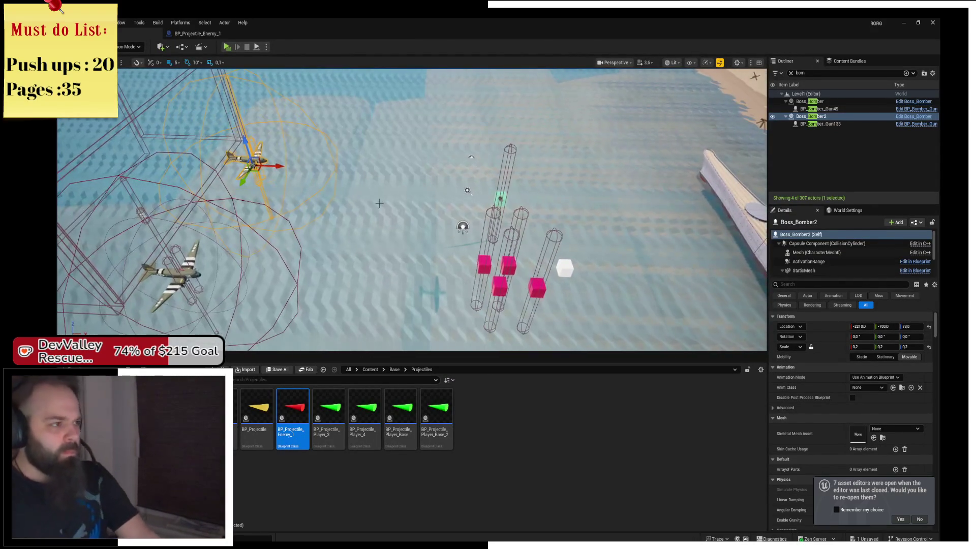
{"action": "left_click", "coordinate": [394, 369]}
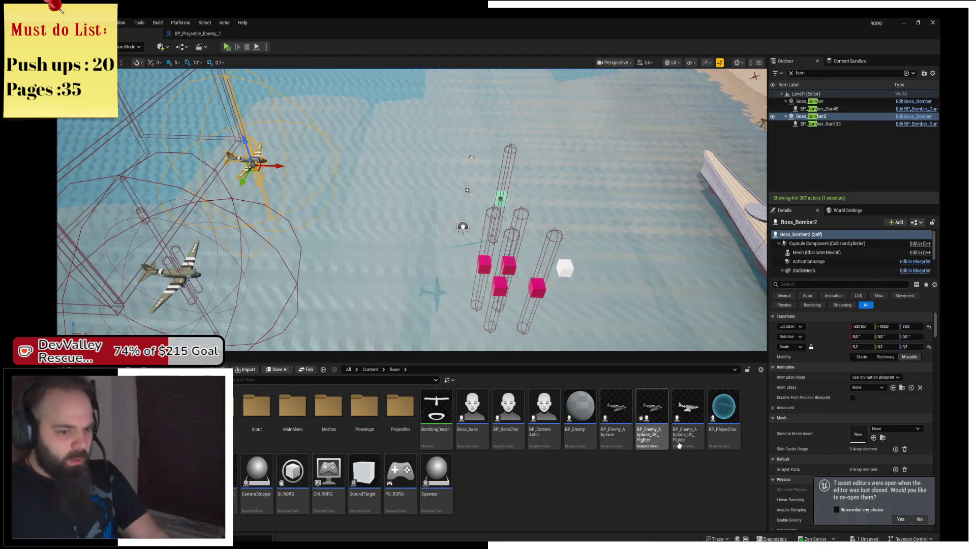
{"action": "double_click", "coordinate": [654, 447]}
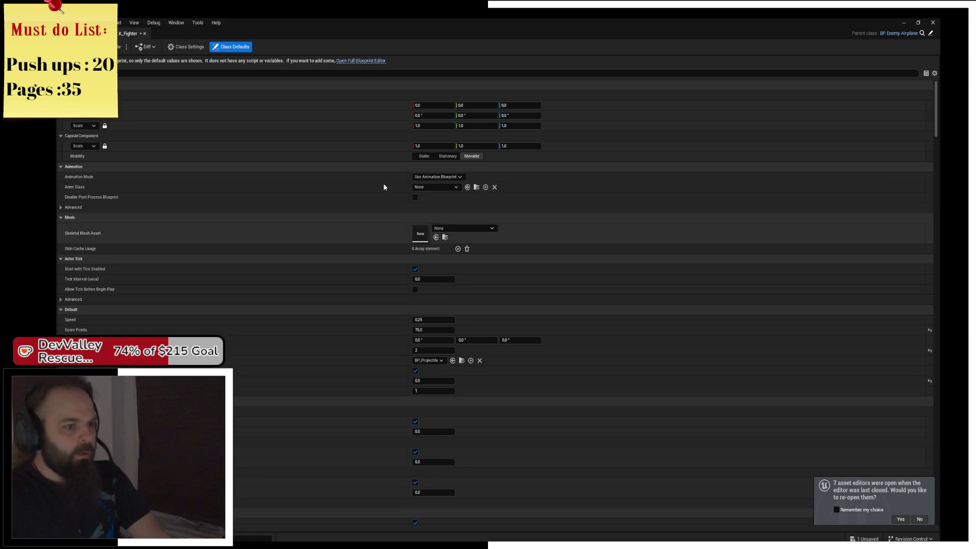
{"action": "left_click", "coordinate": [377, 61]}
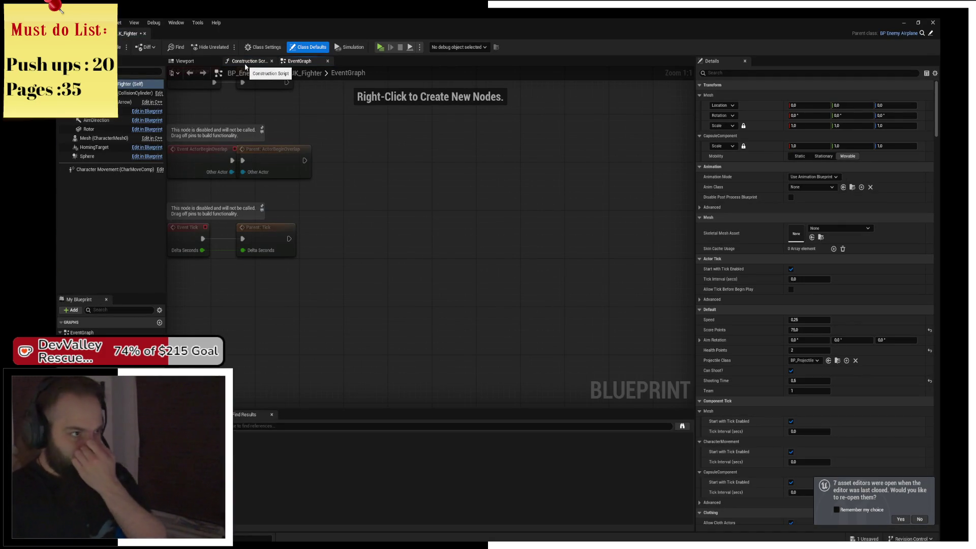
Scale the Sphere component to about 4.5 so it extends far beyond the plane
{"action": "left_click", "coordinate": [185, 61]}
{"action": "left_click_drag", "start_coordinate": [356, 171], "coordinate": [402, 175]}
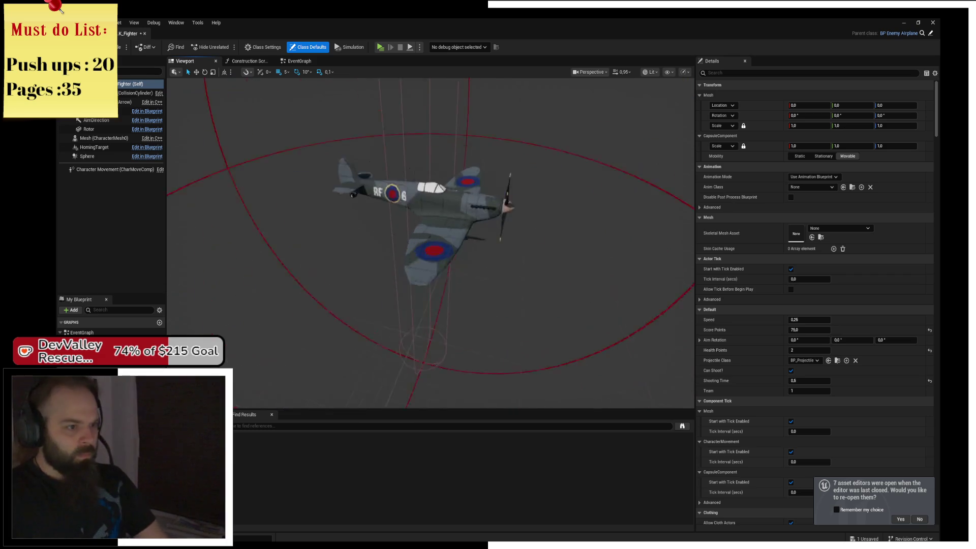
{"action": "scroll", "coordinate": [354, 276], "scroll_direction": "down", "scroll_amount": 5}
{"action": "left_click", "coordinate": [371, 279]}
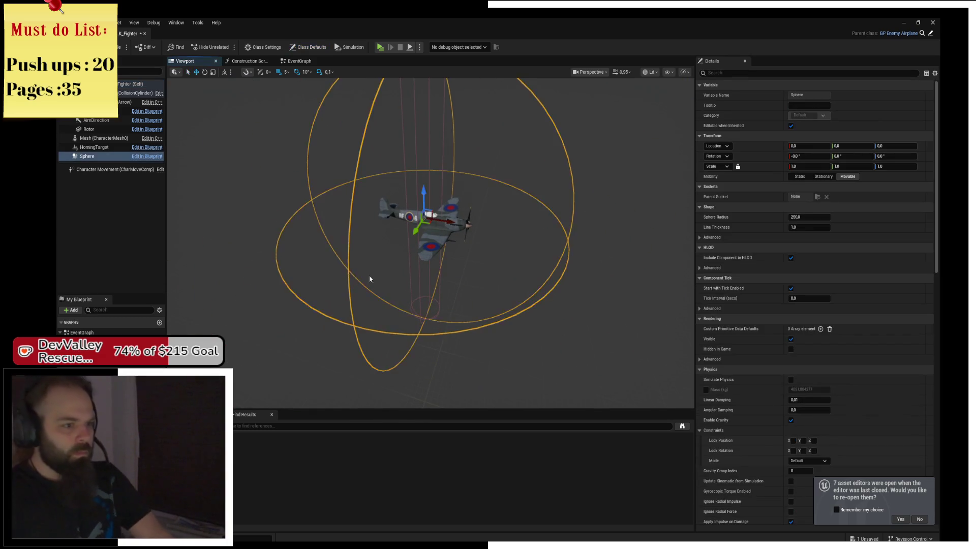
{"action": "key", "text": "f"}
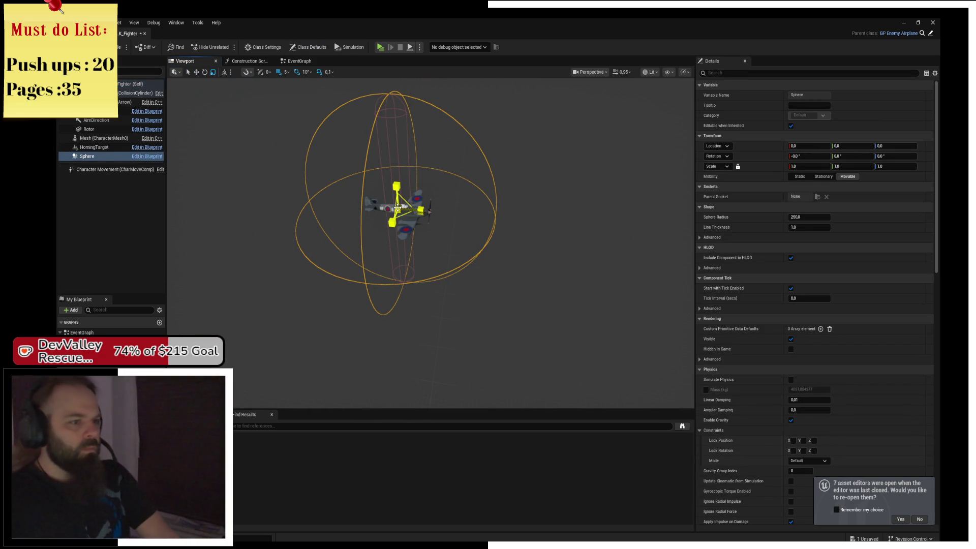
{"action": "mouse_move", "coordinate": [397, 207]}
{"action": "left_mouse_down"}
{"action": "mouse_move", "coordinate": [388, 231]}
{"action": "mouse_move", "coordinate": [516, 214]}
{"action": "left_mouse_up"}
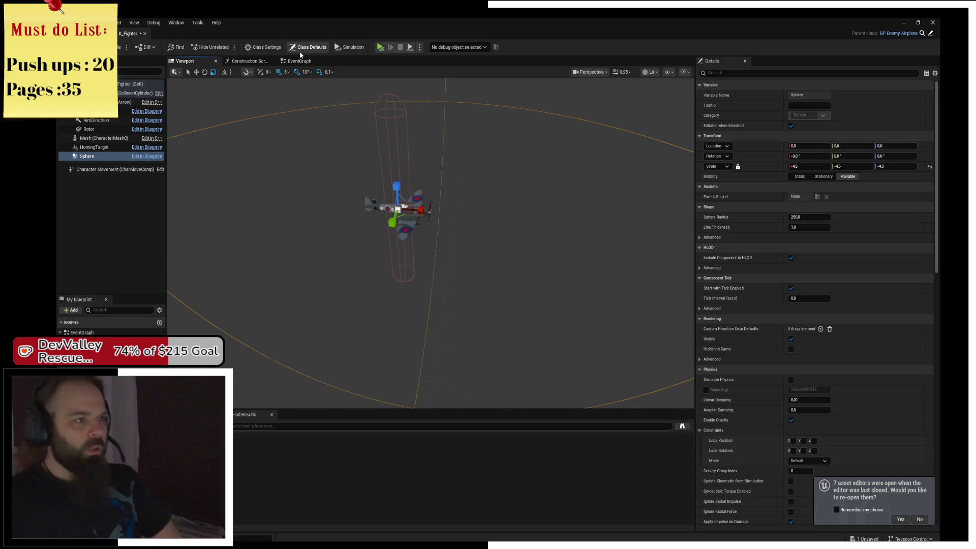
In Class Defaults, set Projectile Class to BP_Projectile_Enemy_1 and Shooting Time to 0.4
{"action": "left_click", "coordinate": [322, 50]}
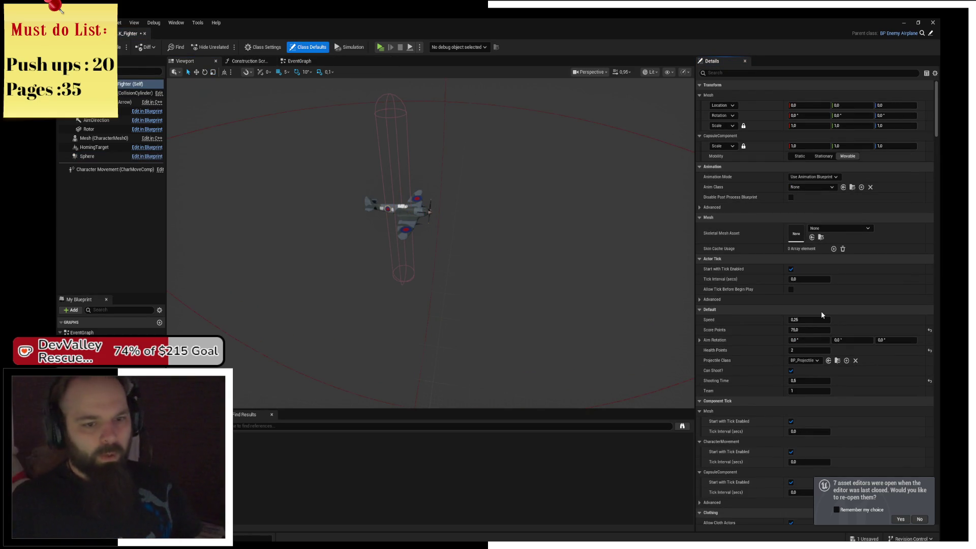
{"action": "left_click", "coordinate": [809, 360]}
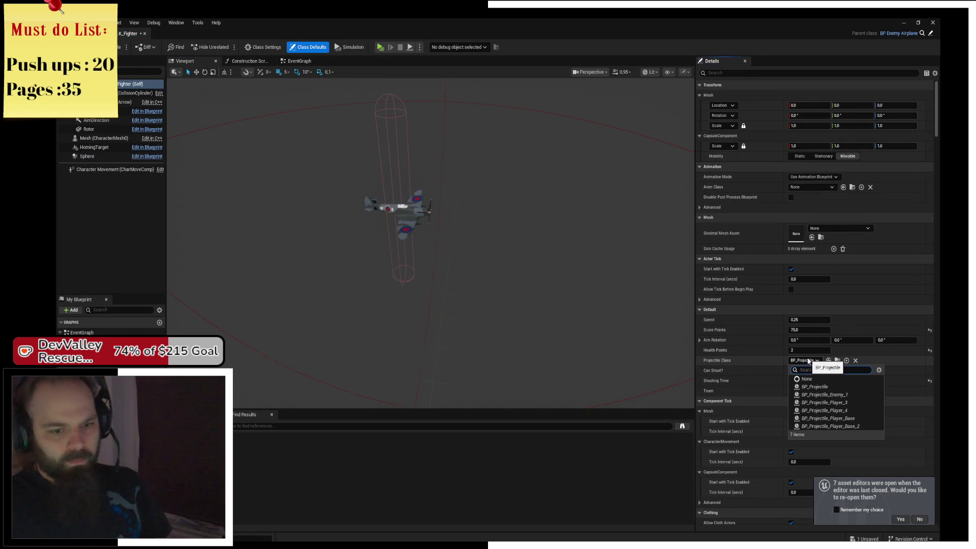
{"action": "left_click", "coordinate": [852, 395]}
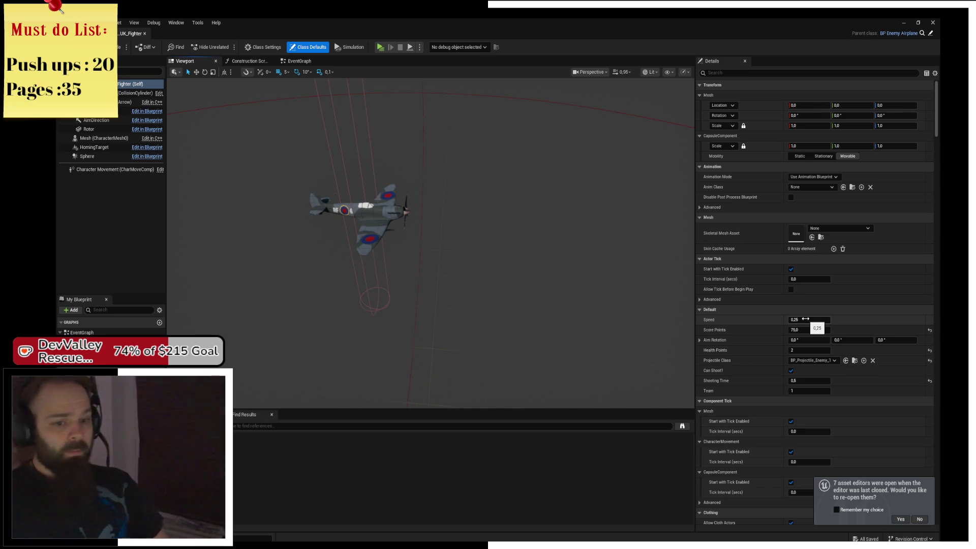
{"action": "left_click", "coordinate": [810, 381]}
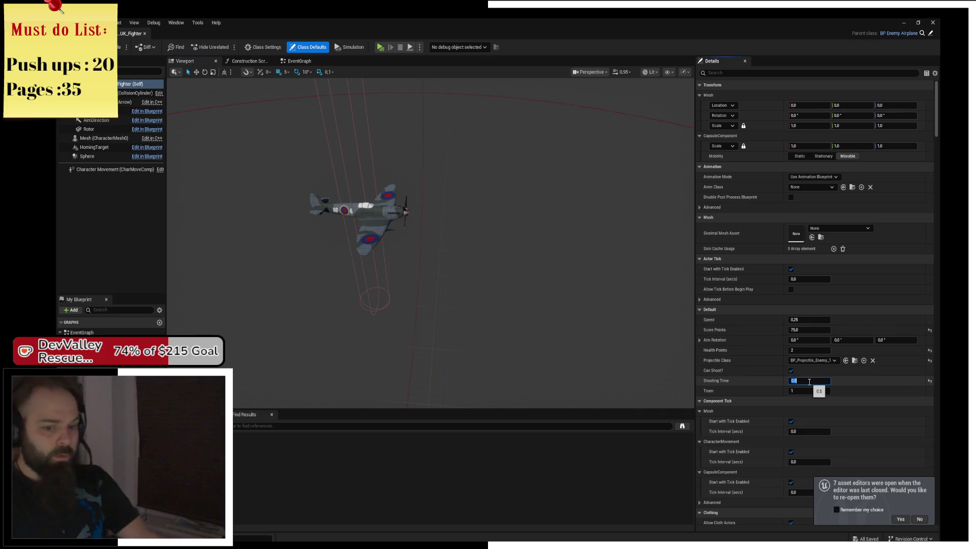
{"action": "type", "text": "0,4"}
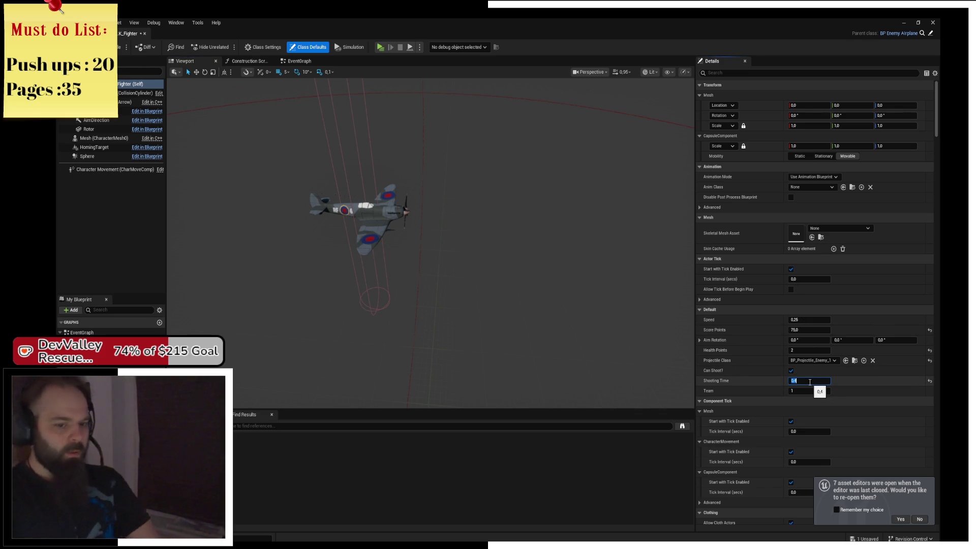
{"action": "key", "text": "Return"}
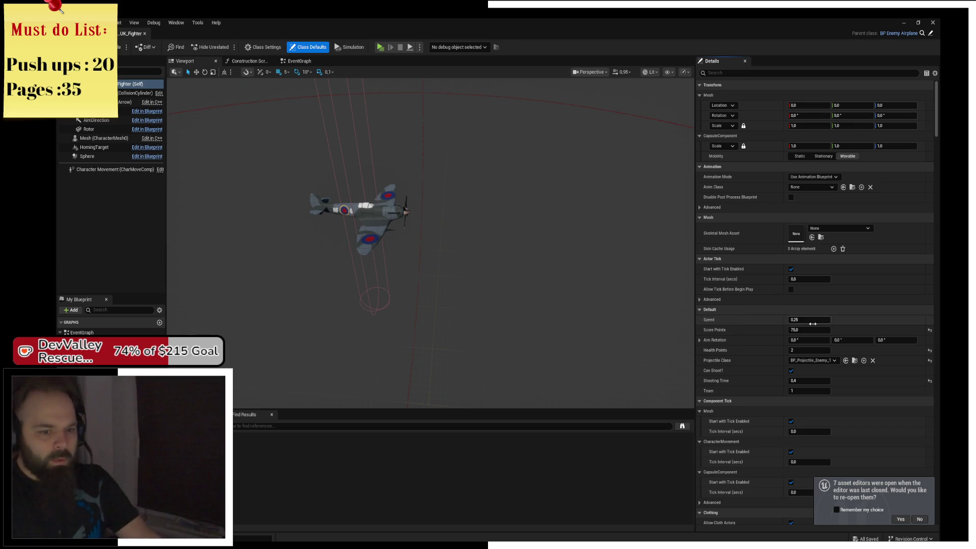
Dock the Blueprint editor beside the level and place a UK Fighter near the bombers
{"action": "mouse_move", "coordinate": [131, 33]}
{"action": "left_mouse_down"}
{"action": "mouse_move", "coordinate": [400, 93]}
{"action": "mouse_move", "coordinate": [274, 33]}
{"action": "left_mouse_up"}
{"action": "left_click", "coordinate": [140, 33]}
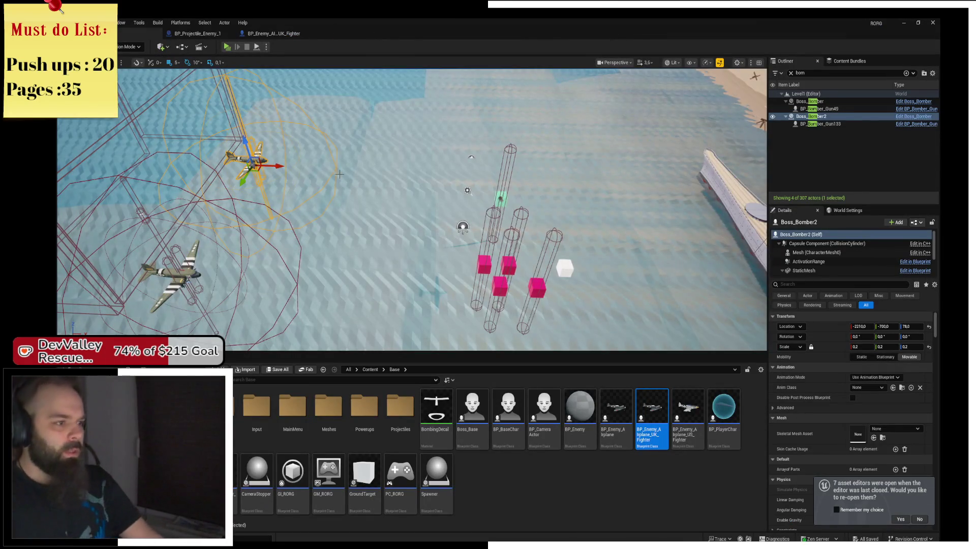
{"action": "key", "text": "f"}
{"action": "mouse_move", "coordinate": [646, 428]}
{"action": "left_mouse_down"}
{"action": "mouse_move", "coordinate": [526, 229]}
{"action": "mouse_move", "coordinate": [547, 132]}
{"action": "left_mouse_up"}
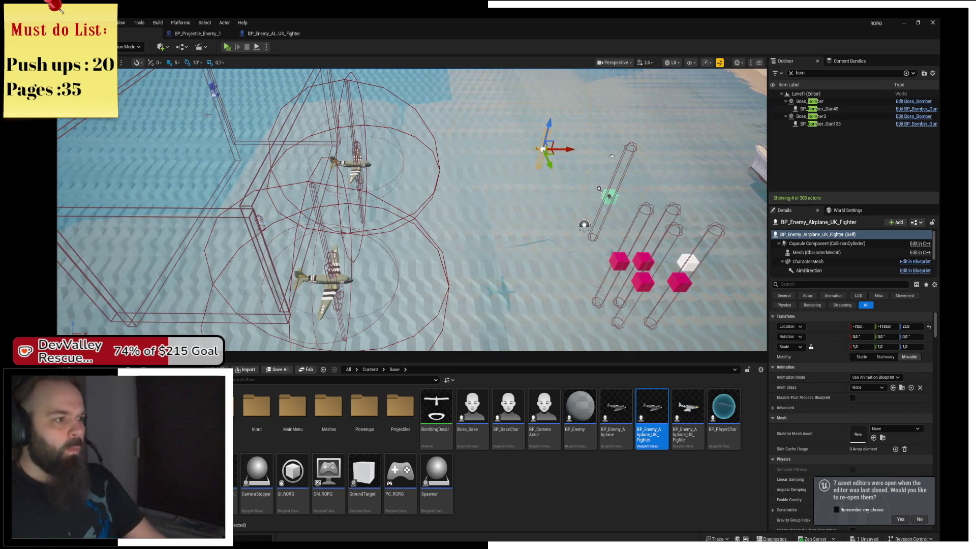
Set the PlayerStart's X location to -3000
{"action": "left_click_drag", "start_coordinate": [395, 159], "coordinate": [351, 147]}
{"action": "left_click", "coordinate": [253, 195]}
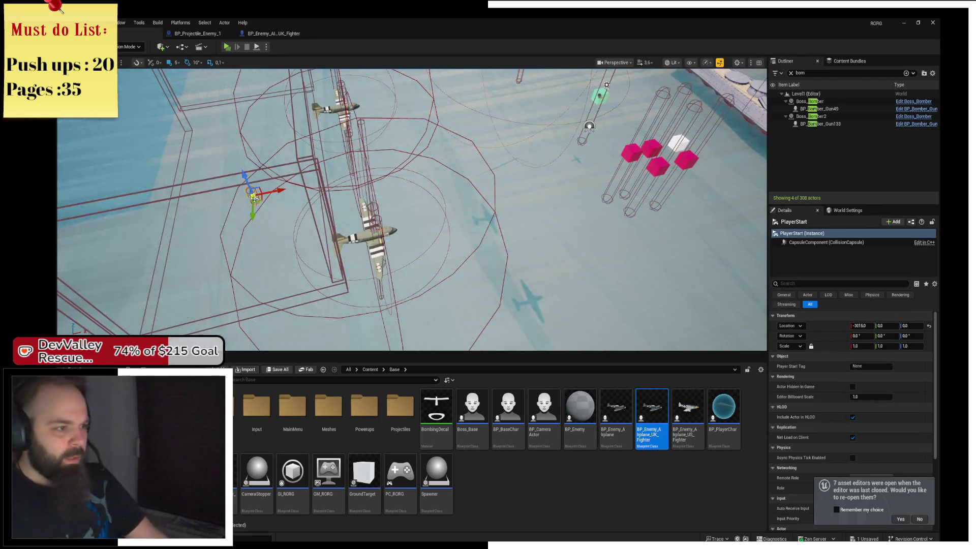
{"action": "left_click", "coordinate": [858, 326]}
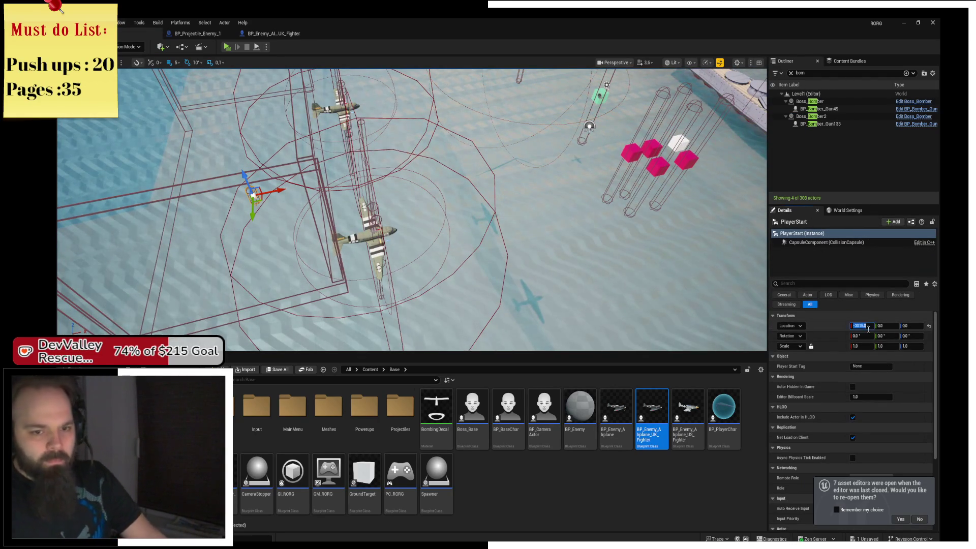
{"action": "type", "text": "-3000"}
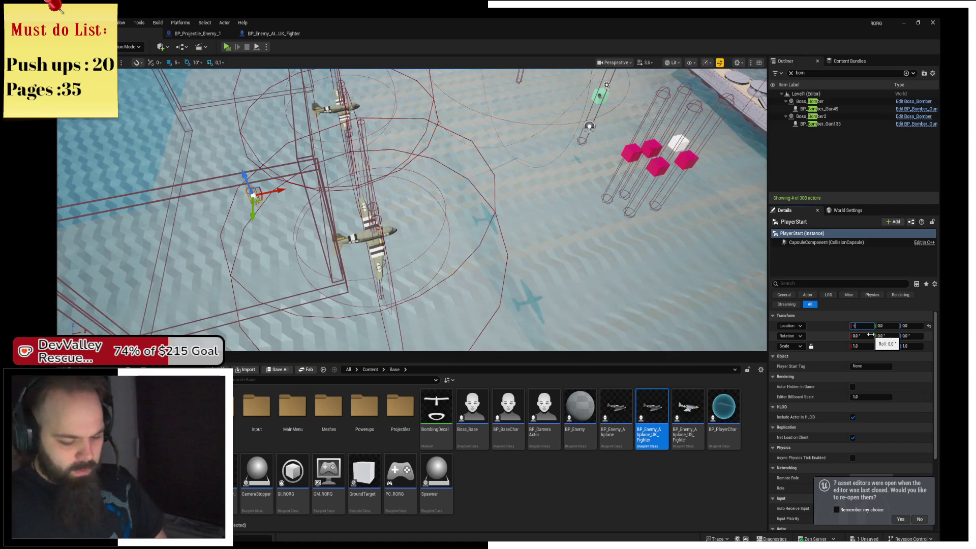
{"action": "key", "text": "Return"}
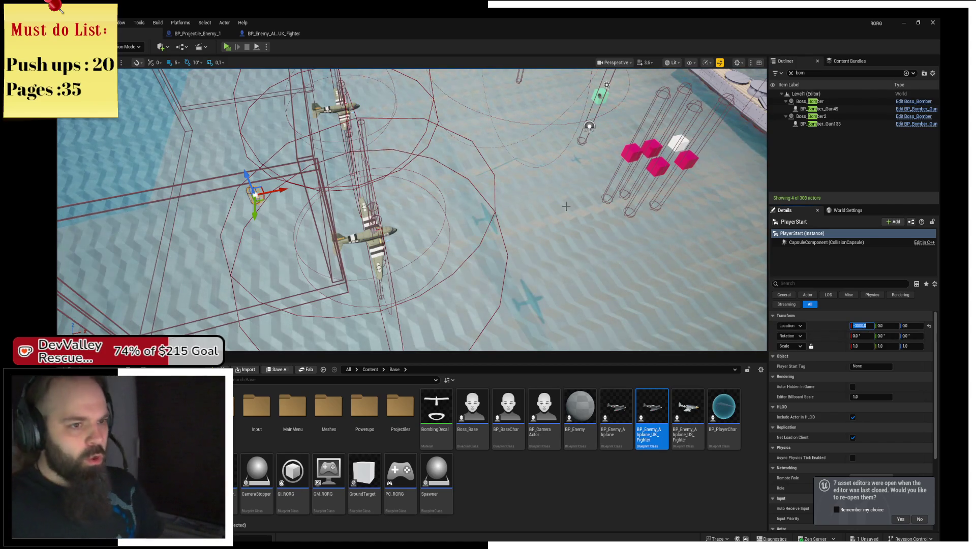
Set the placed fighter's Y location to 0 and rotate it -90 degrees around Z
{"action": "left_click_drag", "start_coordinate": [407, 229], "coordinate": [406, 206]}
{"action": "left_click", "coordinate": [515, 156]}
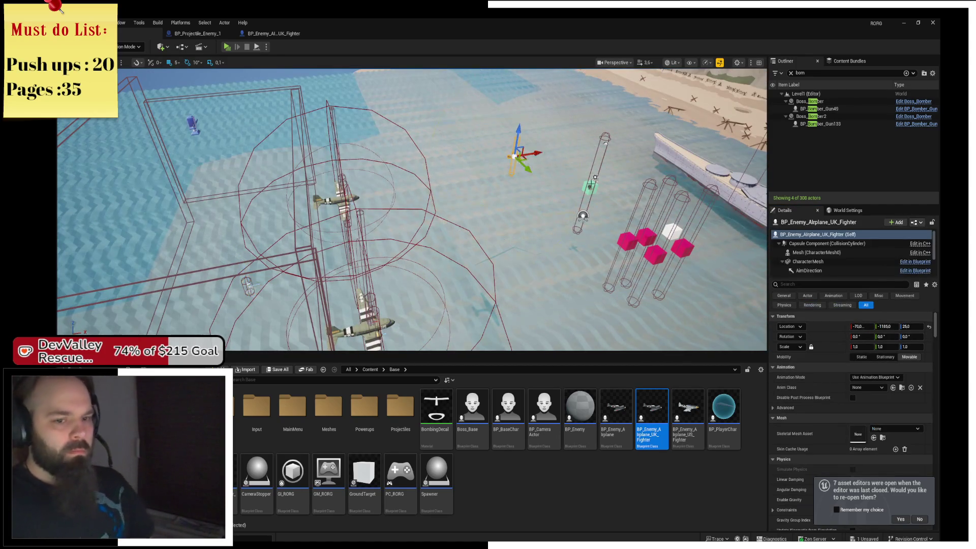
{"action": "left_click", "coordinate": [891, 326]}
{"action": "type", "text": "0"}
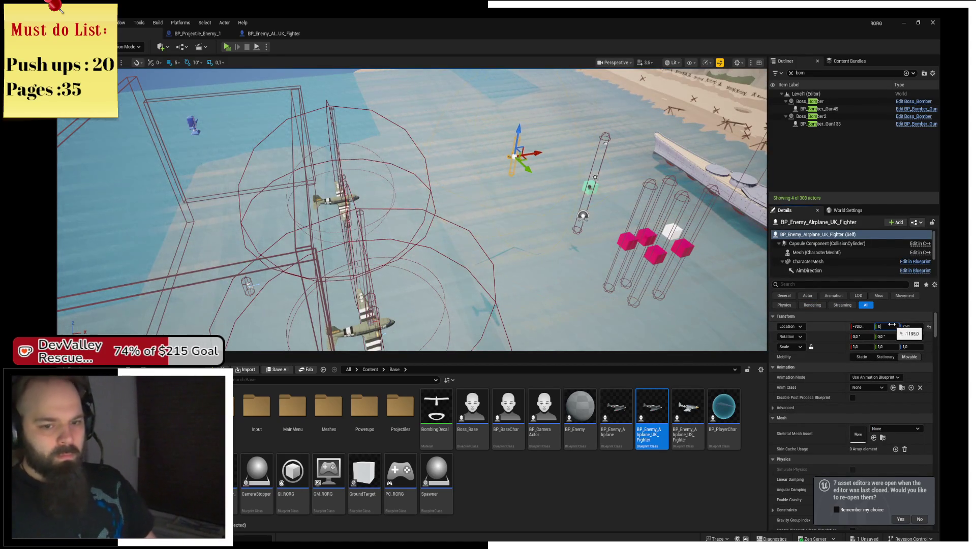
{"action": "key", "text": "Return"}
{"action": "left_click_drag", "start_coordinate": [406, 229], "coordinate": [386, 224]}
{"action": "key", "text": "e"}
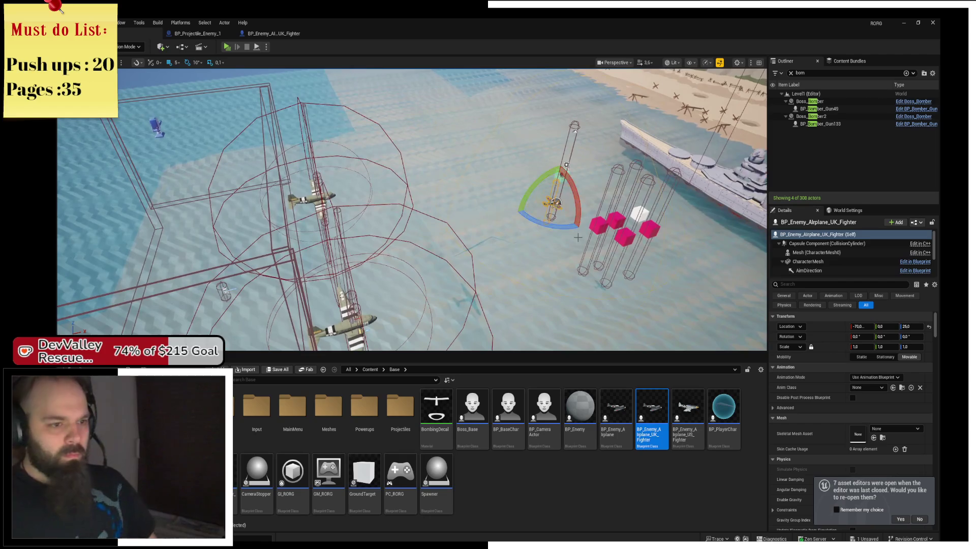
{"action": "mouse_move", "coordinate": [584, 199]}
{"action": "left_mouse_down"}
{"action": "mouse_move", "coordinate": [524, 183]}
{"action": "mouse_move", "coordinate": [516, 220]}
{"action": "left_mouse_up"}
Set the fighter's X location to -3000 and frame the view around it
{"action": "left_click", "coordinate": [869, 326]}
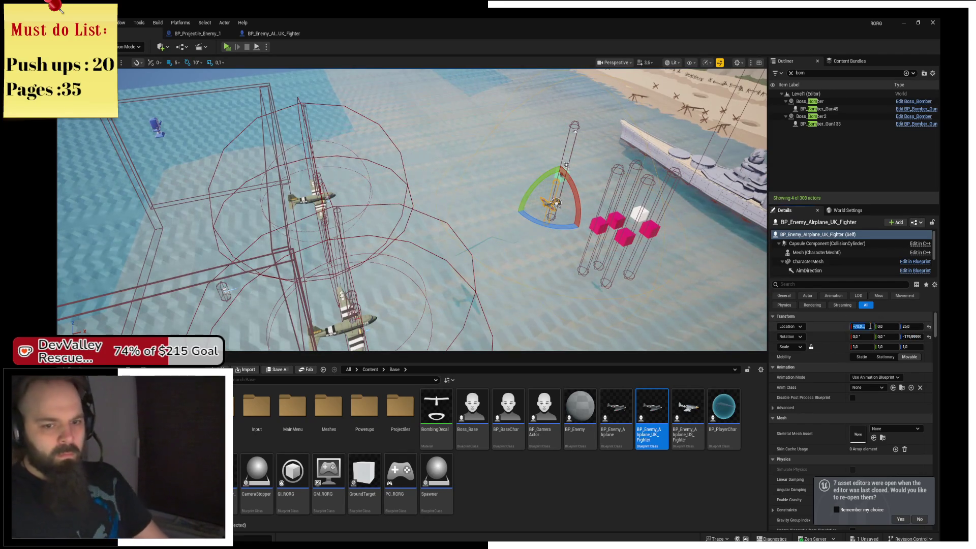
{"action": "type", "text": "-3000"}
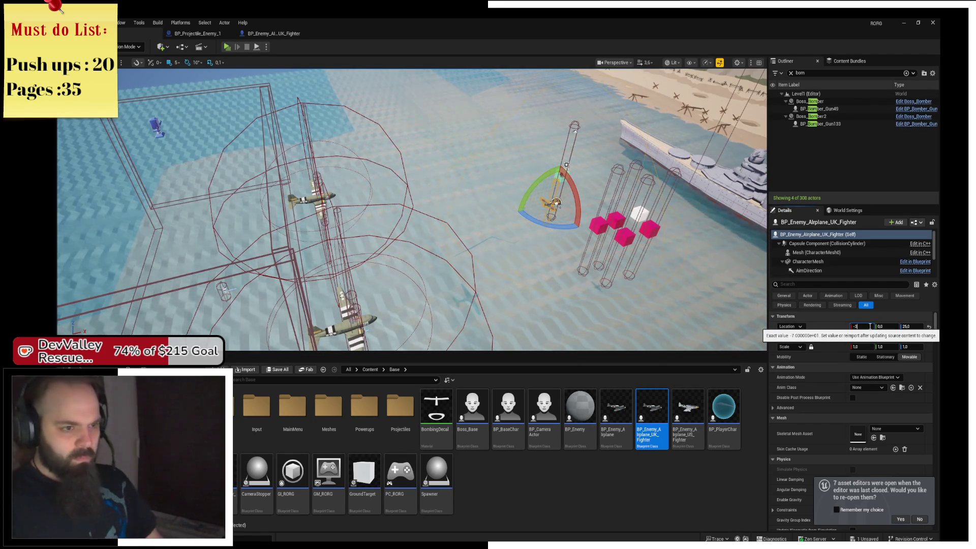
{"action": "key", "text": "Return"}
{"action": "mouse_move", "coordinate": [508, 213]}
{"action": "left_mouse_down"}
{"action": "mouse_move", "coordinate": [498, 193]}
{"action": "mouse_move", "coordinate": [482, 229]}
{"action": "mouse_move", "coordinate": [483, 168]}
{"action": "mouse_move", "coordinate": [482, 239]}
{"action": "mouse_move", "coordinate": [516, 201]}
{"action": "left_mouse_up"}
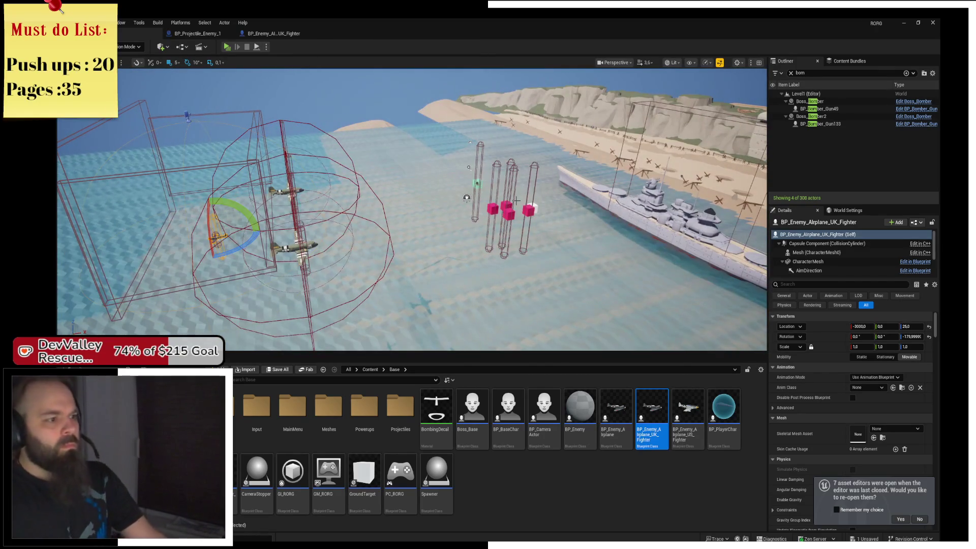
{"action": "left_click_drag", "start_coordinate": [333, 250], "coordinate": [366, 246]}
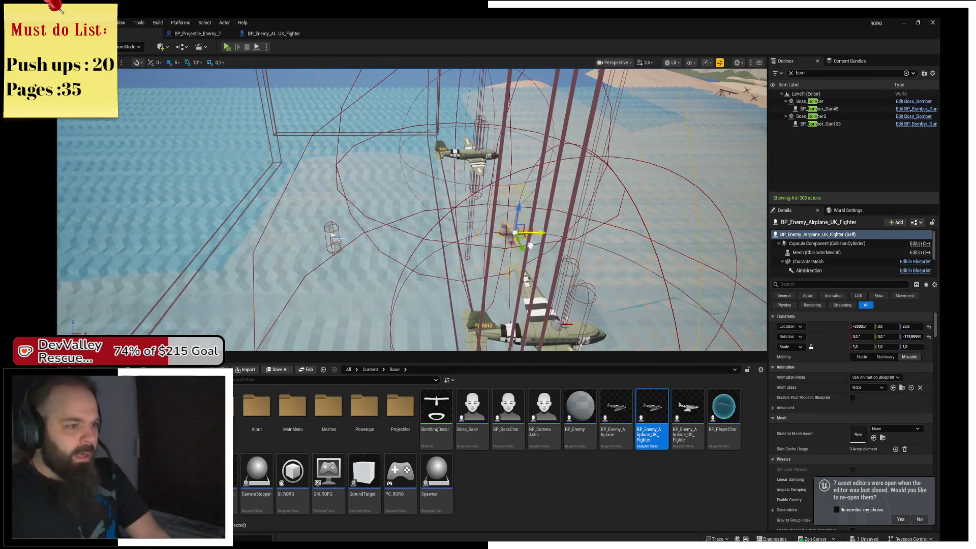
{"action": "left_click_drag", "start_coordinate": [558, 222], "coordinate": [572, 220]}
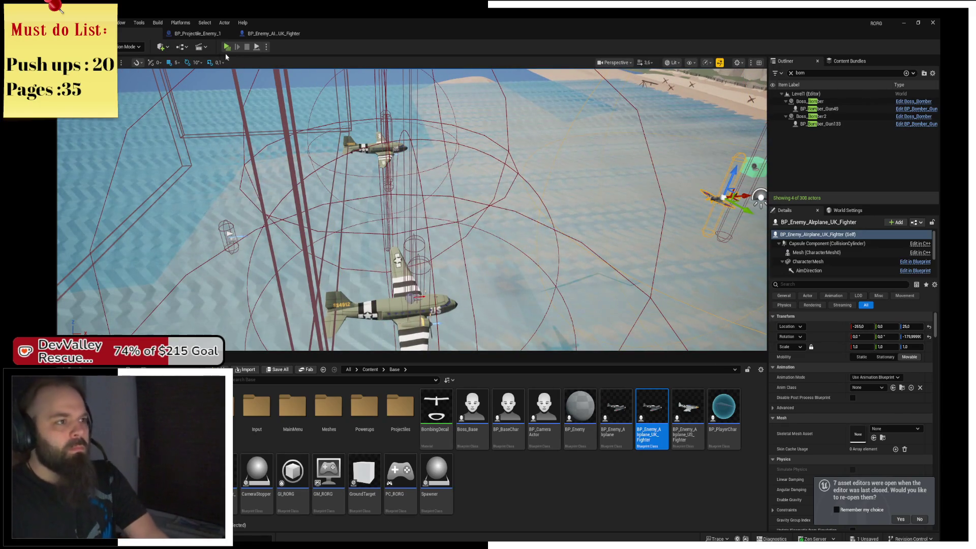
Play the level with Alt+P, fly the player plane with WASD, then escape back to the editor
{"action": "key", "text": "alt+p"}
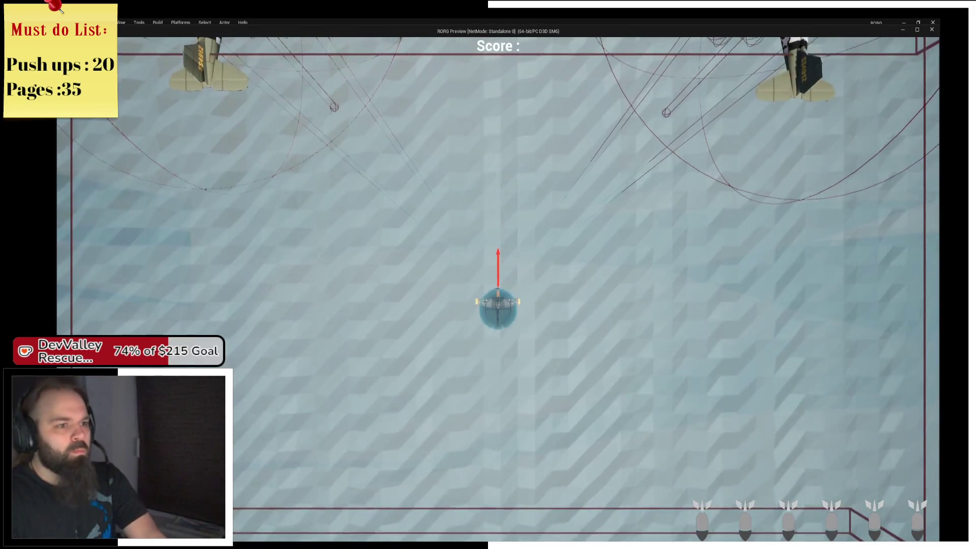
{"action": "key", "text": "s"}
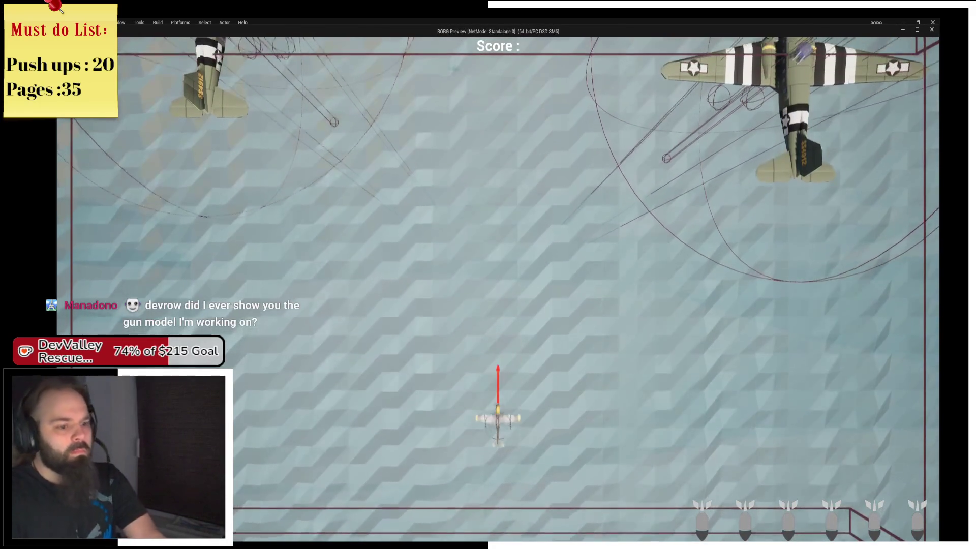
{"action": "key", "text": "w"}
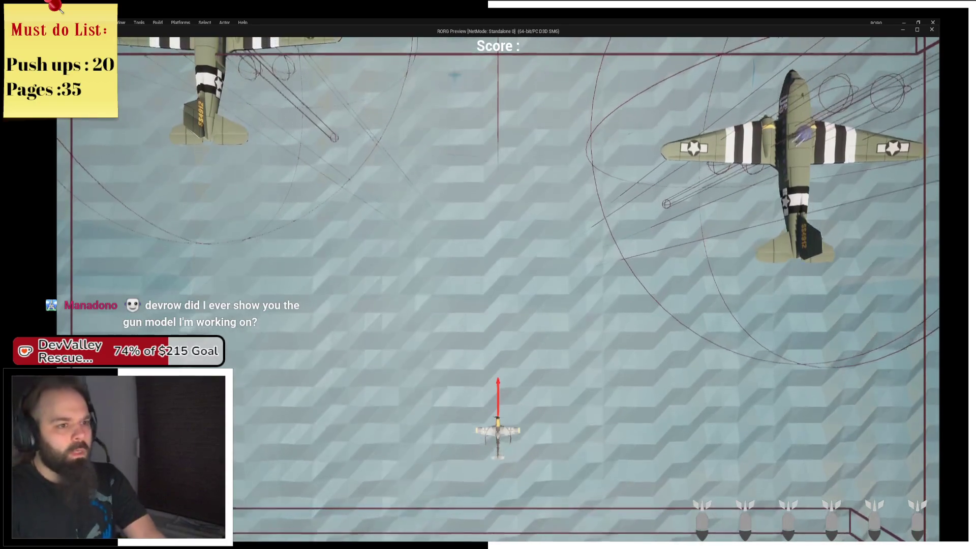
{"action": "key", "text": "w"}
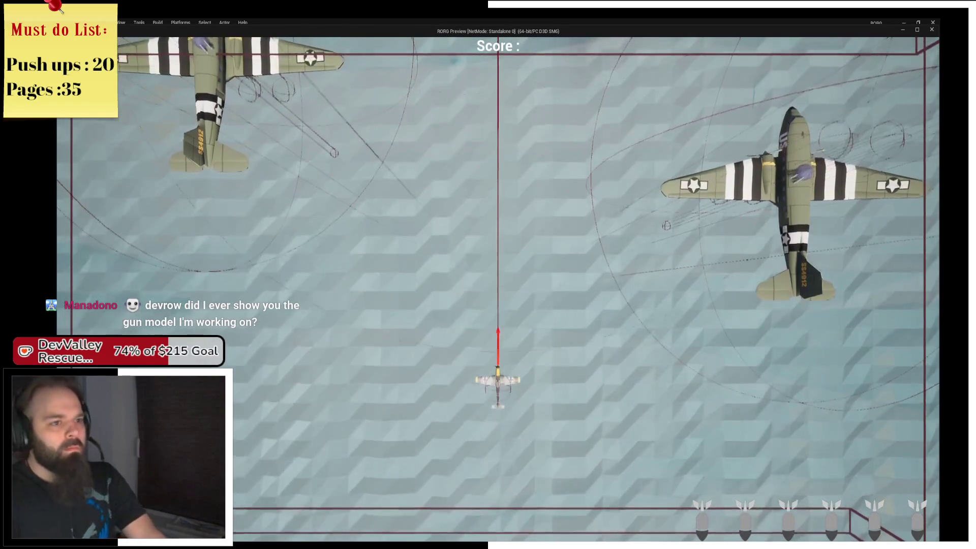
{"action": "key", "text": "a"}
{"action": "key", "text": "s"}
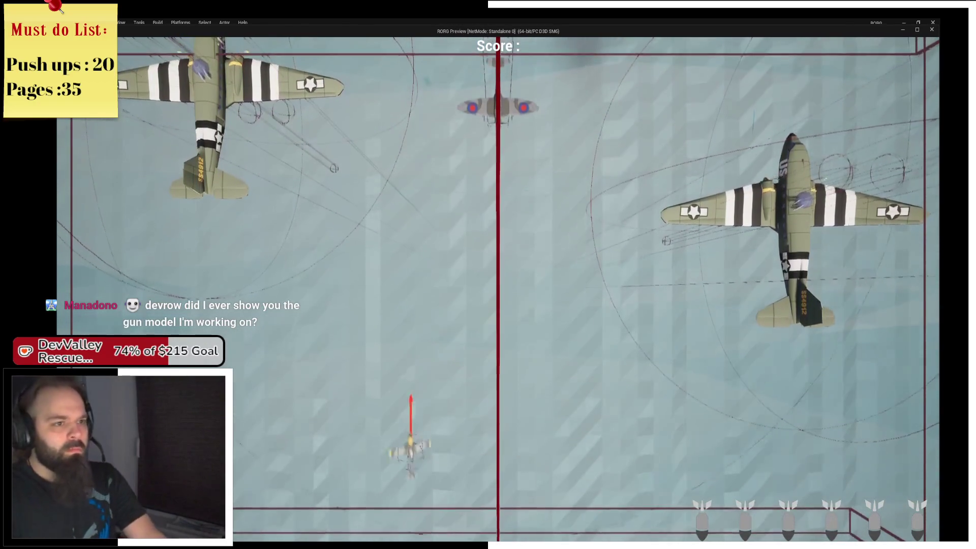
{"action": "key", "text": "d"}
{"action": "key", "text": "w"}
{"action": "key", "text": "d"}
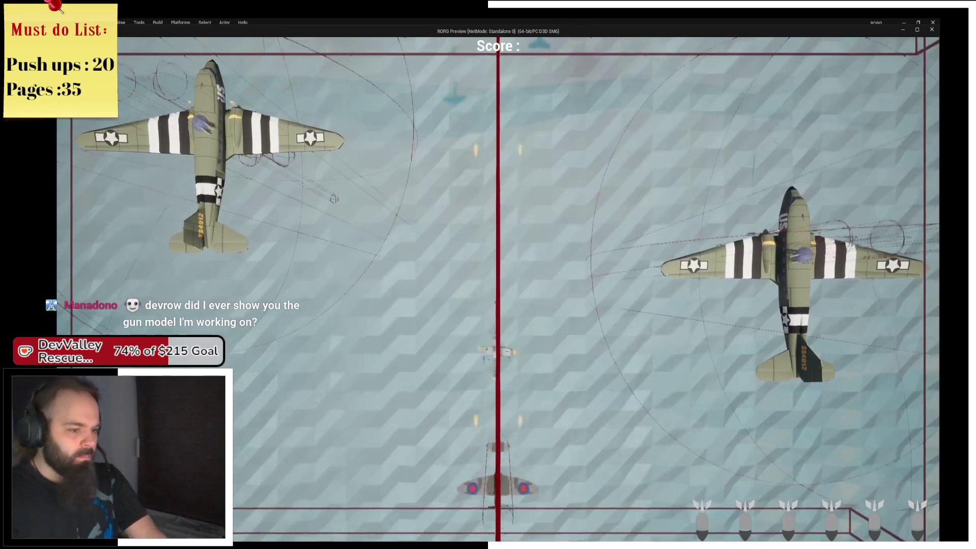
{"action": "key", "text": "Escape"}
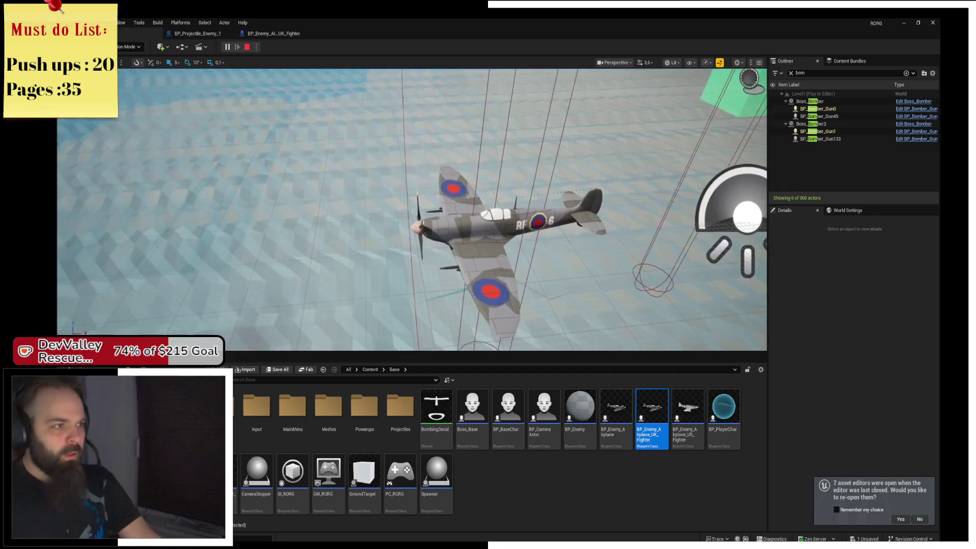
In the UK fighter blueprint, move the AimDirection arrow forward to the nose, about X 334
{"action": "left_click", "coordinate": [273, 33]}
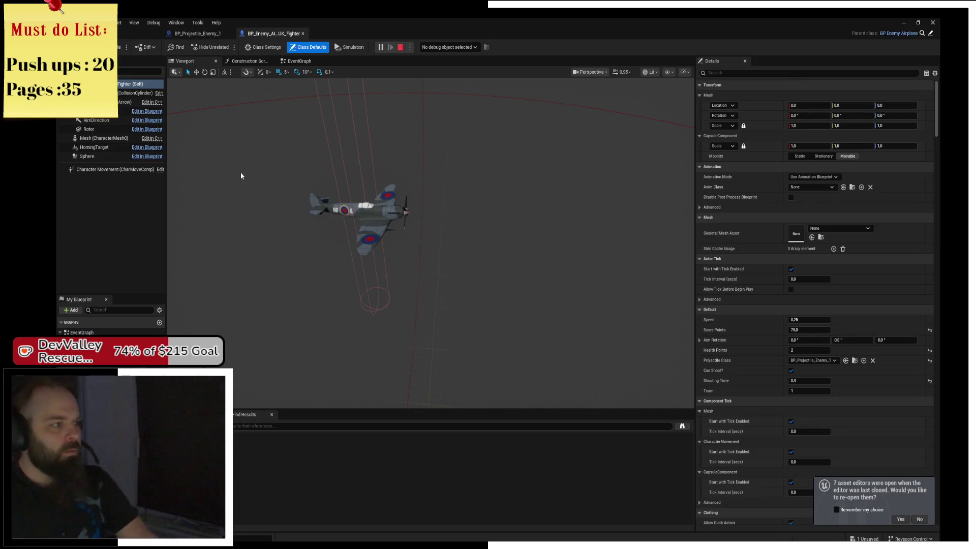
{"action": "left_click", "coordinate": [97, 120]}
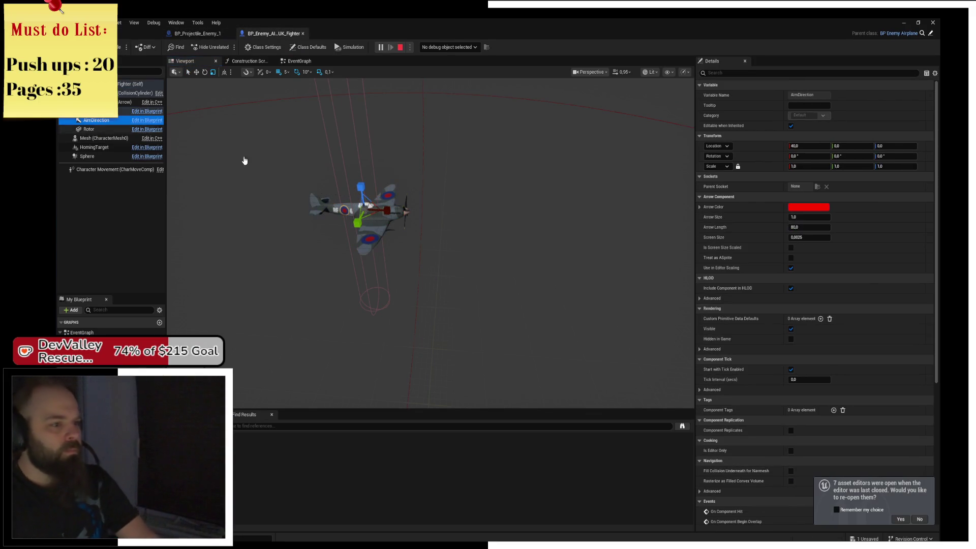
{"action": "mouse_move", "coordinate": [370, 193]}
{"action": "left_mouse_down"}
{"action": "mouse_move", "coordinate": [345, 184]}
{"action": "mouse_move", "coordinate": [344, 170]}
{"action": "mouse_move", "coordinate": [384, 172]}
{"action": "mouse_move", "coordinate": [380, 147]}
{"action": "mouse_move", "coordinate": [385, 187]}
{"action": "mouse_move", "coordinate": [364, 261]}
{"action": "mouse_move", "coordinate": [381, 314]}
{"action": "mouse_move", "coordinate": [541, 337]}
{"action": "left_mouse_up"}
{"action": "key", "text": "f"}
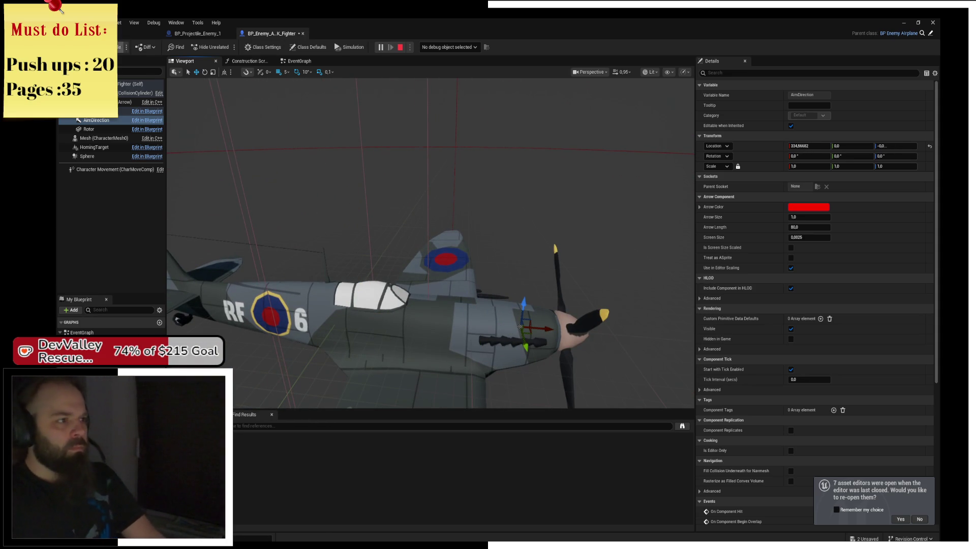
Stop the running session, replay the level briefly, then stop to return to the level editor
{"action": "left_click", "coordinate": [401, 47]}
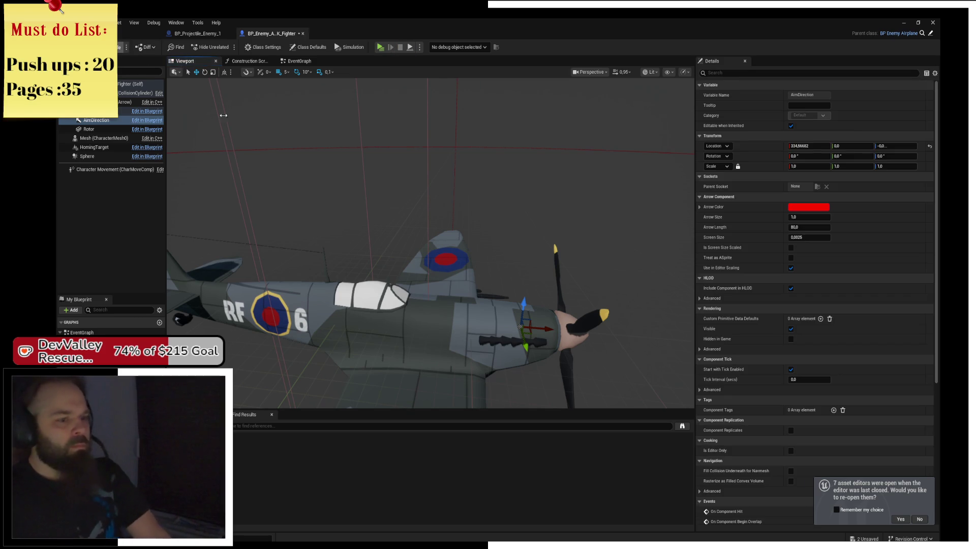
{"action": "left_click", "coordinate": [380, 47]}
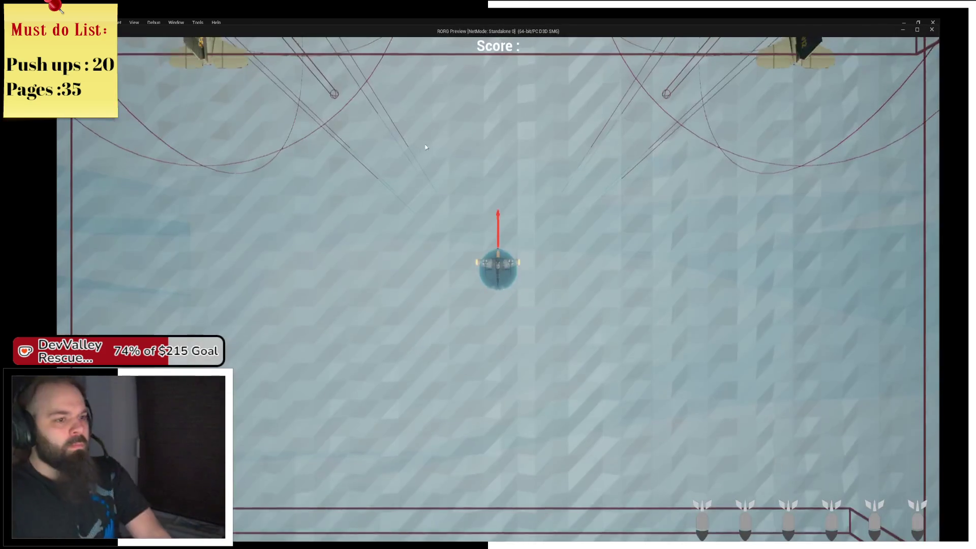
{"action": "key", "text": "alt+Tab"}
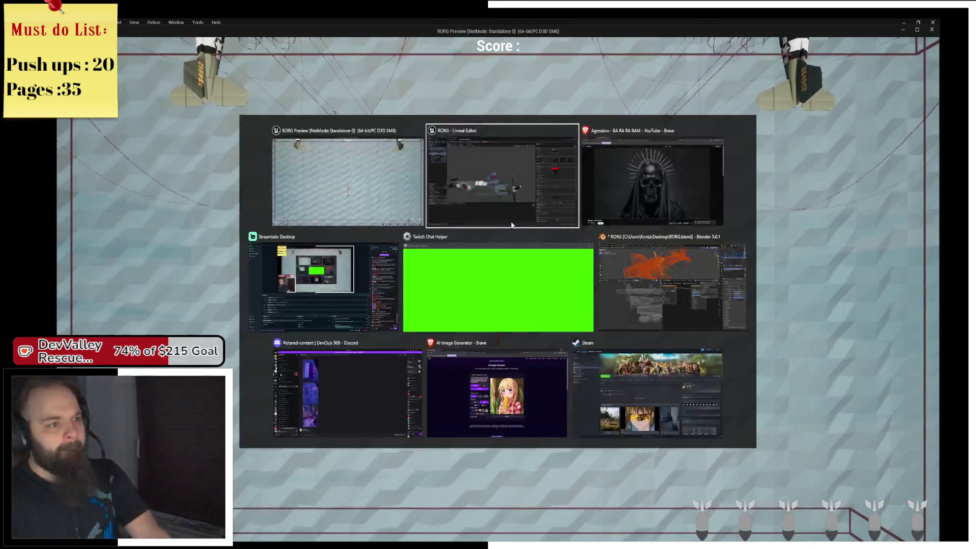
{"action": "left_click", "coordinate": [401, 47]}
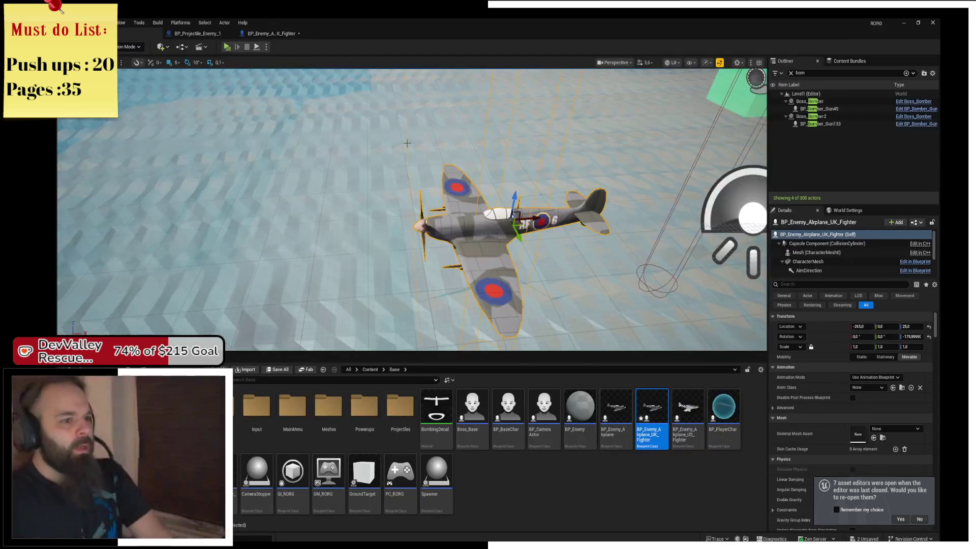
Slide the fighter left to about X -1145, then playtest briefly and return to the editor
{"action": "scroll", "coordinate": [433, 154], "scroll_direction": "up", "scroll_amount": 3}
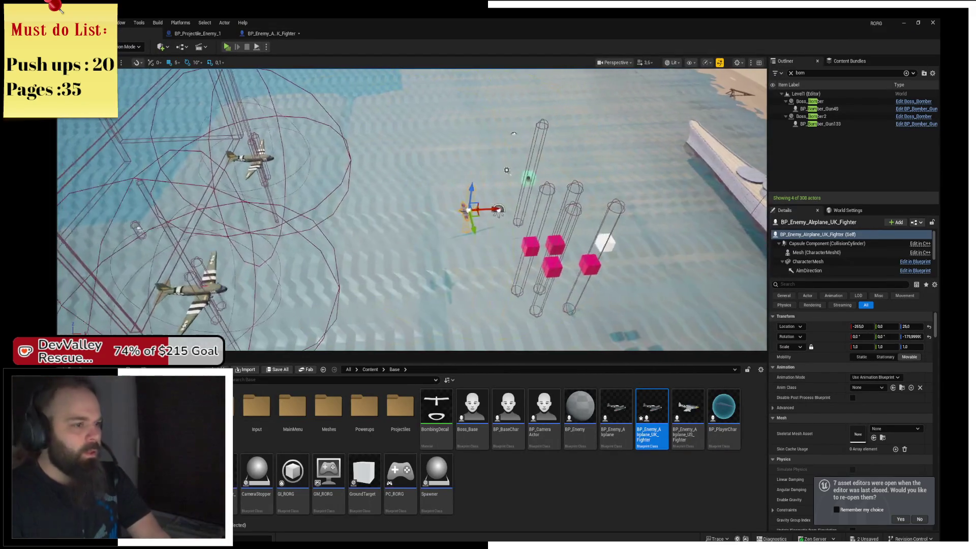
{"action": "mouse_move", "coordinate": [487, 209]}
{"action": "left_mouse_down"}
{"action": "mouse_move", "coordinate": [404, 211]}
{"action": "mouse_move", "coordinate": [354, 191]}
{"action": "left_mouse_up"}
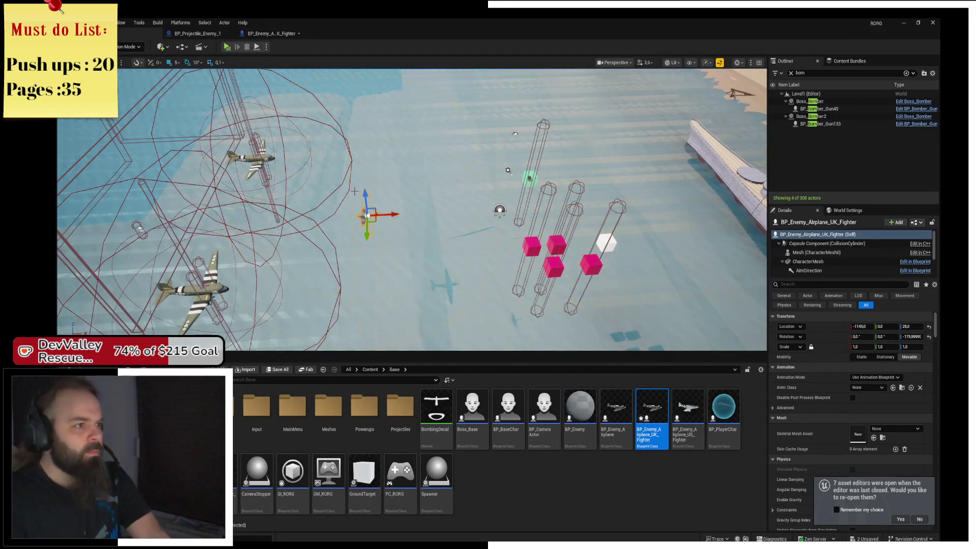
{"action": "key", "text": "alt+p"}
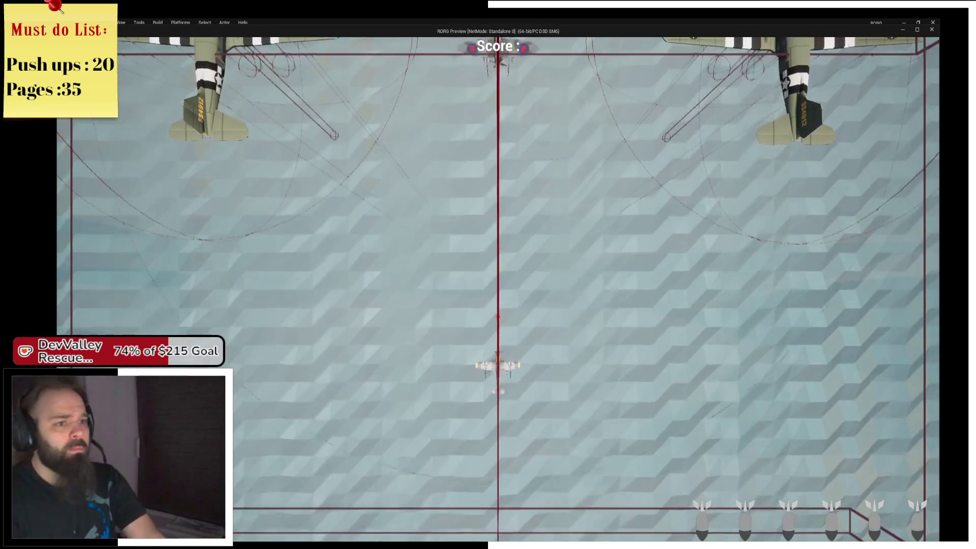
{"action": "key", "text": "d"}
{"action": "key", "text": "alt+Tab"}
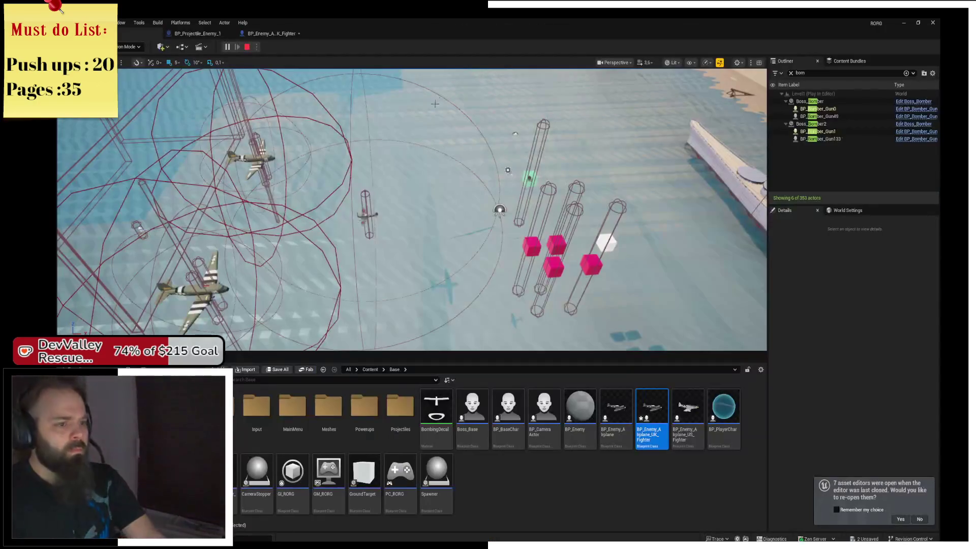
Stop the test, then rotate the placed fighter around its vertical axis and back
{"action": "left_click", "coordinate": [247, 47]}
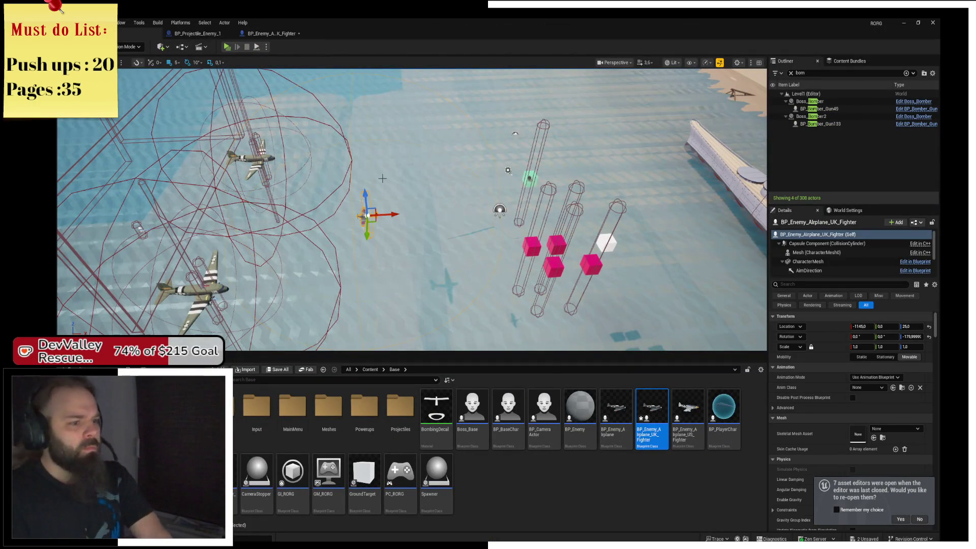
{"action": "scroll", "coordinate": [382, 178], "scroll_direction": "up", "scroll_amount": 5}
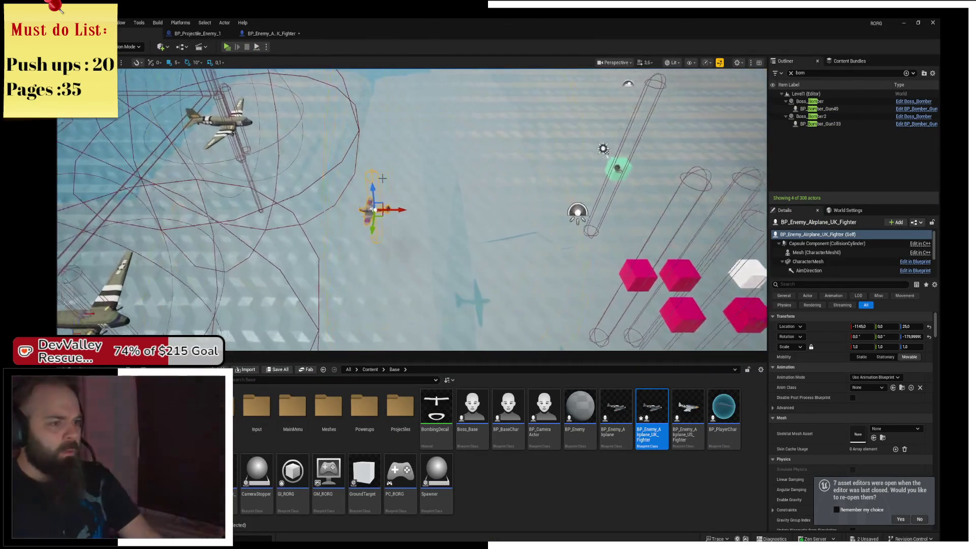
{"action": "key", "text": "e"}
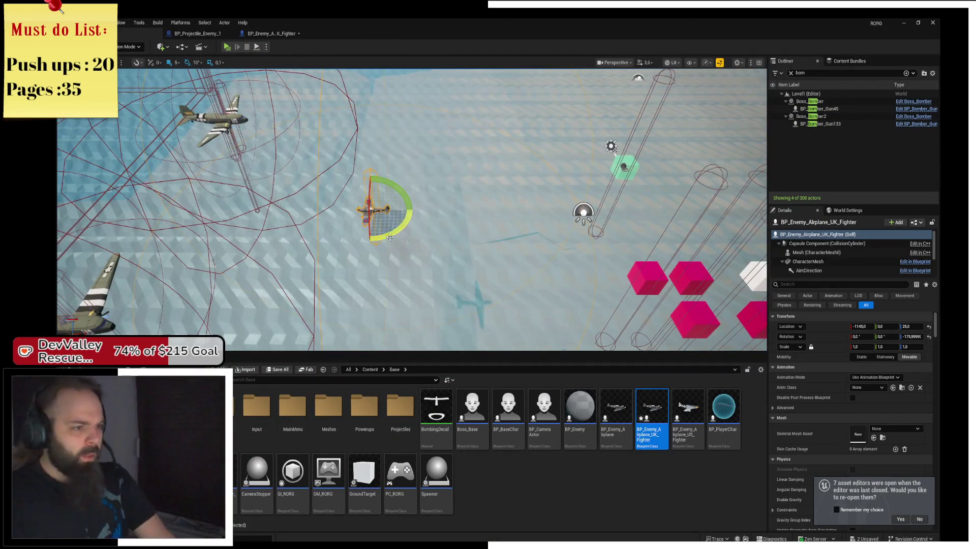
{"action": "mouse_move", "coordinate": [383, 178]}
{"action": "left_mouse_down"}
{"action": "mouse_move", "coordinate": [391, 182]}
{"action": "mouse_move", "coordinate": [333, 195]}
{"action": "mouse_move", "coordinate": [325, 216]}
{"action": "mouse_move", "coordinate": [385, 222]}
{"action": "left_mouse_up"}
{"action": "key", "text": "w"}
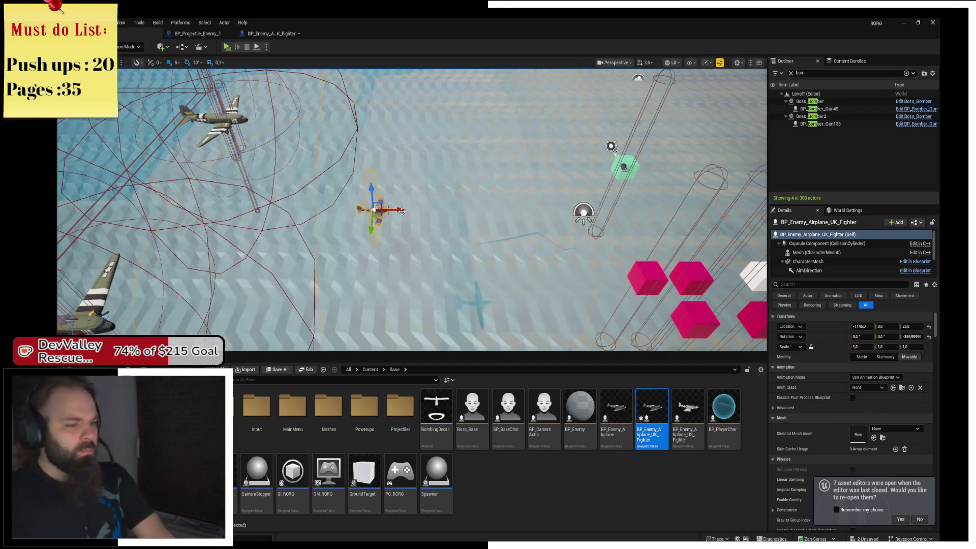
{"action": "key", "text": "e"}
{"action": "key", "text": "w"}
{"action": "key", "text": "e"}
{"action": "key", "text": "w"}
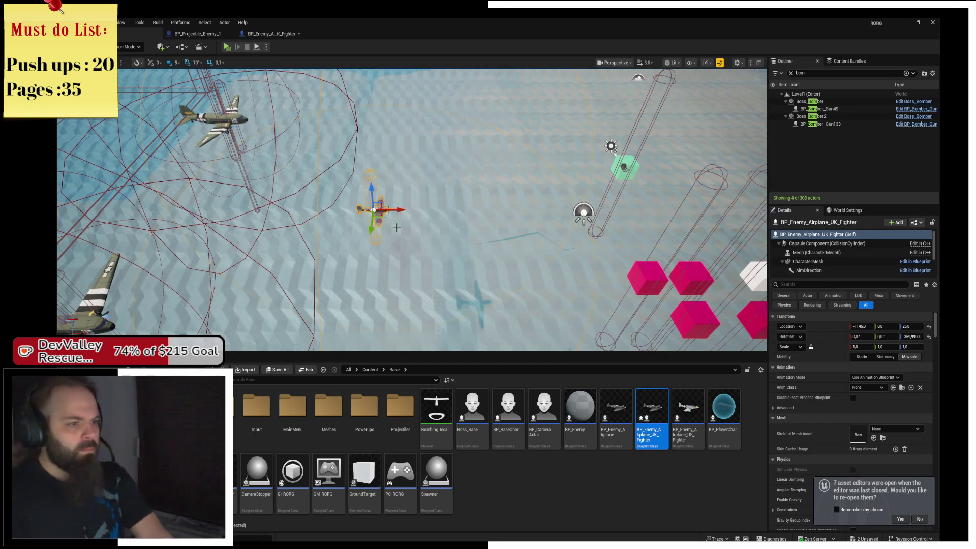
{"action": "key", "text": "e"}
{"action": "mouse_move", "coordinate": [401, 231]}
{"action": "left_mouse_down"}
{"action": "mouse_move", "coordinate": [325, 225]}
{"action": "mouse_move", "coordinate": [355, 211]}
{"action": "left_mouse_up"}
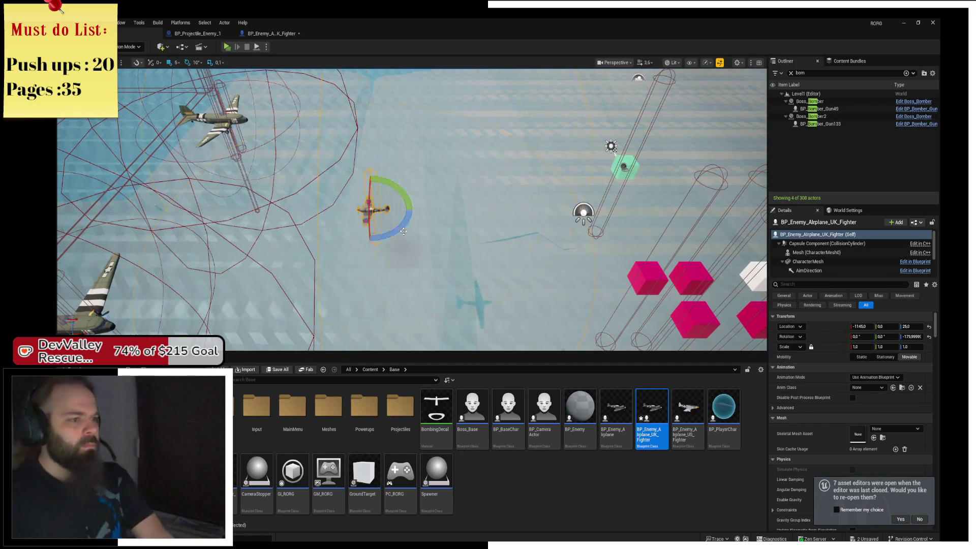
Open the UK fighter's blueprint and enlarge the browser window showing the gun image
{"action": "key", "text": "w"}
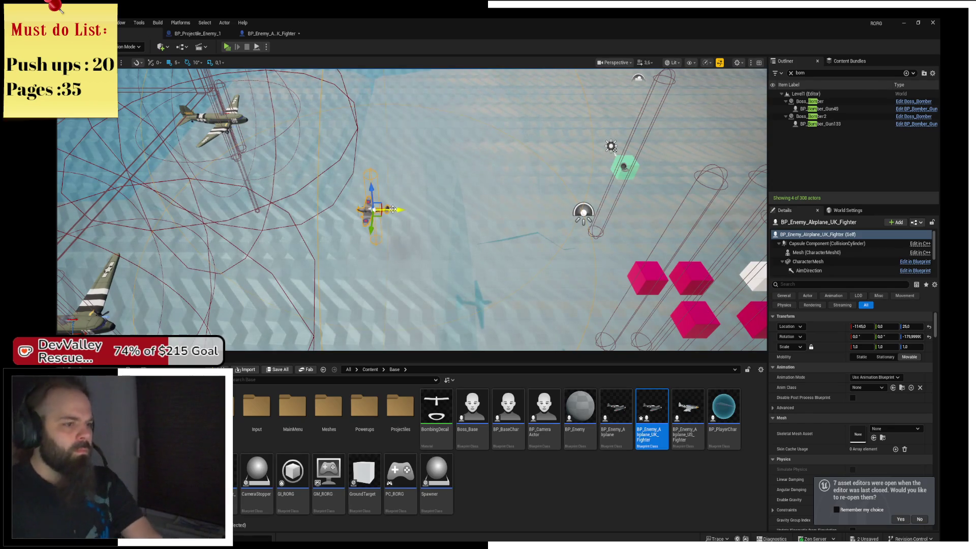
{"action": "left_click", "coordinate": [269, 34]}
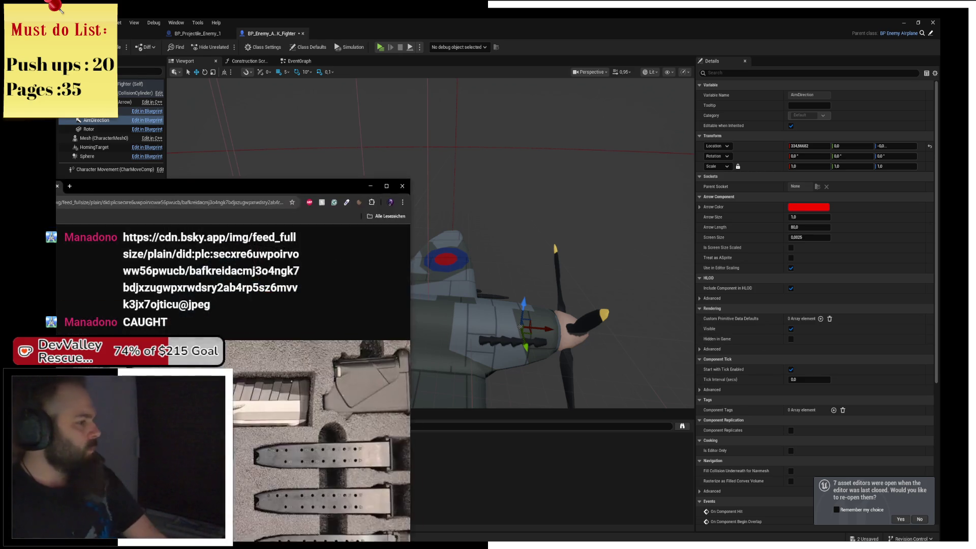
{"action": "left_click_drag", "start_coordinate": [254, 175], "coordinate": [390, 22]}
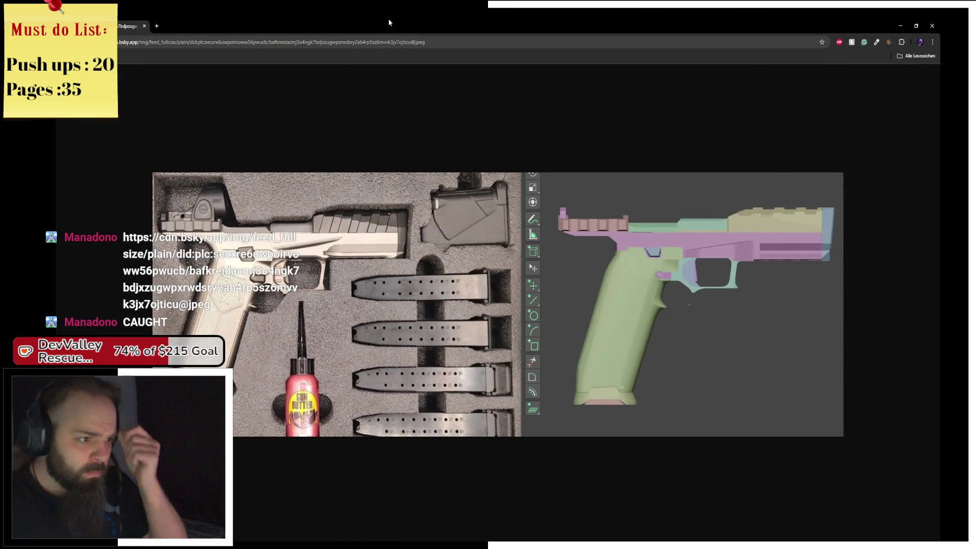
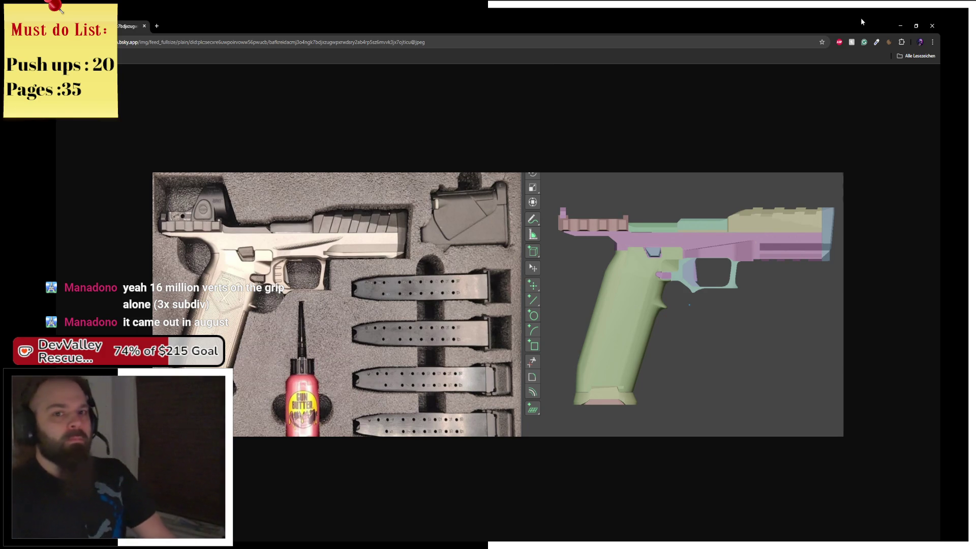
Close the Bluesky gun image in the browser to return to the Spitfire blueprint
{"action": "left_click", "coordinate": [931, 25]}
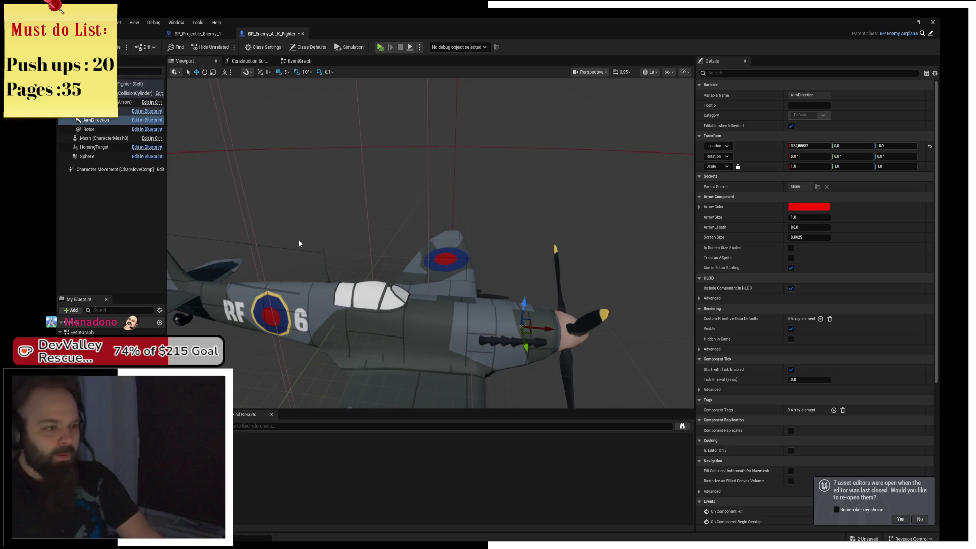
Select the AimDirection arrow and filter its Details for 'hidden' to show the hidden-in-game options
{"action": "left_click_drag", "start_coordinate": [391, 232], "coordinate": [392, 234]}
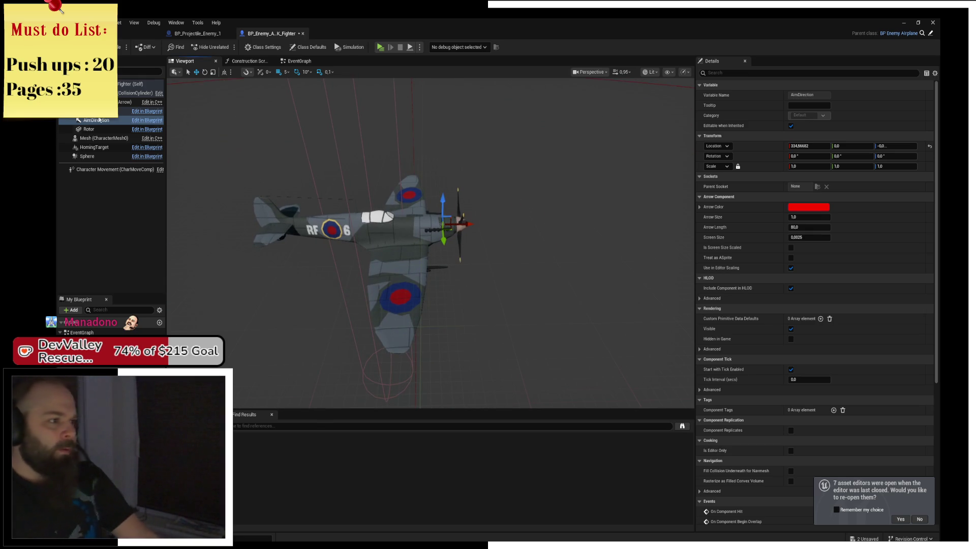
{"action": "left_click", "coordinate": [99, 120]}
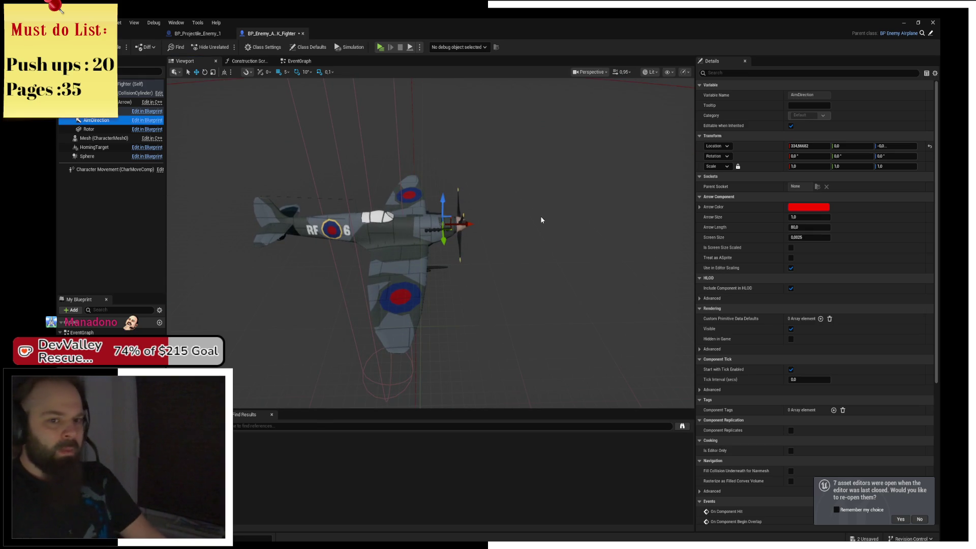
{"action": "left_click", "coordinate": [740, 74]}
{"action": "type", "text": "h"}
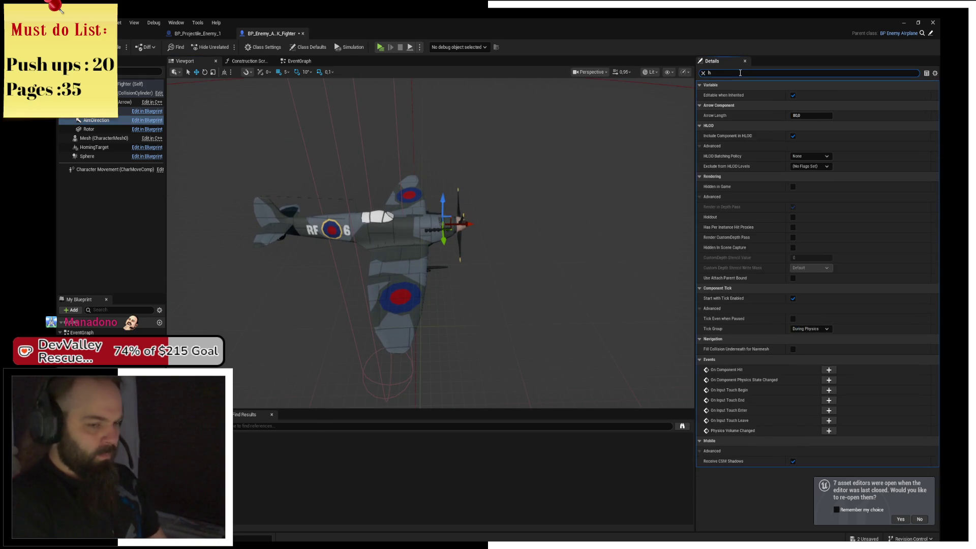
{"action": "type", "text": "idden"}
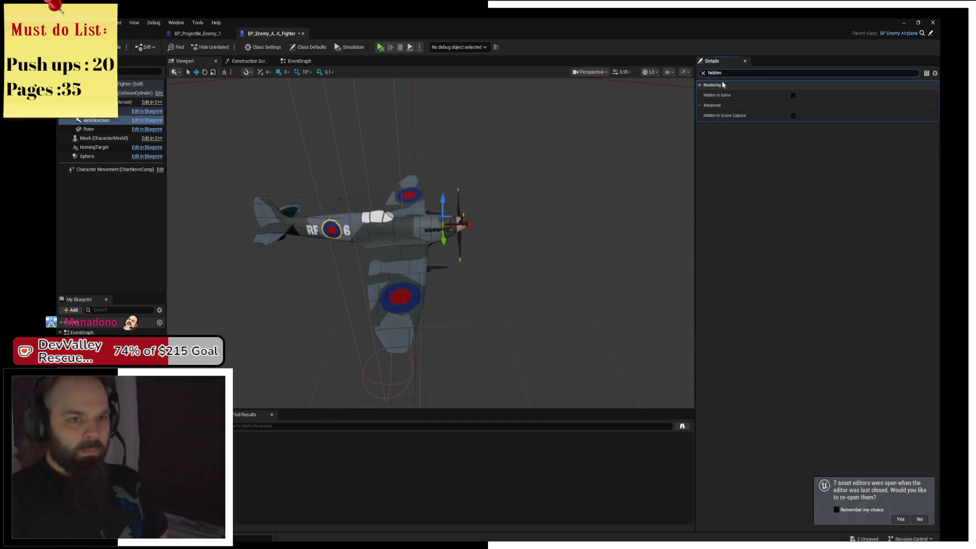
{"action": "left_click_drag", "start_coordinate": [457, 254], "coordinate": [417, 244]}
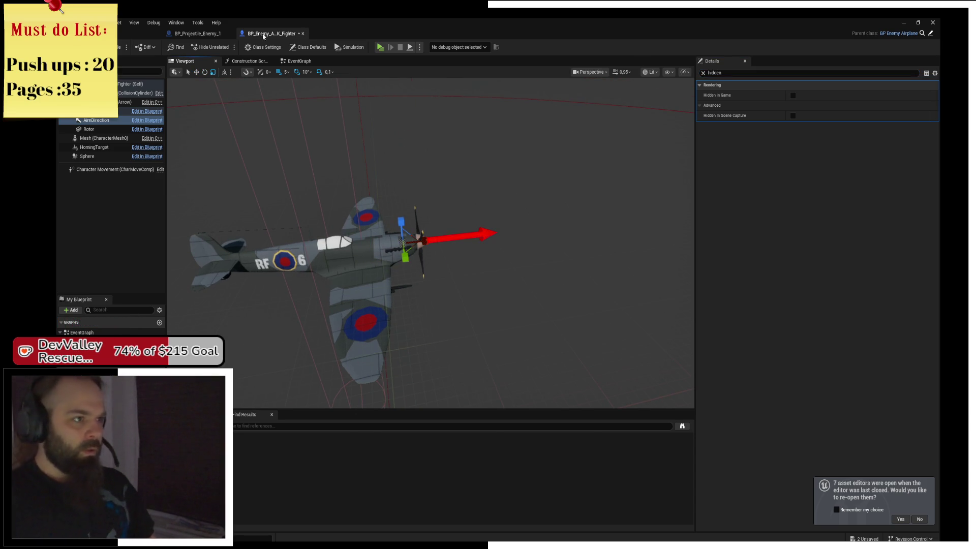
Play-test the level, steering the plane with D, A and S to watch the aim arrow, then stop
{"action": "left_click", "coordinate": [384, 46]}
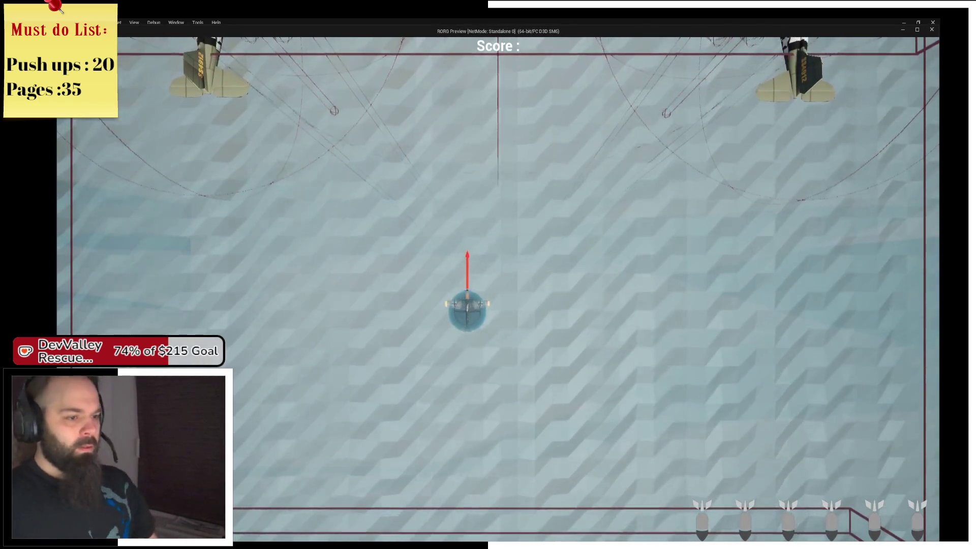
{"action": "key", "text": "d"}
{"action": "key", "text": "a"}
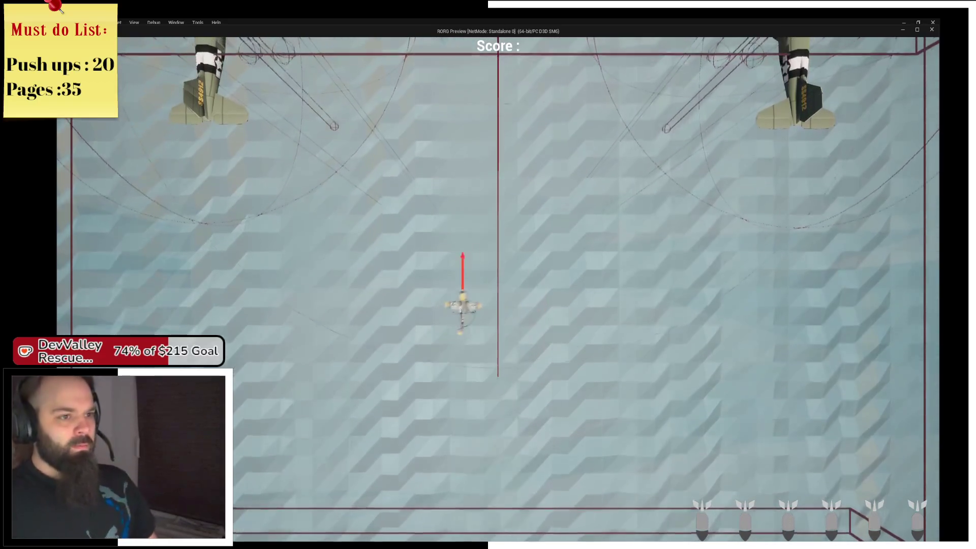
{"action": "key", "text": "s"}
{"action": "key", "text": "d"}
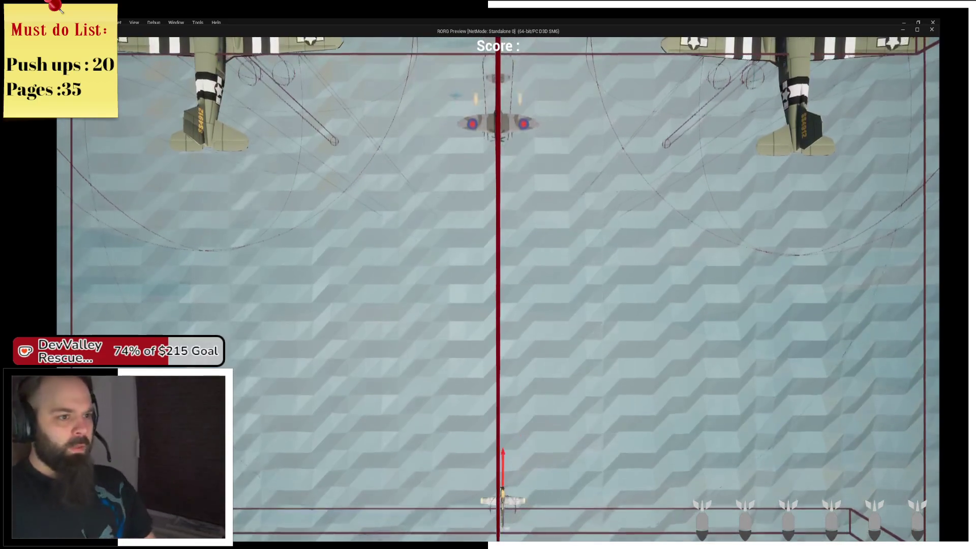
{"action": "key", "text": "Escape"}
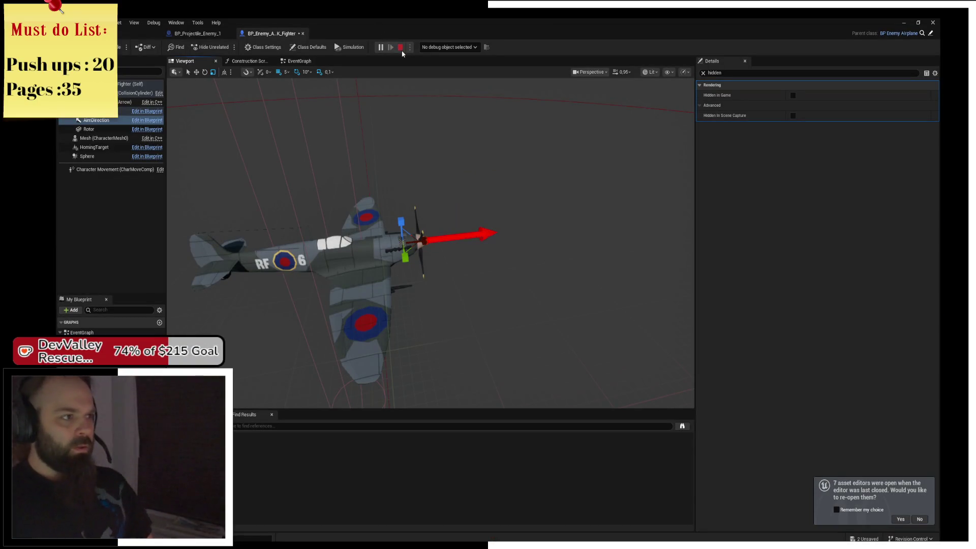
In BP_Projectile_Enemy_1's EventGraph, wire the actor rotation into both SpawnActor nodes and save
{"action": "left_click", "coordinate": [198, 34]}
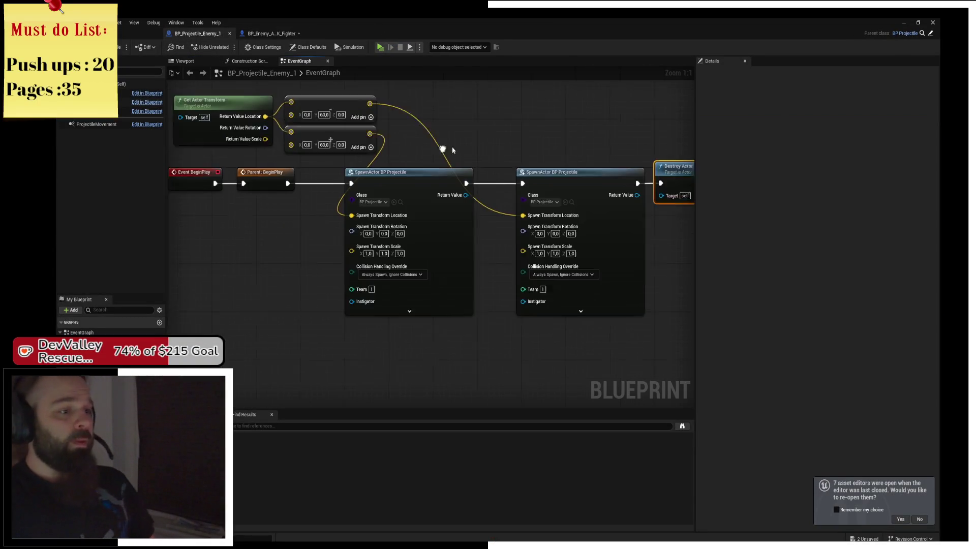
{"action": "scroll", "coordinate": [389, 231], "scroll_direction": "up", "scroll_amount": 6}
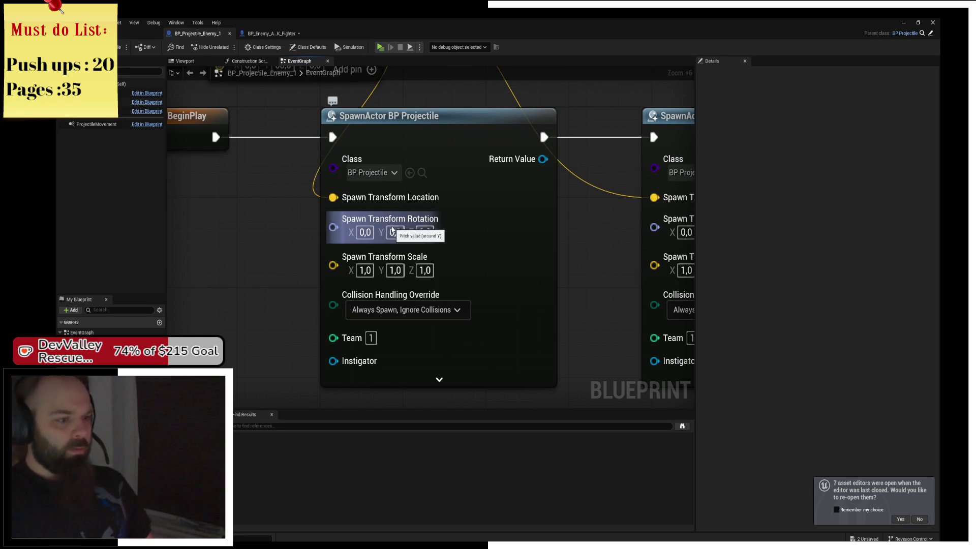
{"action": "scroll", "coordinate": [392, 230], "scroll_direction": "down", "scroll_amount": 5}
{"action": "left_click_drag", "start_coordinate": [442, 184], "coordinate": [467, 231]}
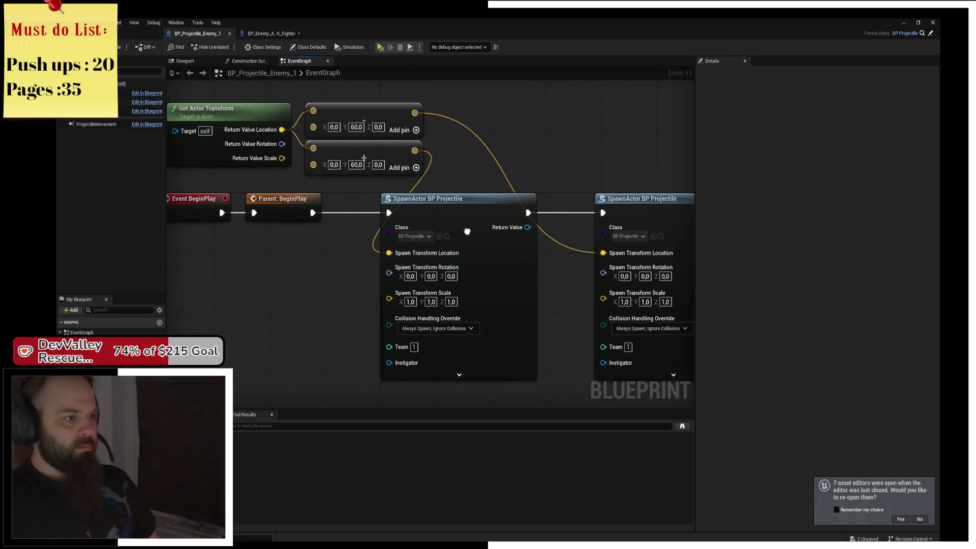
{"action": "mouse_move", "coordinate": [282, 143]}
{"action": "left_mouse_down"}
{"action": "mouse_move", "coordinate": [310, 155]}
{"action": "mouse_move", "coordinate": [389, 272]}
{"action": "left_mouse_up"}
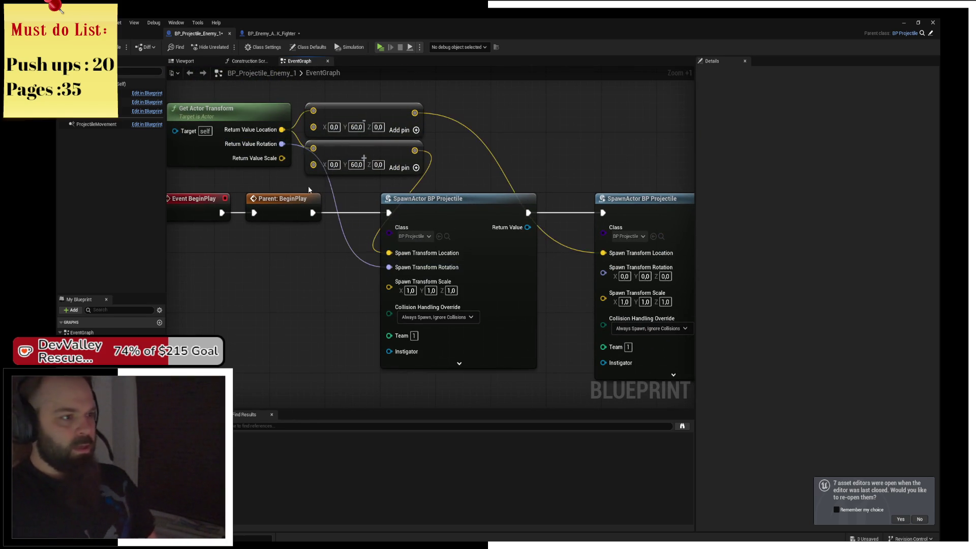
{"action": "mouse_move", "coordinate": [278, 144]}
{"action": "left_mouse_down"}
{"action": "mouse_move", "coordinate": [603, 271]}
{"action": "mouse_move", "coordinate": [270, 164]}
{"action": "mouse_move", "coordinate": [389, 287]}
{"action": "left_mouse_up"}
{"action": "key", "text": "ctrl+s"}
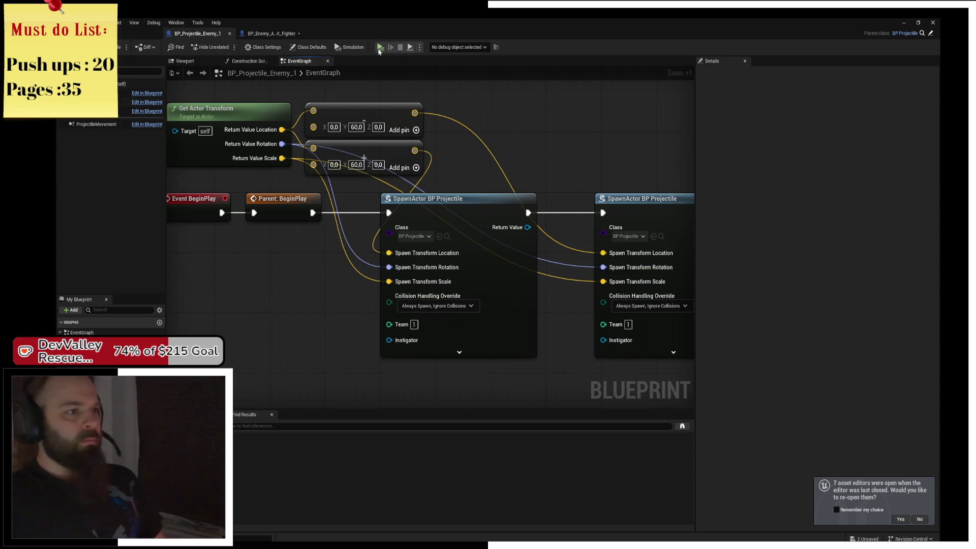
Play-test the game, flying the player plane around to watch the Spitfire fire, then stop
{"action": "key", "text": "alt+p"}
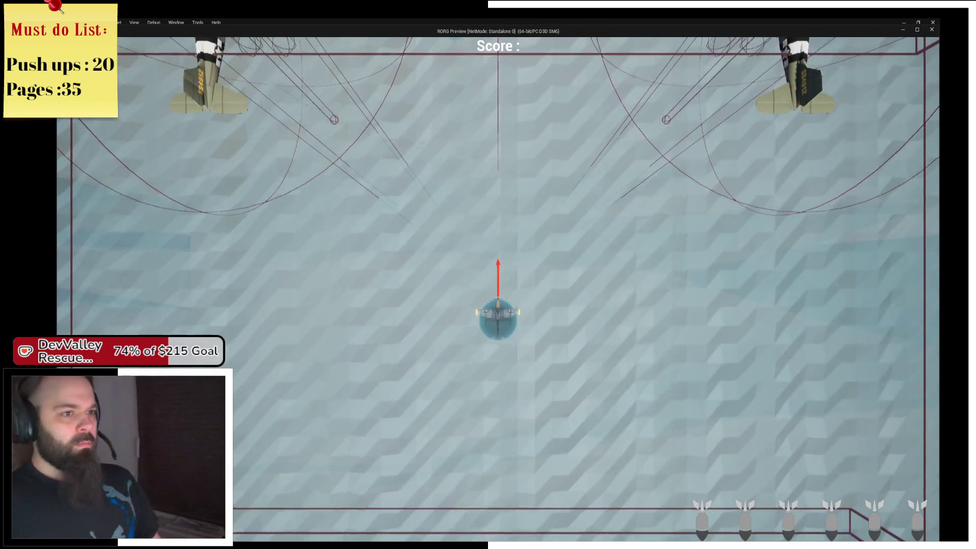
{"action": "key", "text": "s"}
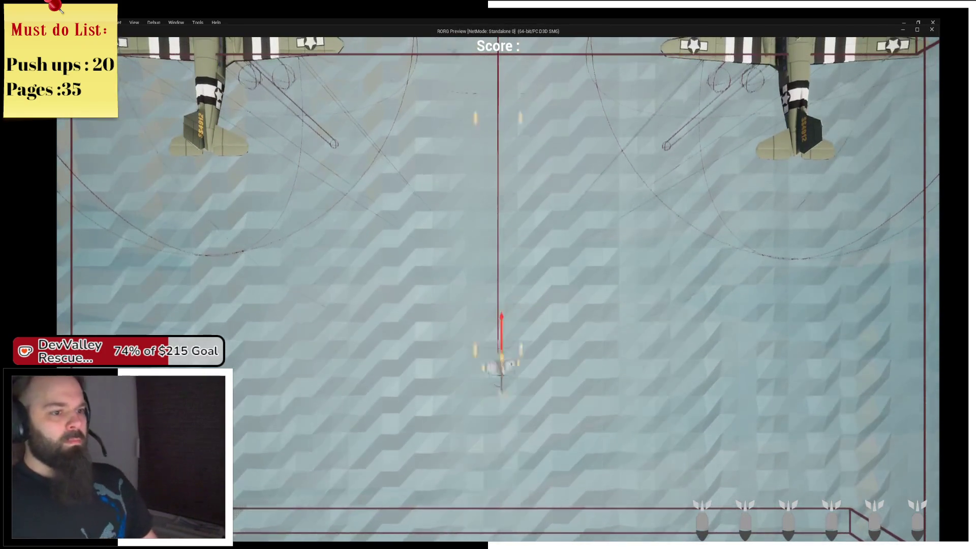
{"action": "key", "text": "d"}
{"action": "key", "text": "w"}
{"action": "key", "text": "a"}
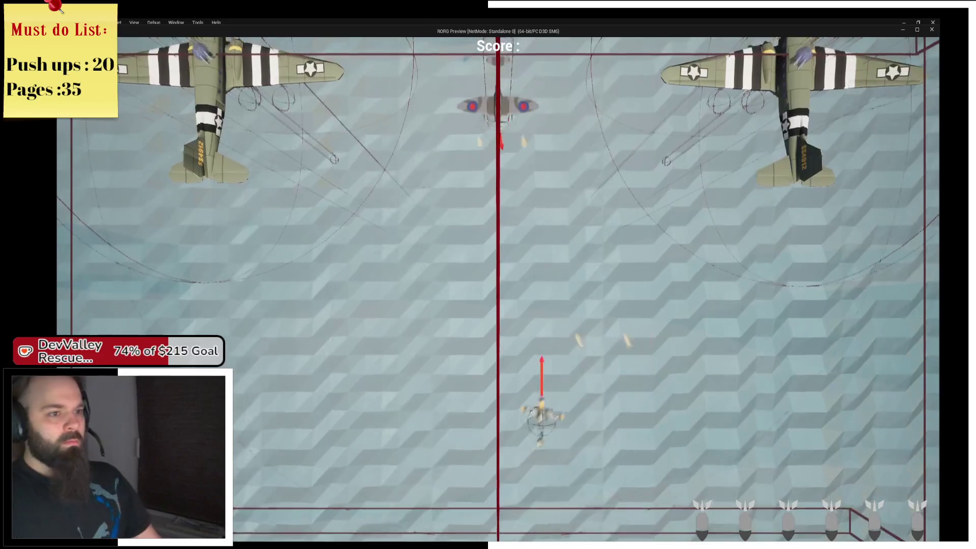
{"action": "key", "text": "s"}
{"action": "key", "text": "w"}
{"action": "key", "text": "a"}
{"action": "key", "text": "d"}
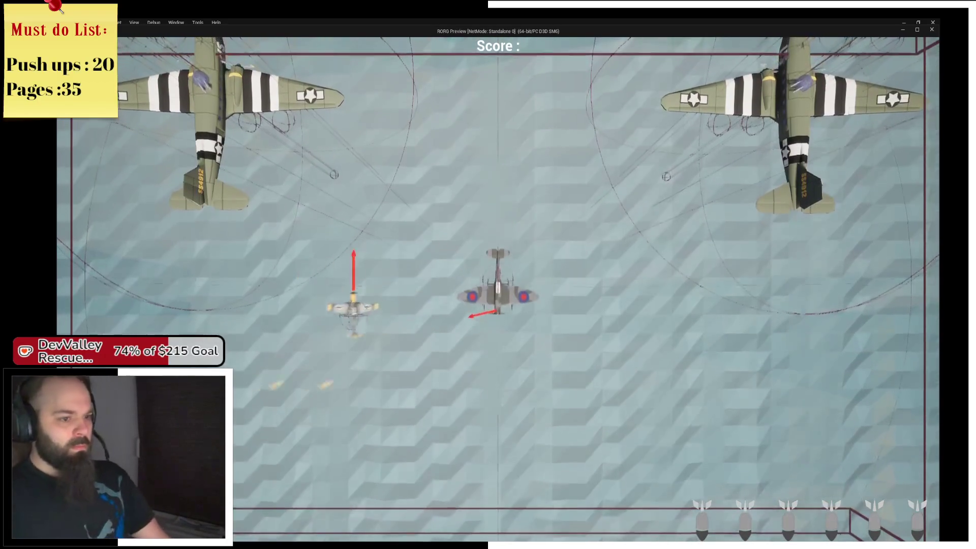
{"action": "key", "text": "d"}
{"action": "key", "text": "a"}
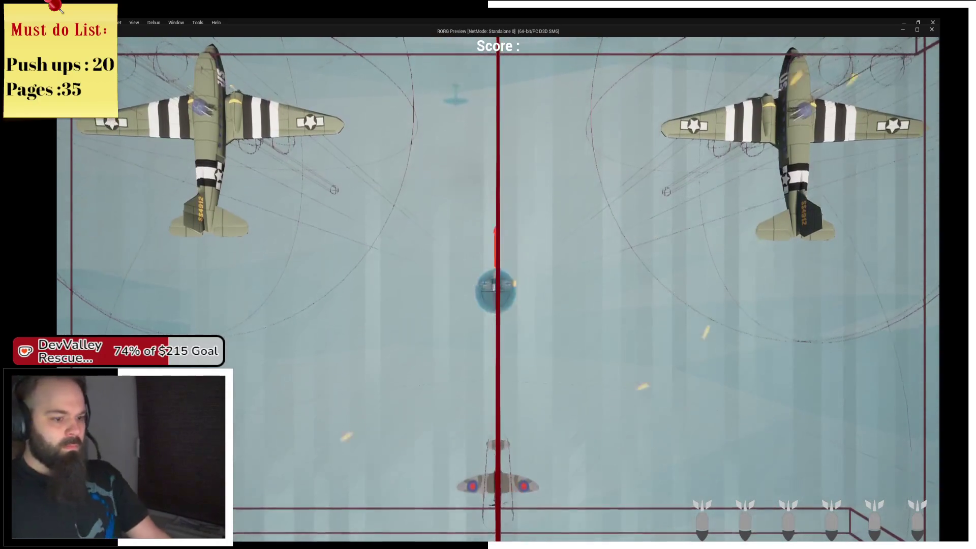
{"action": "key", "text": "Escape"}
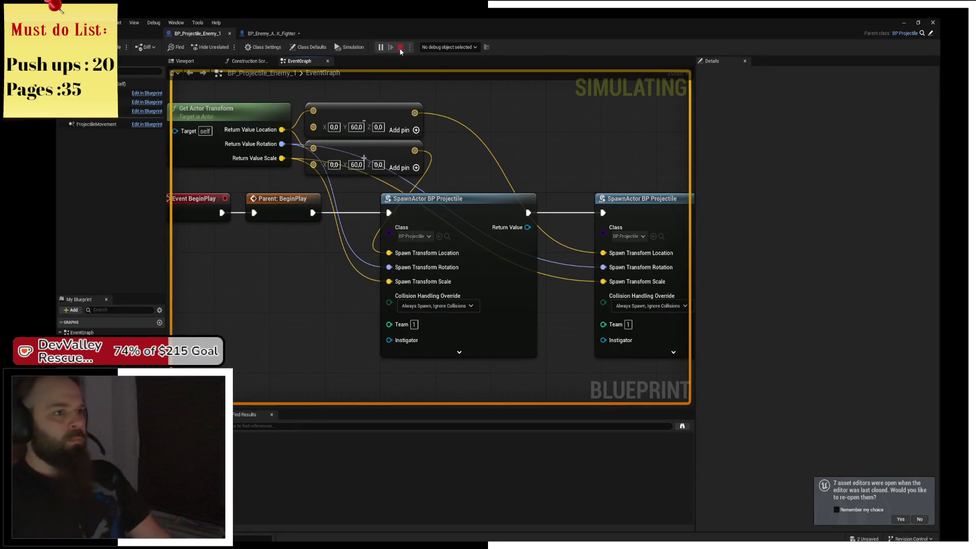
{"action": "left_click", "coordinate": [400, 47]}
Open BP_Enemy_Airplane to review its Timeline, Lerp and Set World Rotation nodes, then view BP_Enemy's rotation graph
{"action": "left_click", "coordinate": [140, 33]}
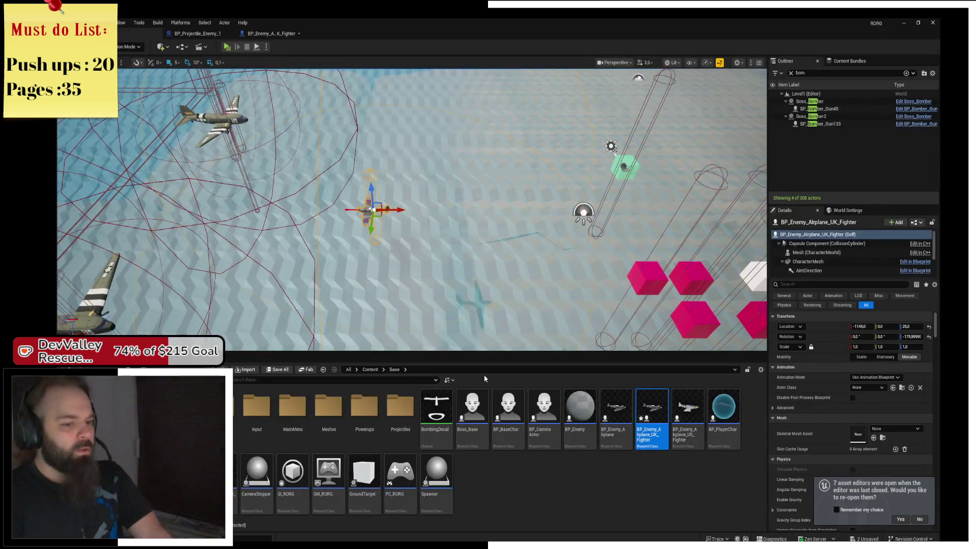
{"action": "left_click", "coordinate": [561, 497]}
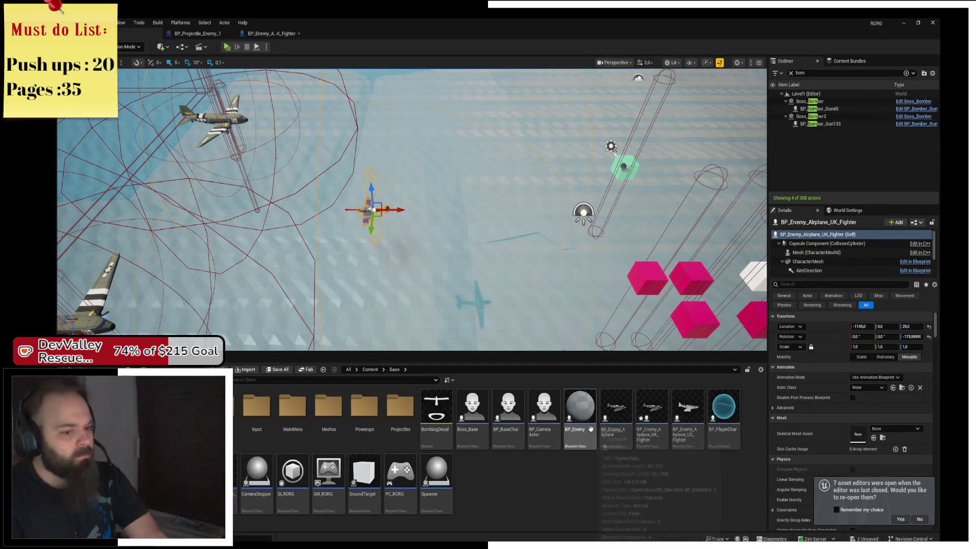
{"action": "double_click", "coordinate": [616, 413]}
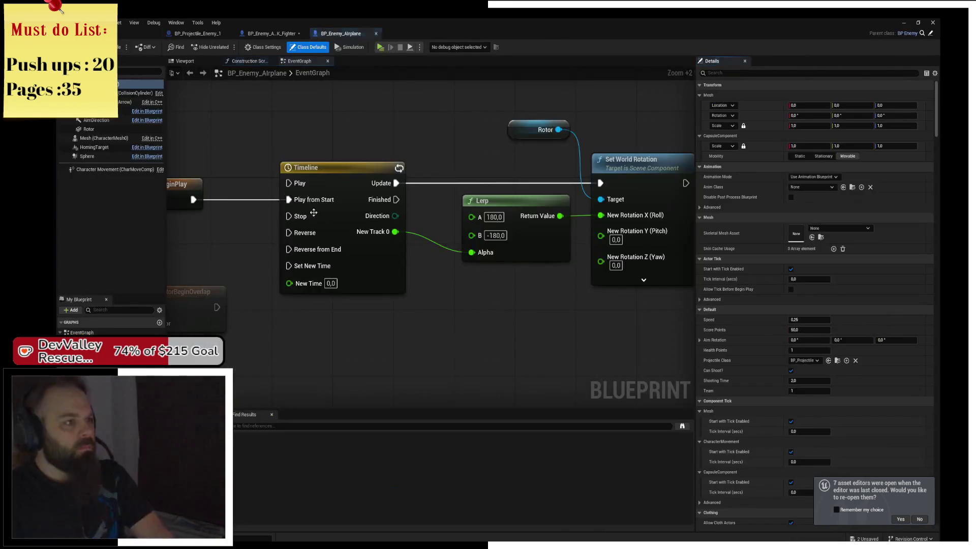
{"action": "mouse_move", "coordinate": [355, 124]}
{"action": "left_mouse_down"}
{"action": "mouse_move", "coordinate": [458, 120]}
{"action": "mouse_move", "coordinate": [312, 109]}
{"action": "mouse_move", "coordinate": [283, 167]}
{"action": "mouse_move", "coordinate": [370, 131]}
{"action": "mouse_move", "coordinate": [306, 102]}
{"action": "mouse_move", "coordinate": [160, 114]}
{"action": "mouse_move", "coordinate": [353, 113]}
{"action": "left_mouse_up"}
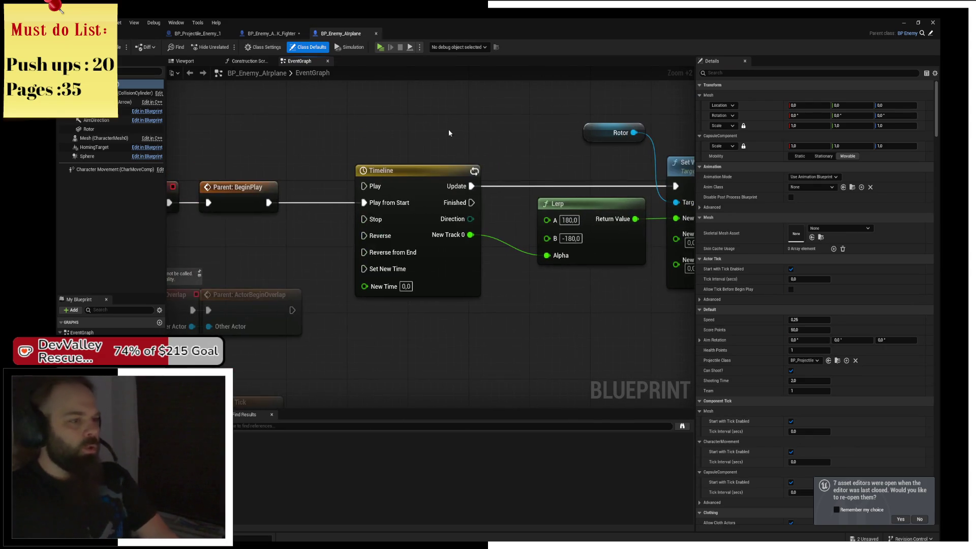
{"action": "mouse_move", "coordinate": [457, 137]}
{"action": "left_mouse_down"}
{"action": "mouse_move", "coordinate": [468, 148]}
{"action": "mouse_move", "coordinate": [298, 140]}
{"action": "left_mouse_up"}
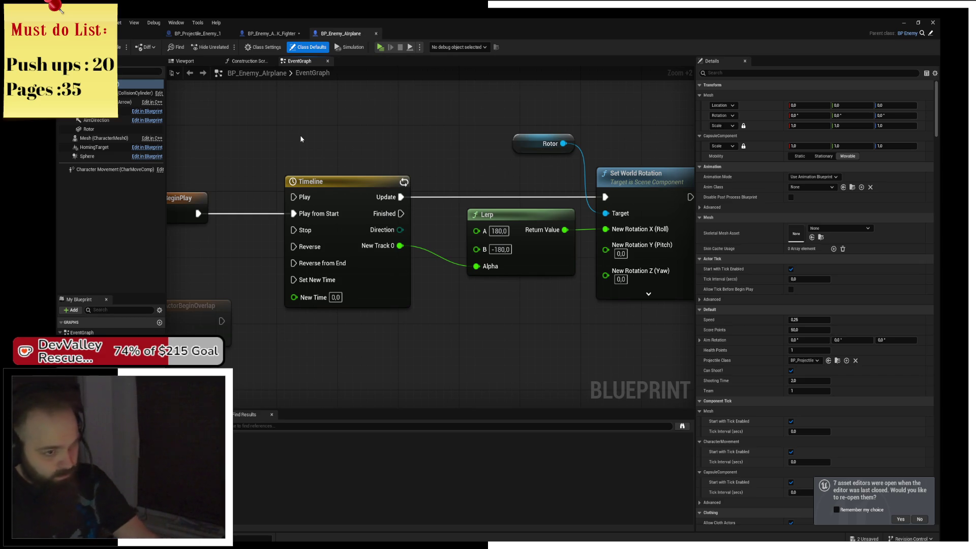
{"action": "left_click_drag", "start_coordinate": [300, 135], "coordinate": [171, 141]}
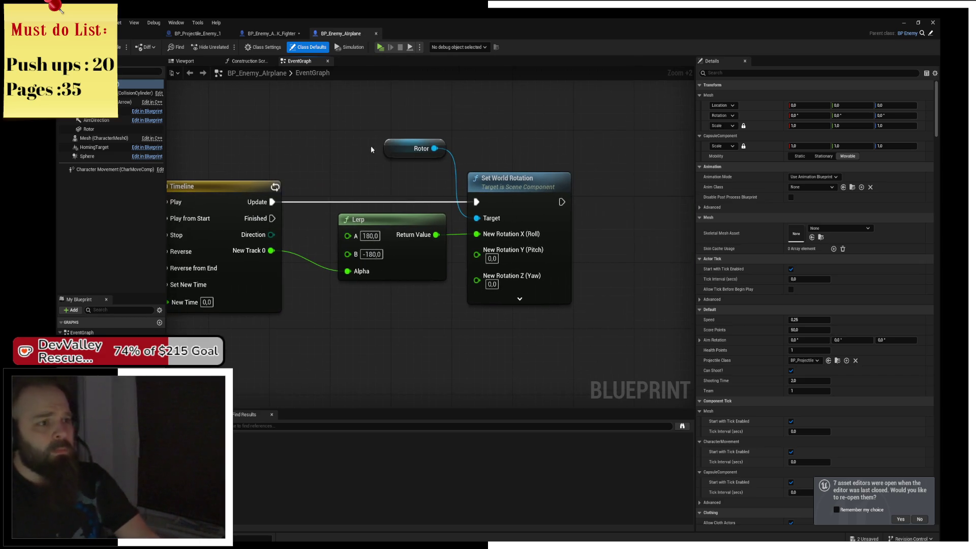
{"action": "mouse_move", "coordinate": [283, 100]}
{"action": "left_mouse_down"}
{"action": "mouse_move", "coordinate": [342, 135]}
{"action": "mouse_move", "coordinate": [467, 126]}
{"action": "left_mouse_up"}
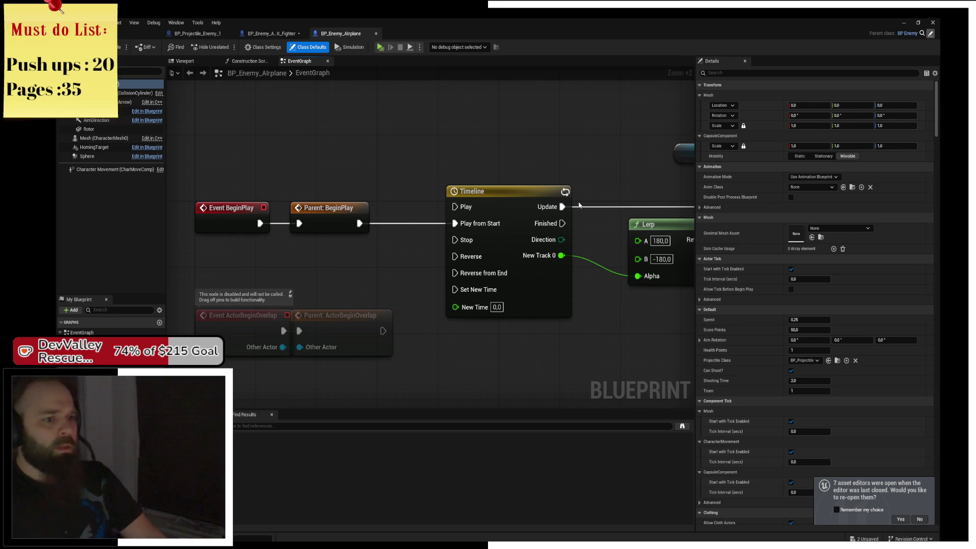
{"action": "mouse_move", "coordinate": [138, 143]}
{"action": "left_mouse_down"}
{"action": "mouse_move", "coordinate": [268, 176]}
{"action": "mouse_move", "coordinate": [350, 183]}
{"action": "mouse_move", "coordinate": [455, 188]}
{"action": "mouse_move", "coordinate": [516, 178]}
{"action": "mouse_move", "coordinate": [455, 158]}
{"action": "mouse_move", "coordinate": [554, 168]}
{"action": "mouse_move", "coordinate": [255, 173]}
{"action": "mouse_move", "coordinate": [245, 207]}
{"action": "left_mouse_up"}
{"action": "mouse_move", "coordinate": [500, 151]}
{"action": "left_mouse_down"}
{"action": "mouse_move", "coordinate": [418, 142]}
{"action": "mouse_move", "coordinate": [355, 110]}
{"action": "mouse_move", "coordinate": [460, 89]}
{"action": "left_mouse_up"}
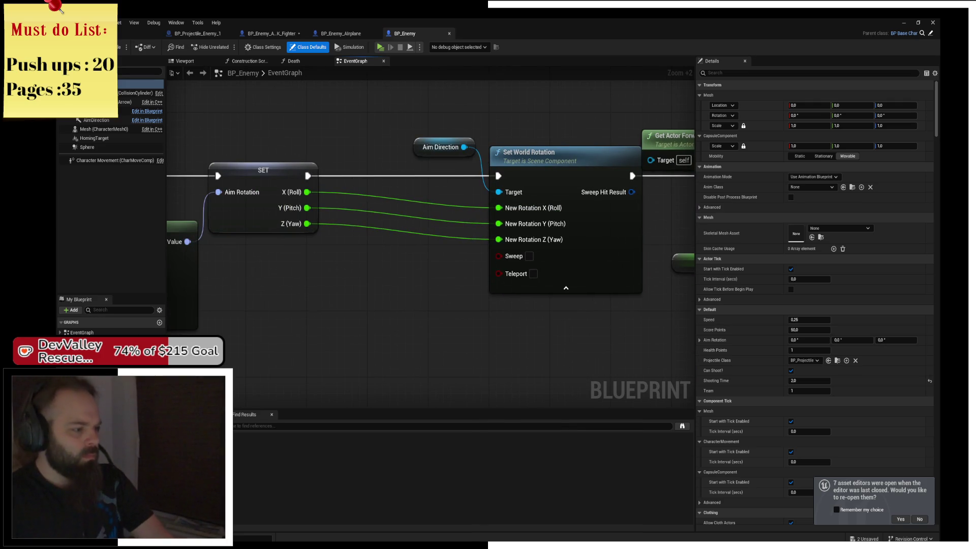
Add a Can Aim? Branch after SET Aim Rotation: True to Set World Rotation, False to Add Movement Input; save
{"action": "left_click_drag", "start_coordinate": [395, 260], "coordinate": [249, 273]}
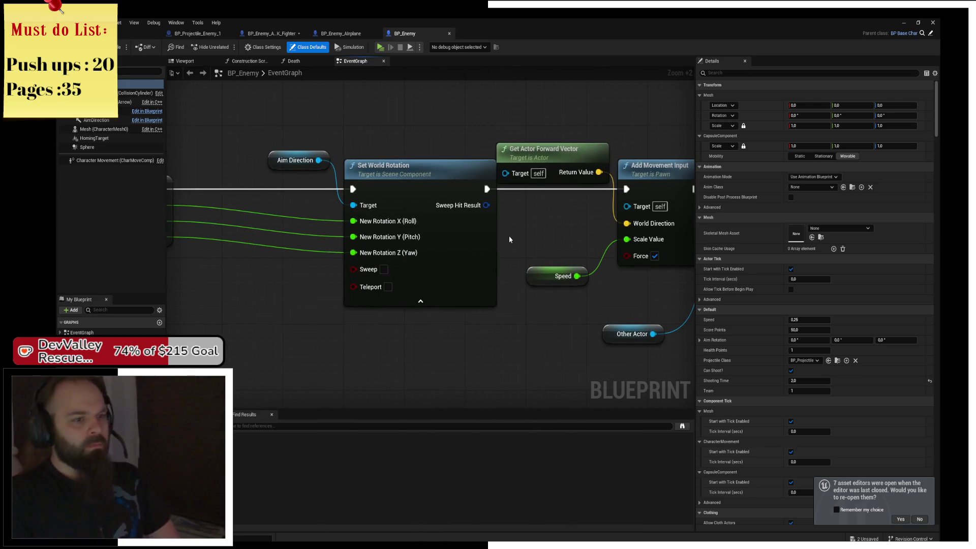
{"action": "left_click_drag", "start_coordinate": [372, 308], "coordinate": [478, 285]}
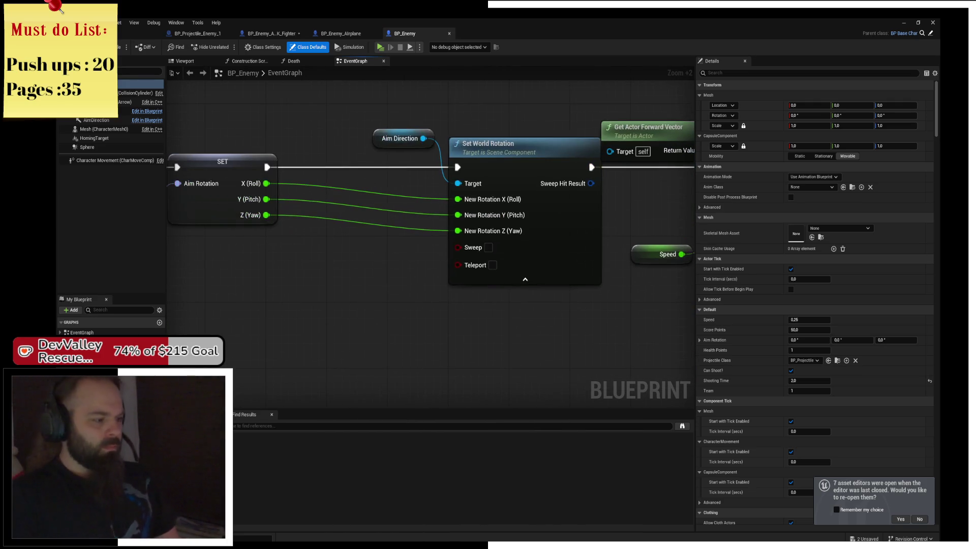
{"action": "left_click", "coordinate": [159, 363]}
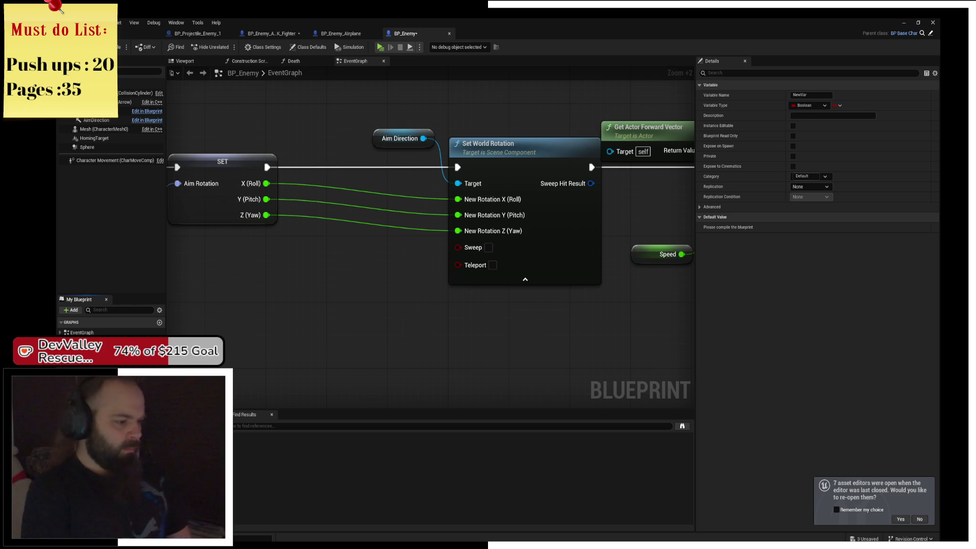
{"action": "mouse_move", "coordinate": [87, 376]}
{"action": "left_mouse_down"}
{"action": "mouse_move", "coordinate": [261, 260]}
{"action": "mouse_move", "coordinate": [247, 249]}
{"action": "mouse_move", "coordinate": [392, 196]}
{"action": "mouse_move", "coordinate": [361, 166]}
{"action": "left_mouse_up"}
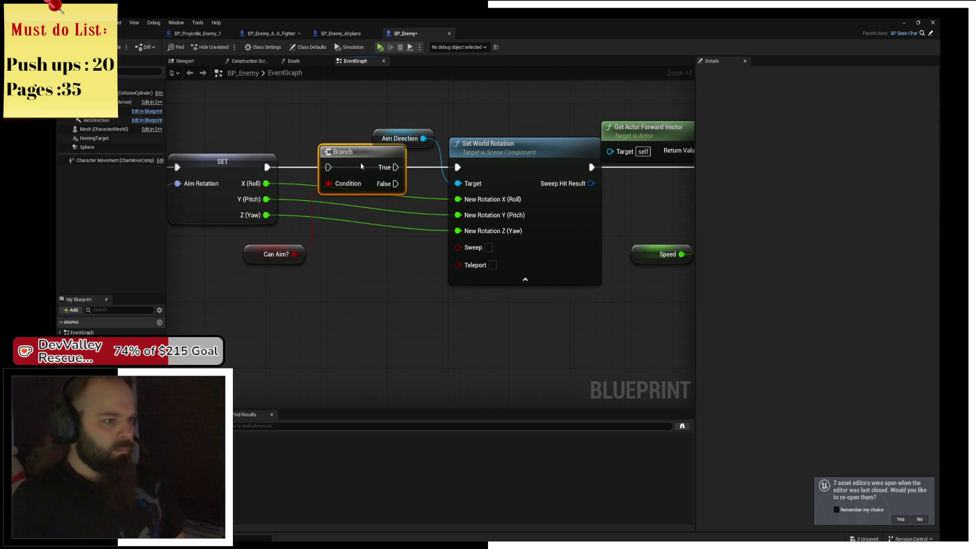
{"action": "left_click_drag", "start_coordinate": [267, 167], "coordinate": [328, 167]}
{"action": "left_click_drag", "start_coordinate": [395, 167], "coordinate": [458, 167]}
{"action": "left_click_drag", "start_coordinate": [274, 254], "coordinate": [253, 237]}
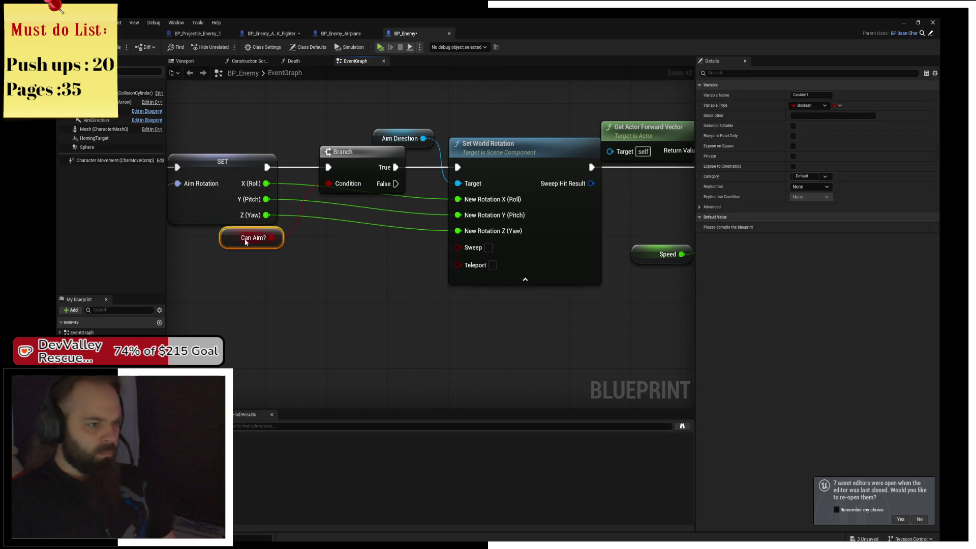
{"action": "left_click", "coordinate": [354, 256]}
{"action": "left_click_drag", "start_coordinate": [354, 256], "coordinate": [284, 239]}
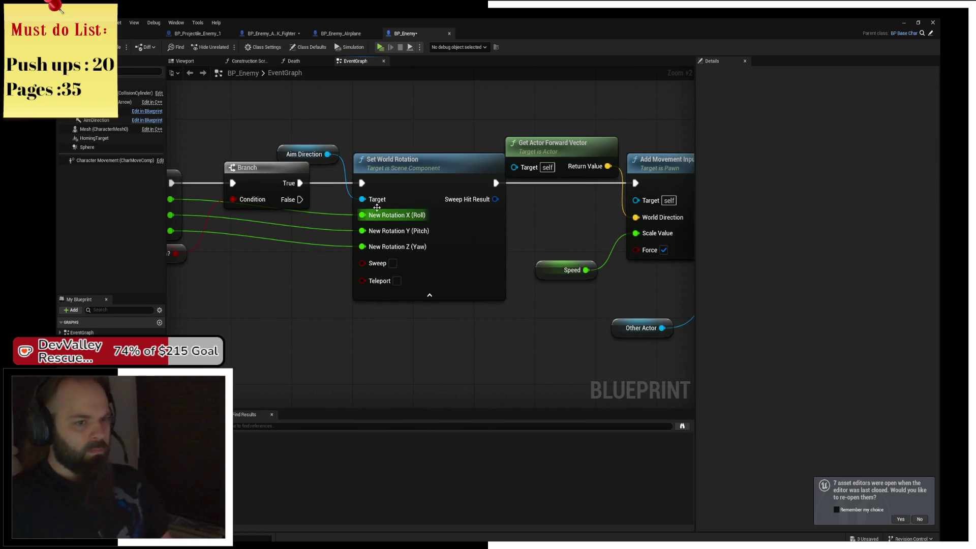
{"action": "mouse_move", "coordinate": [300, 199]}
{"action": "left_mouse_down"}
{"action": "mouse_move", "coordinate": [542, 209]}
{"action": "mouse_move", "coordinate": [637, 186]}
{"action": "left_mouse_up"}
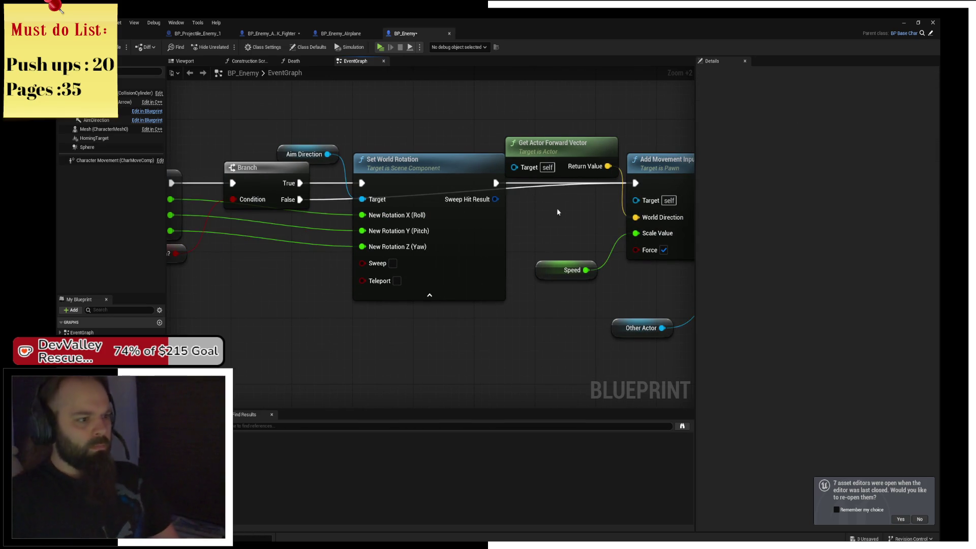
{"action": "key", "text": "ctrl+s"}
Set the Can Aim? variable's default value to true
{"action": "mouse_move", "coordinate": [420, 288]}
{"action": "left_mouse_down"}
{"action": "mouse_move", "coordinate": [619, 279]}
{"action": "mouse_move", "coordinate": [316, 288]}
{"action": "mouse_move", "coordinate": [327, 242]}
{"action": "mouse_move", "coordinate": [316, 268]}
{"action": "mouse_move", "coordinate": [368, 265]}
{"action": "left_mouse_up"}
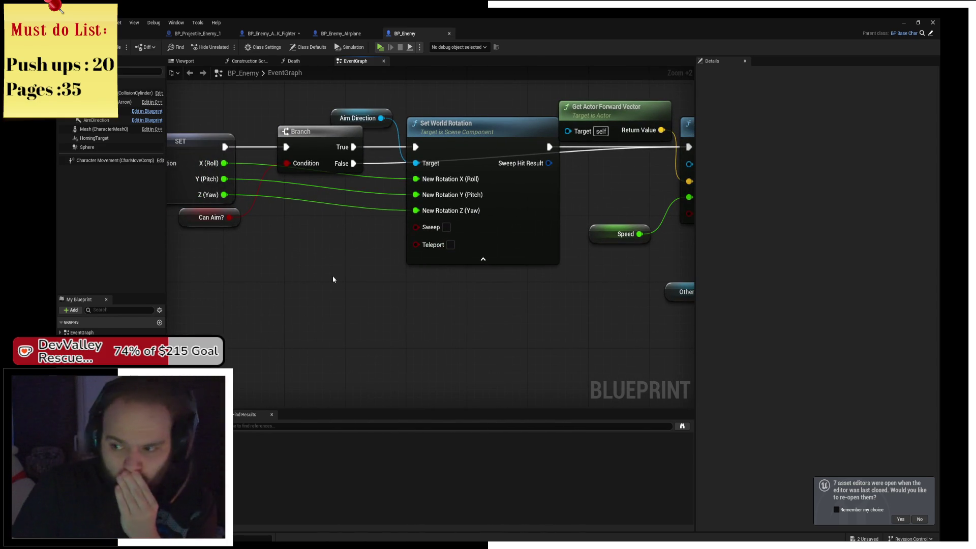
{"action": "left_click_drag", "start_coordinate": [334, 278], "coordinate": [399, 252]}
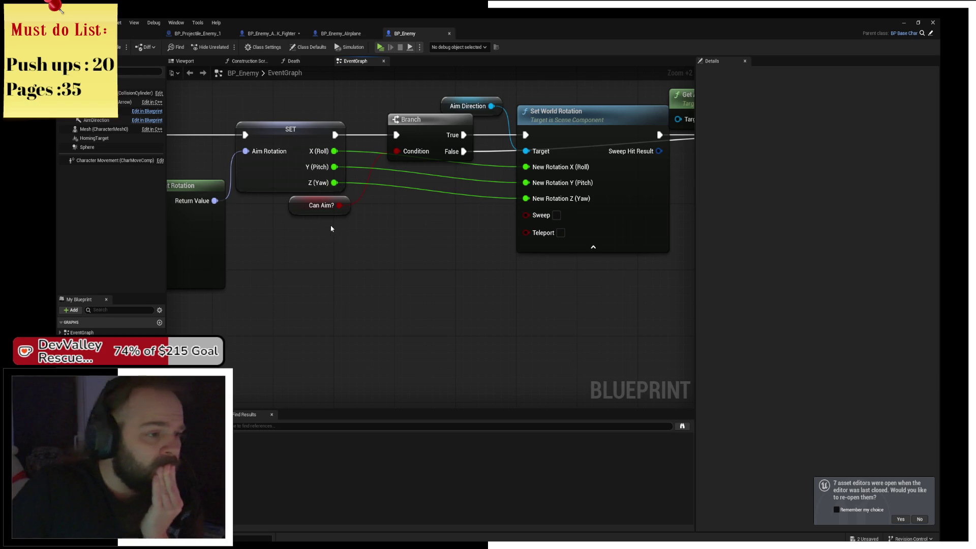
{"action": "left_click", "coordinate": [307, 208]}
{"action": "left_click", "coordinate": [322, 256]}
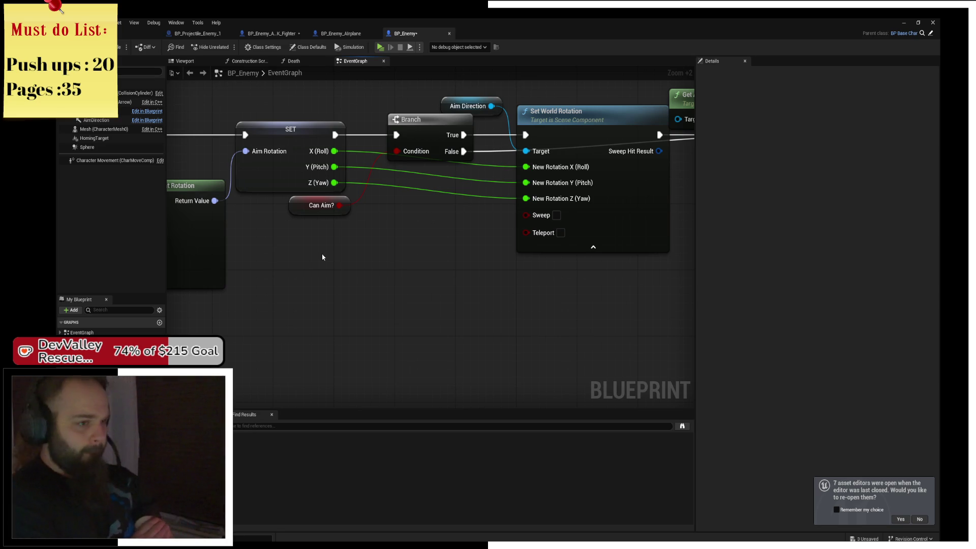
{"action": "left_click_drag", "start_coordinate": [322, 257], "coordinate": [303, 285]}
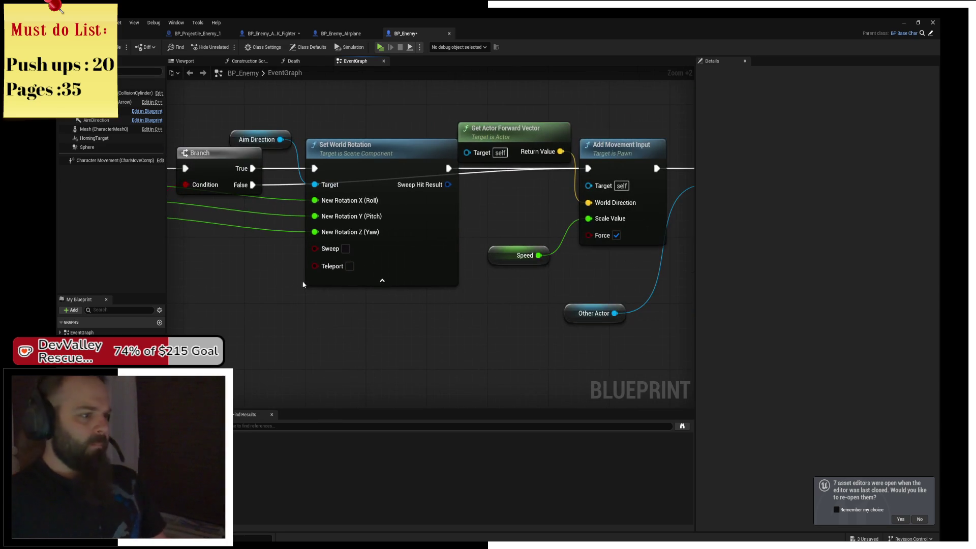
{"action": "left_click", "coordinate": [81, 386]}
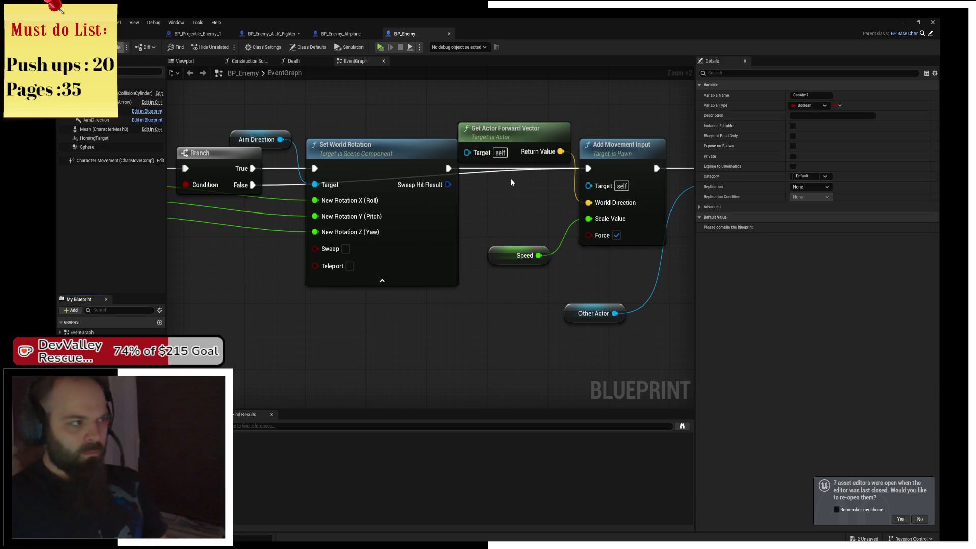
{"action": "left_click", "coordinate": [792, 227]}
{"action": "left_click_drag", "start_coordinate": [517, 287], "coordinate": [606, 288]}
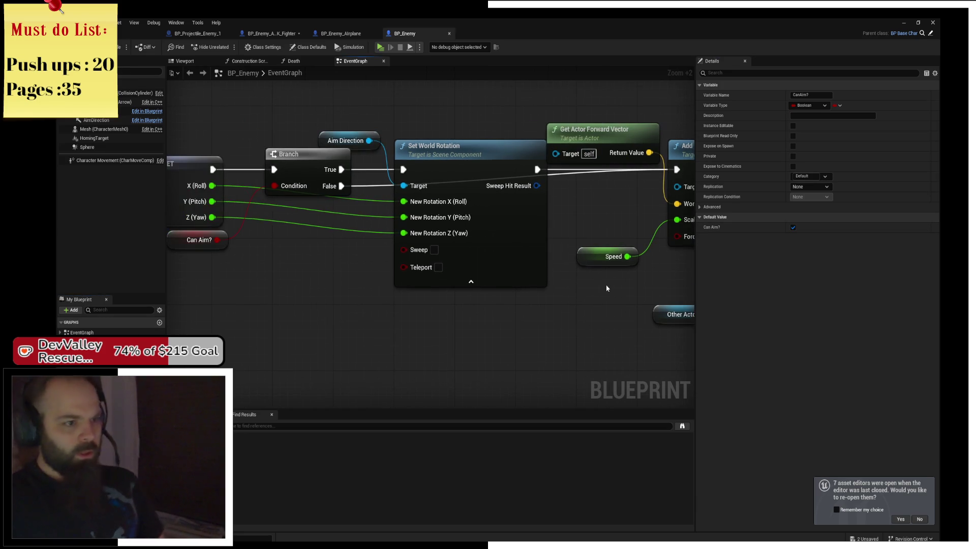
{"action": "left_click", "coordinate": [341, 33]}
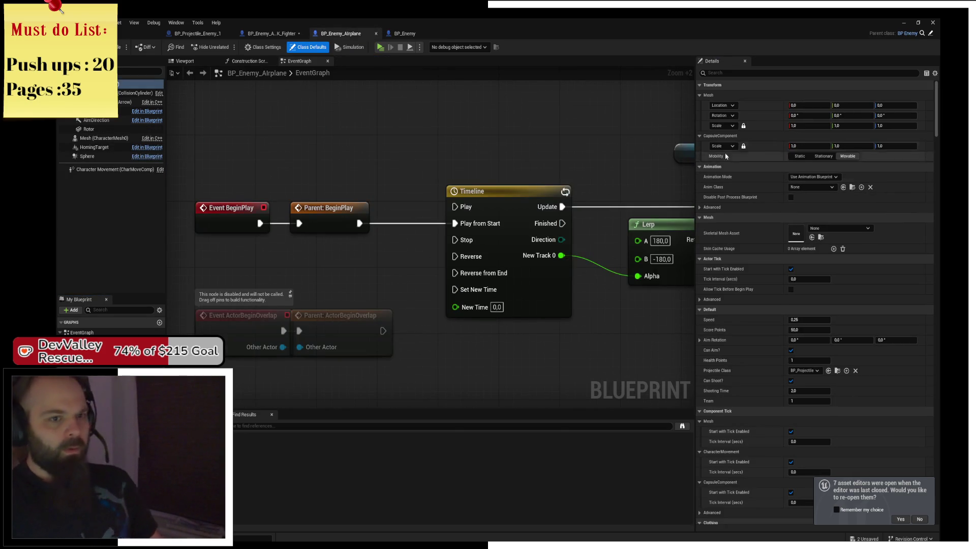
Filter BP_Enemy_Airplane's defaults for 'can' and uncheck Can Aim?
{"action": "left_click", "coordinate": [739, 74]}
{"action": "type", "text": "cam"}
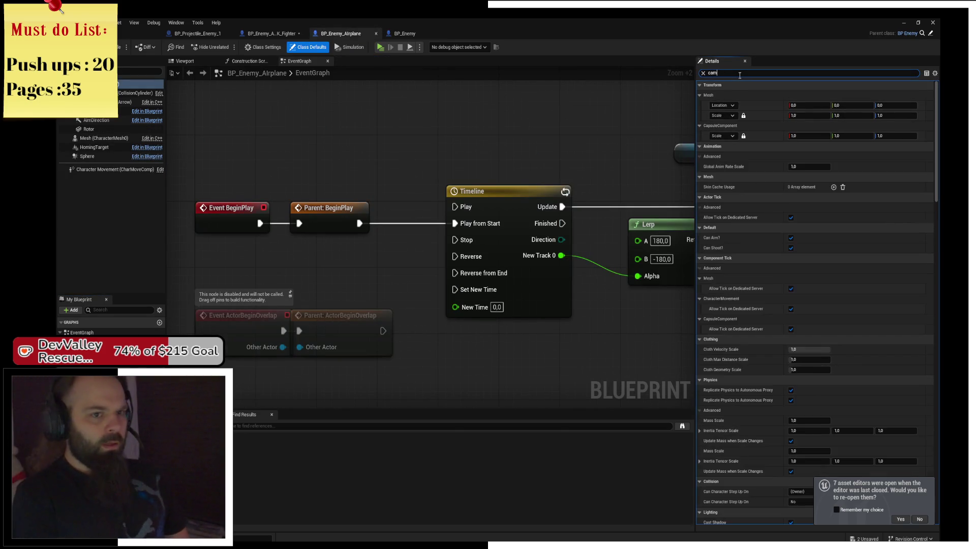
{"action": "key", "text": "BackSpace"}
{"action": "type", "text": "n"}
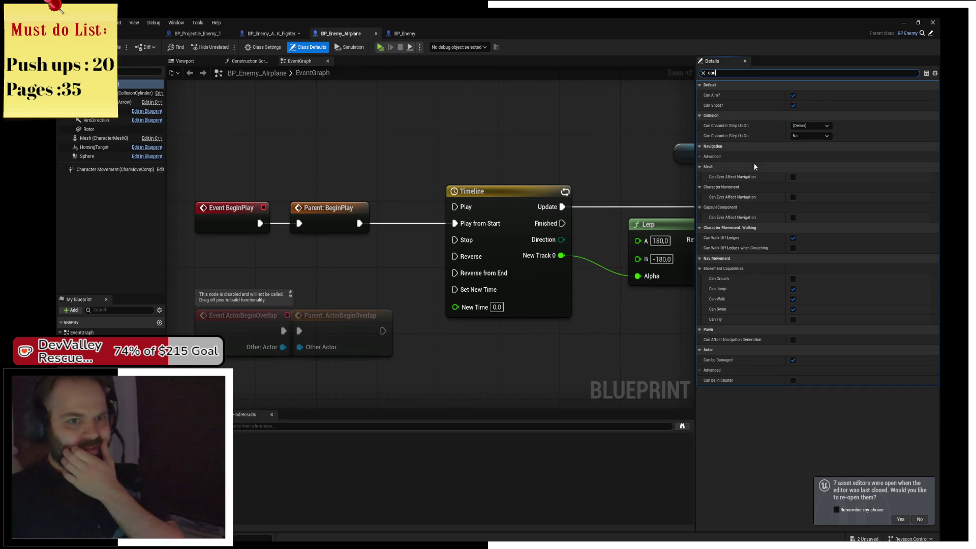
{"action": "left_click", "coordinate": [792, 96]}
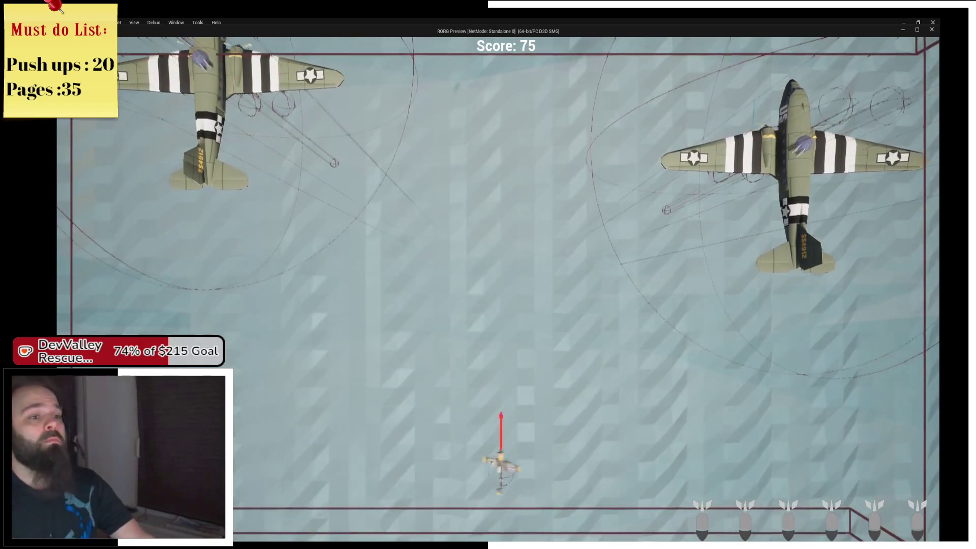
Play-test the game, flying the player plane up and down, then stop the session
{"action": "key", "text": "Escape"}
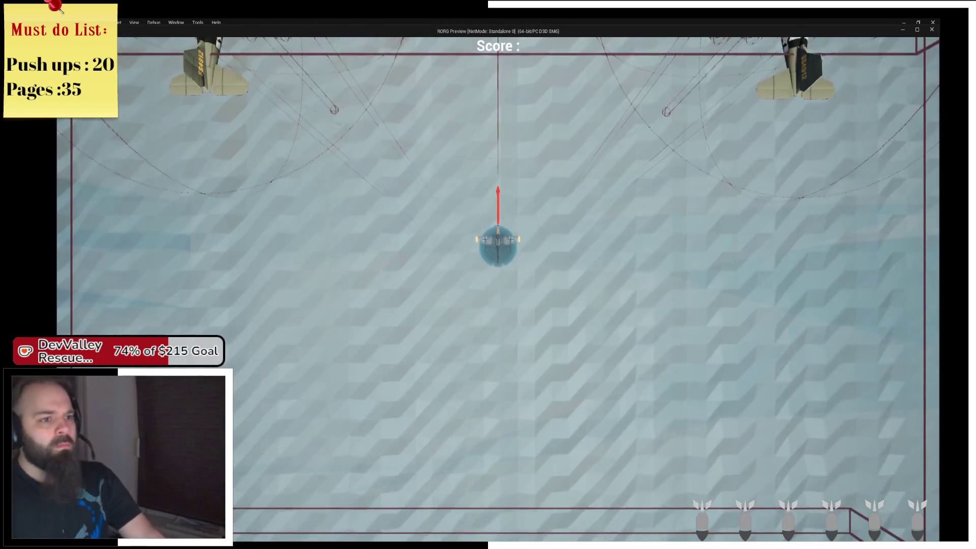
{"action": "key", "text": "s"}
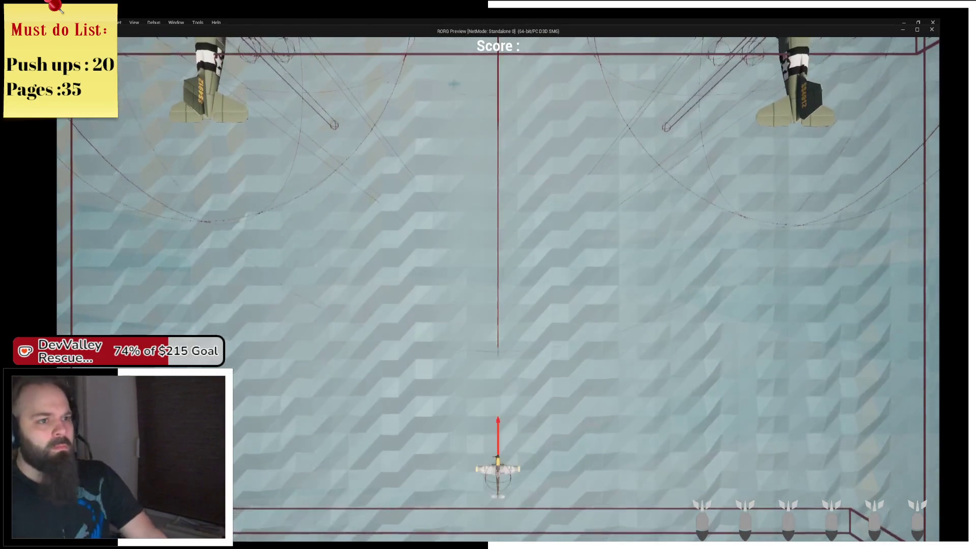
{"action": "key", "text": "w"}
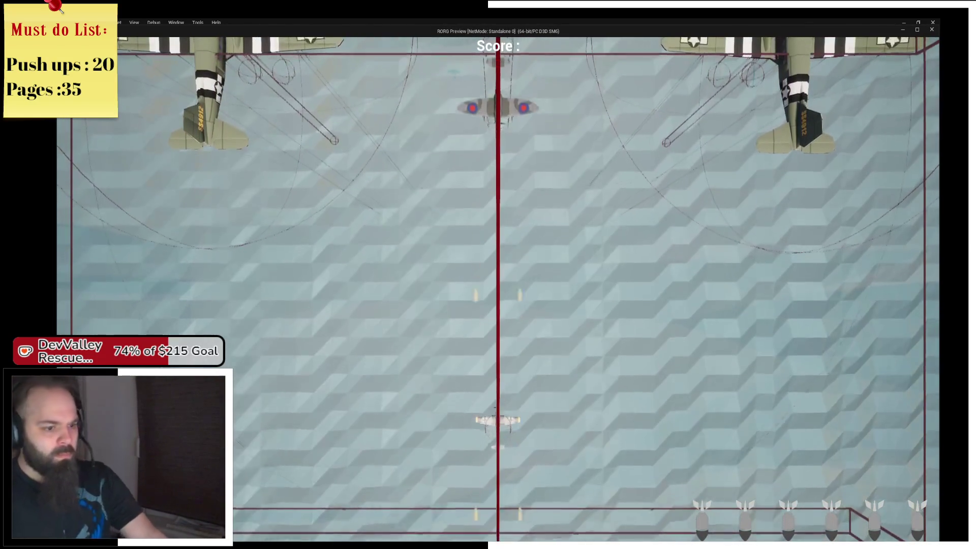
{"action": "key", "text": "alt+Tab"}
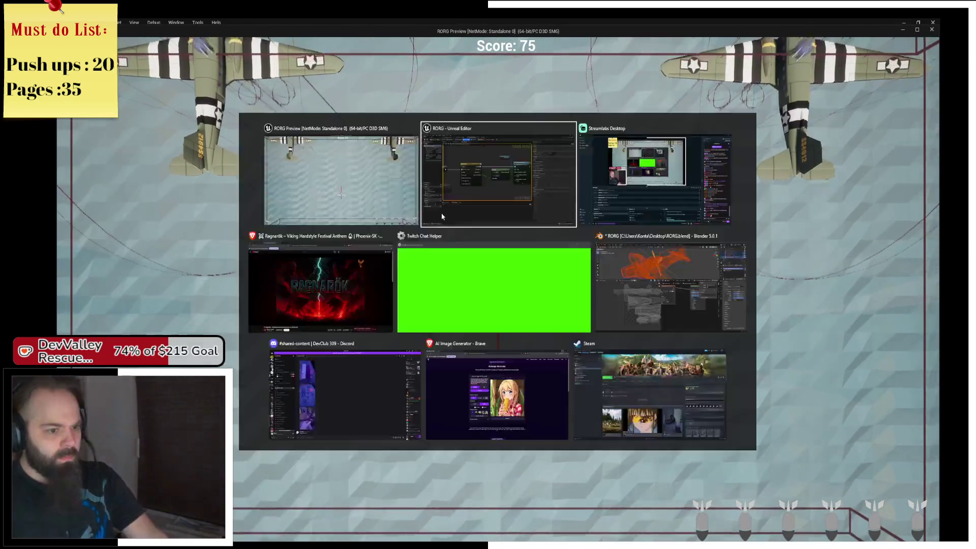
{"action": "left_click", "coordinate": [400, 47]}
Place a BP_Enemy_Airplane and the shielded player plane in the level and position them together
{"action": "left_click_drag", "start_coordinate": [477, 147], "coordinate": [405, 164]}
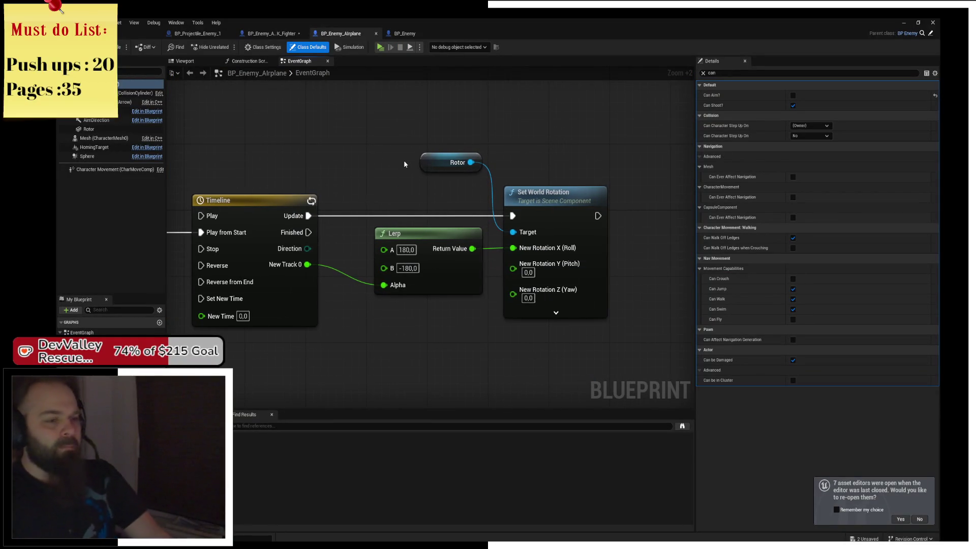
{"action": "left_click", "coordinate": [120, 35]}
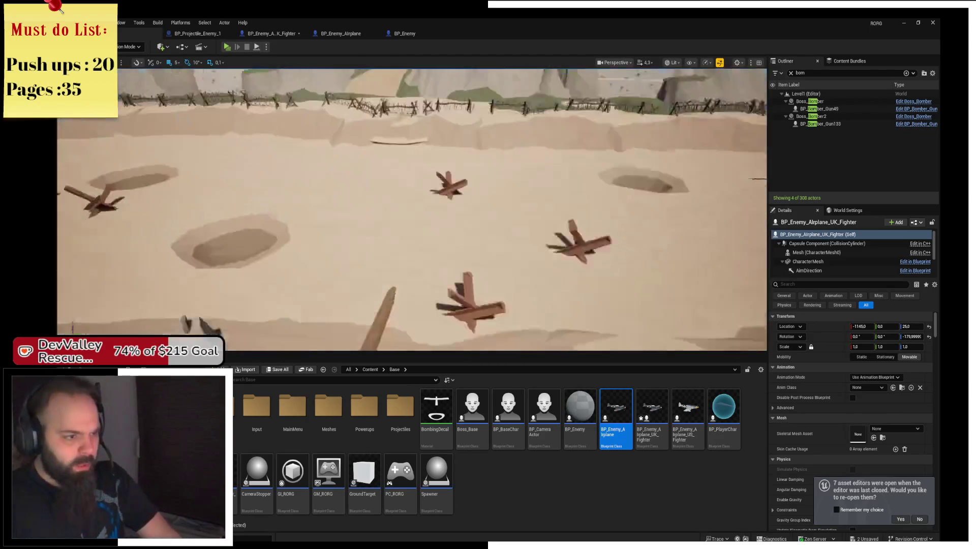
{"action": "mouse_move", "coordinate": [616, 424]}
{"action": "left_mouse_down"}
{"action": "mouse_move", "coordinate": [490, 285]}
{"action": "mouse_move", "coordinate": [398, 266]}
{"action": "mouse_move", "coordinate": [479, 295]}
{"action": "left_mouse_up"}
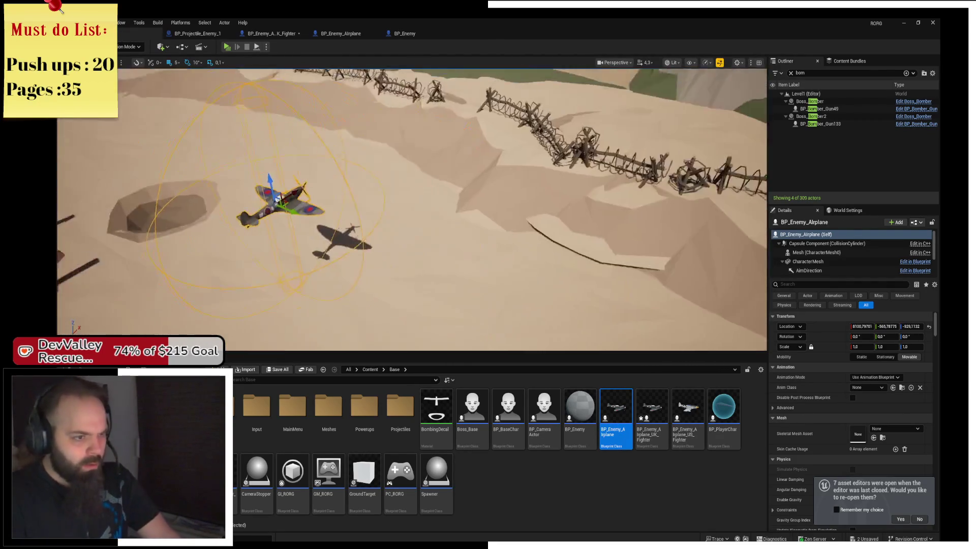
{"action": "mouse_move", "coordinate": [231, 483]}
{"action": "left_mouse_down"}
{"action": "mouse_move", "coordinate": [285, 407]}
{"action": "mouse_move", "coordinate": [412, 314]}
{"action": "left_mouse_up"}
{"action": "left_click", "coordinate": [366, 278]}
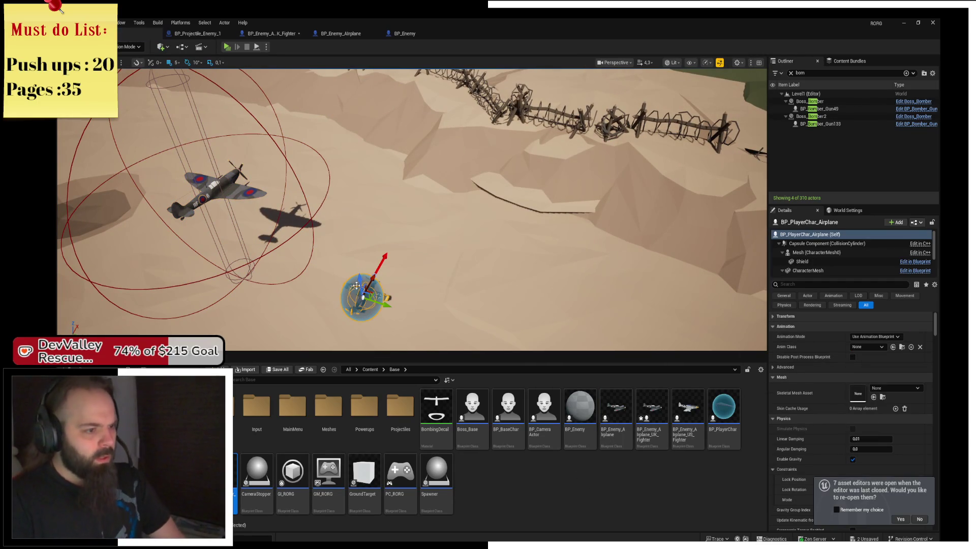
{"action": "mouse_move", "coordinate": [360, 281]}
{"action": "left_mouse_down"}
{"action": "mouse_move", "coordinate": [354, 222]}
{"action": "mouse_move", "coordinate": [238, 213]}
{"action": "mouse_move", "coordinate": [315, 183]}
{"action": "mouse_move", "coordinate": [305, 214]}
{"action": "mouse_move", "coordinate": [290, 213]}
{"action": "left_mouse_up"}
{"action": "key", "text": "f"}
{"action": "left_click_drag", "start_coordinate": [400, 259], "coordinate": [422, 234]}
{"action": "scroll", "coordinate": [312, 214], "scroll_direction": "up", "scroll_amount": 2}
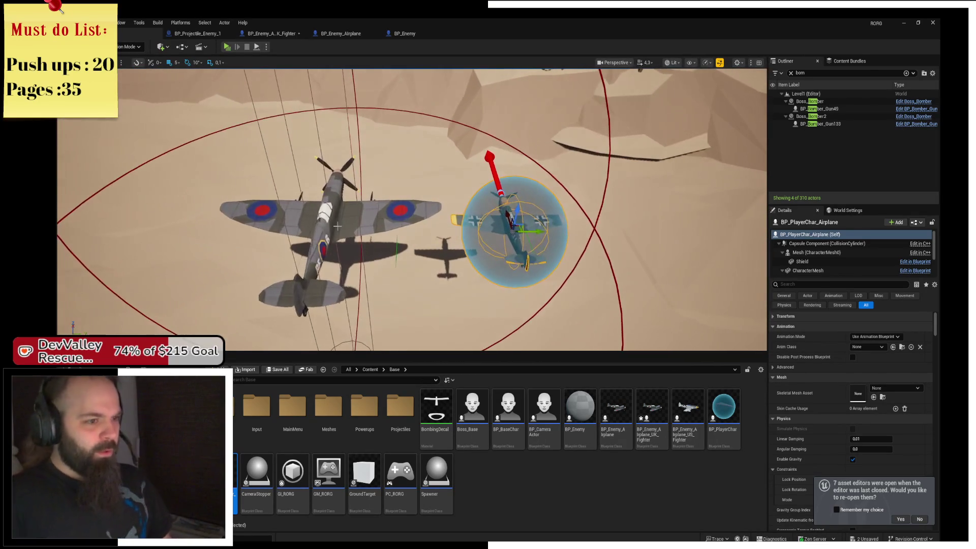
Delete the Spitfire from the level and reopen the BP_Enemy_Airplane blueprint
{"action": "left_click", "coordinate": [312, 214]}
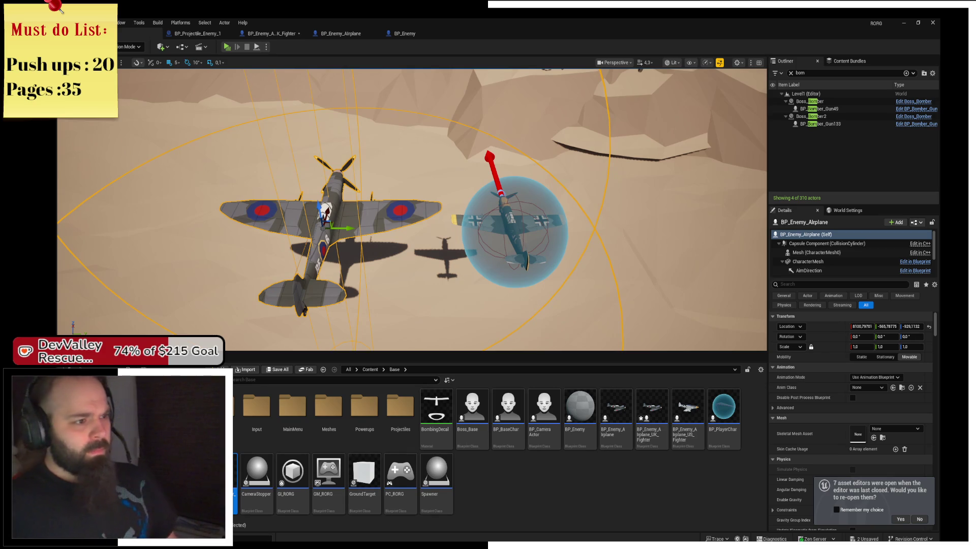
{"action": "key", "text": "Delete"}
{"action": "left_click", "coordinate": [509, 224]}
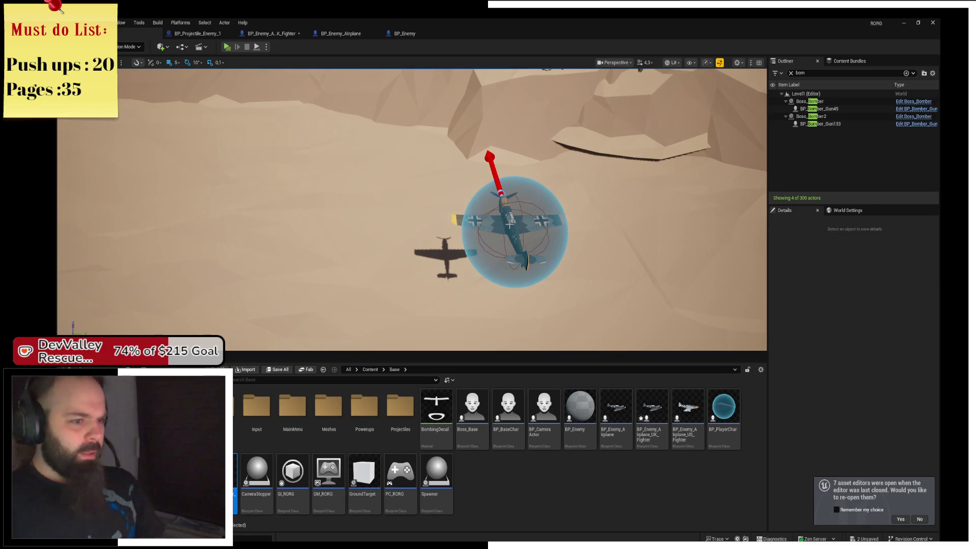
{"action": "double_click", "coordinate": [613, 431]}
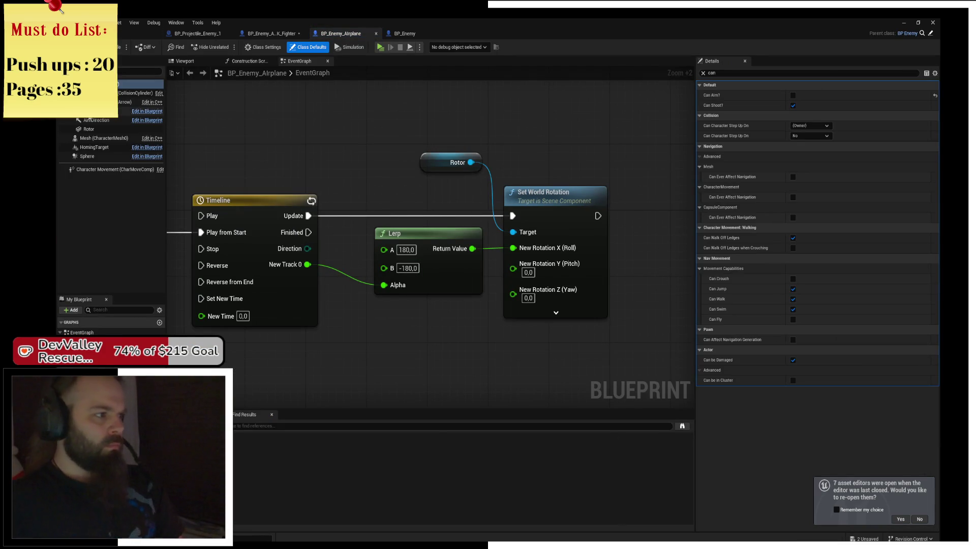
Select the Rotor, clear the Details filter and enter 0.5 as the X scale
{"action": "left_click", "coordinate": [89, 129]}
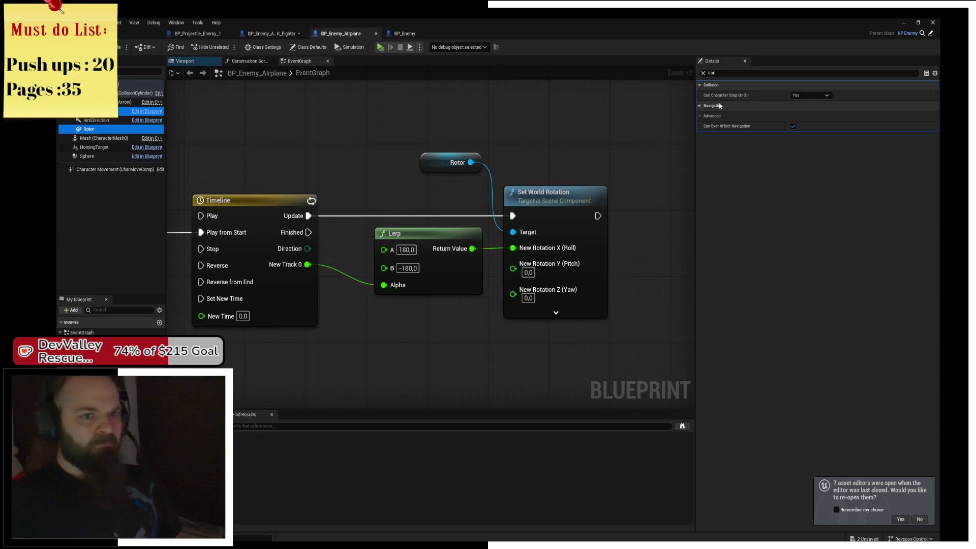
{"action": "left_click", "coordinate": [703, 73]}
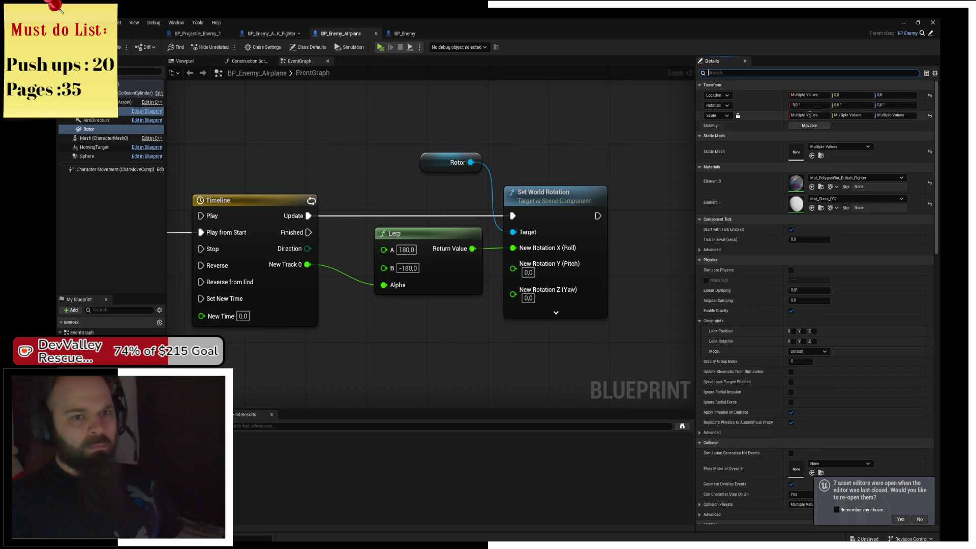
{"action": "left_click", "coordinate": [826, 114]}
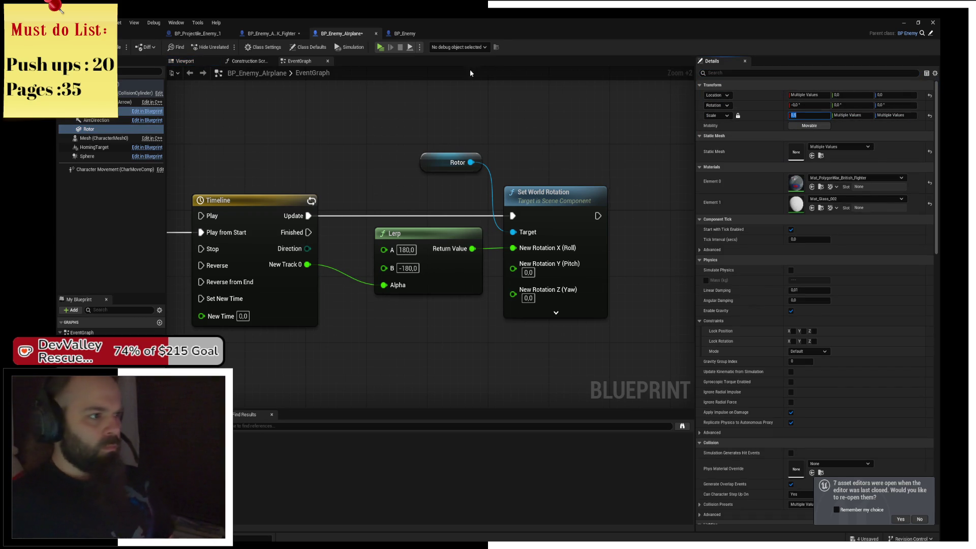
{"action": "left_click", "coordinate": [196, 60]}
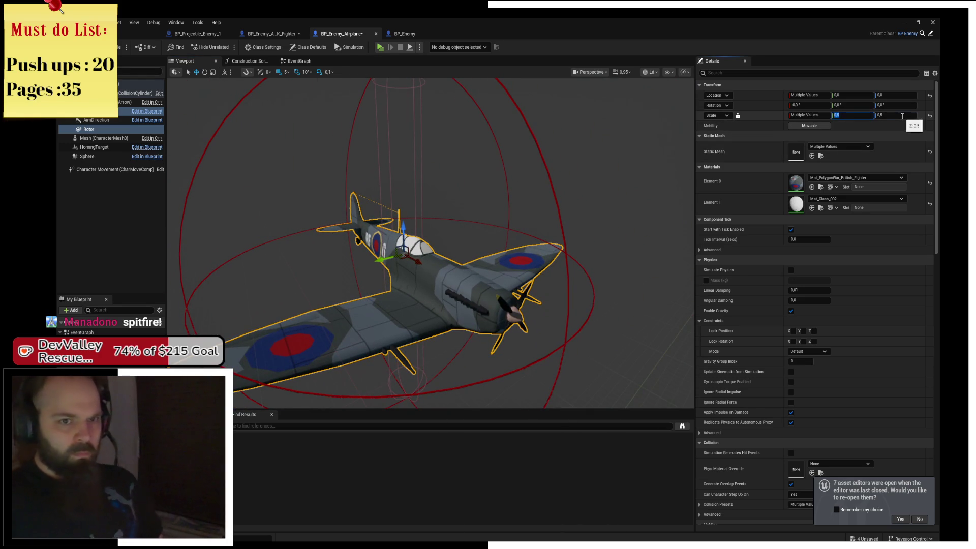
{"action": "left_click", "coordinate": [737, 116]}
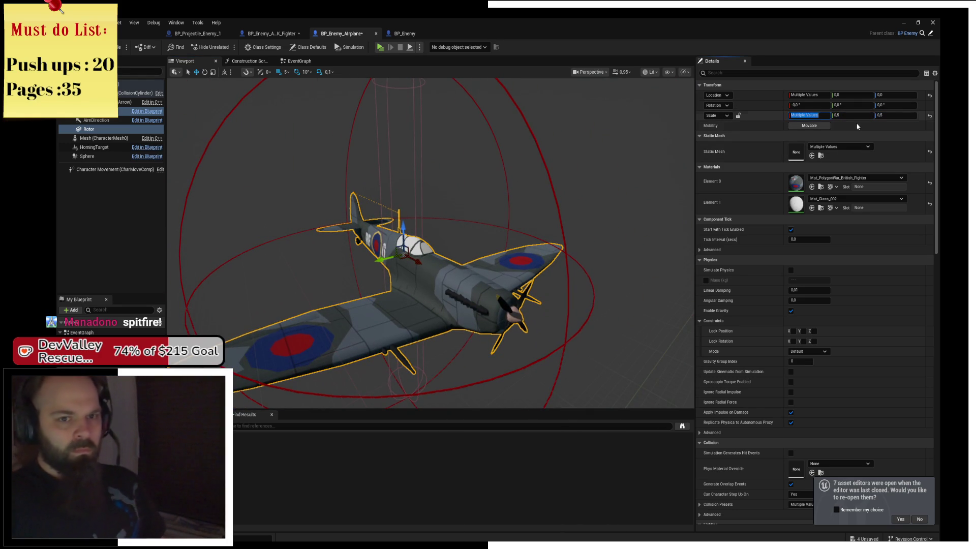
{"action": "type", "text": "0,5"}
{"action": "key", "text": "Return"}
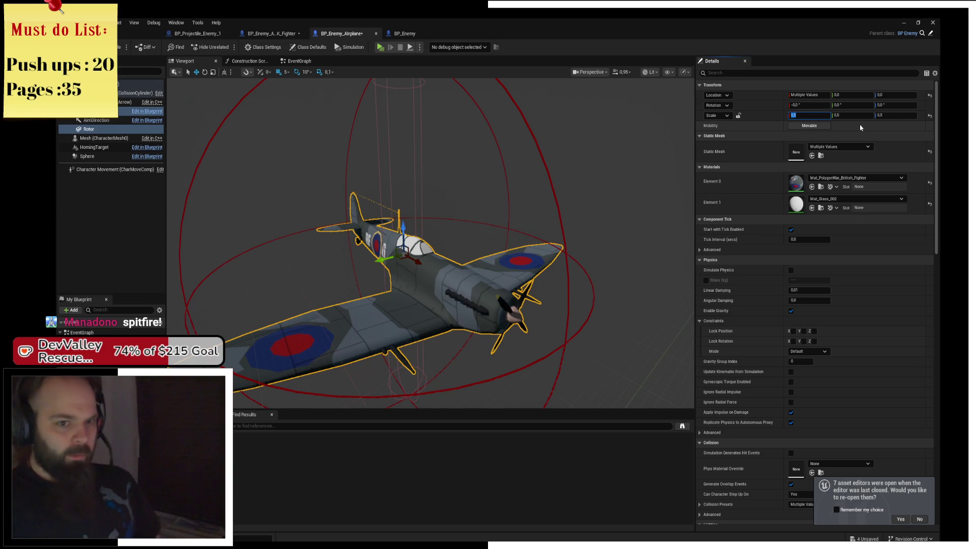
Reselect the Rotor component and set its scale to 1.0
{"action": "mouse_move", "coordinate": [428, 216]}
{"action": "left_mouse_down"}
{"action": "mouse_move", "coordinate": [430, 193]}
{"action": "mouse_move", "coordinate": [433, 221]}
{"action": "mouse_move", "coordinate": [452, 228]}
{"action": "mouse_move", "coordinate": [398, 203]}
{"action": "left_mouse_up"}
{"action": "left_click", "coordinate": [102, 130]}
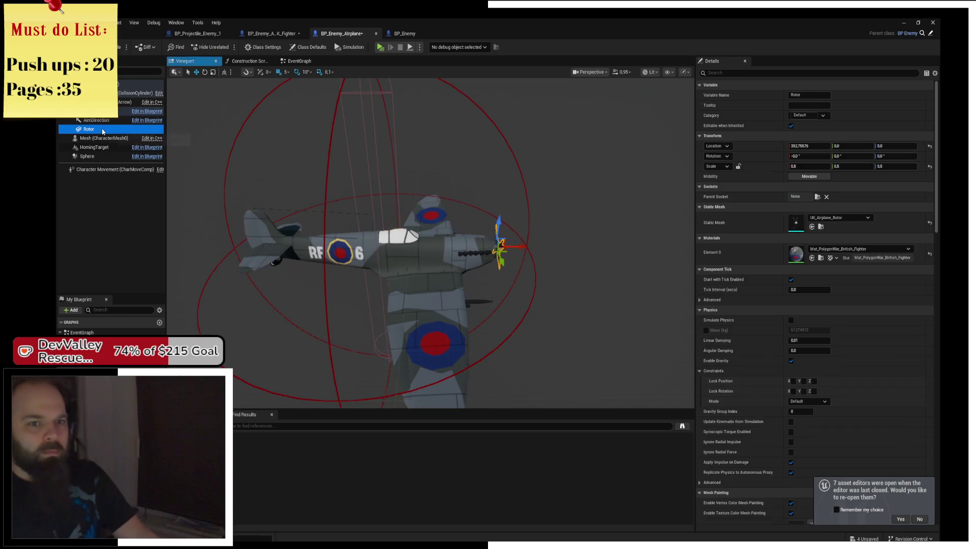
{"action": "left_click", "coordinate": [807, 166]}
{"action": "type", "text": "1"}
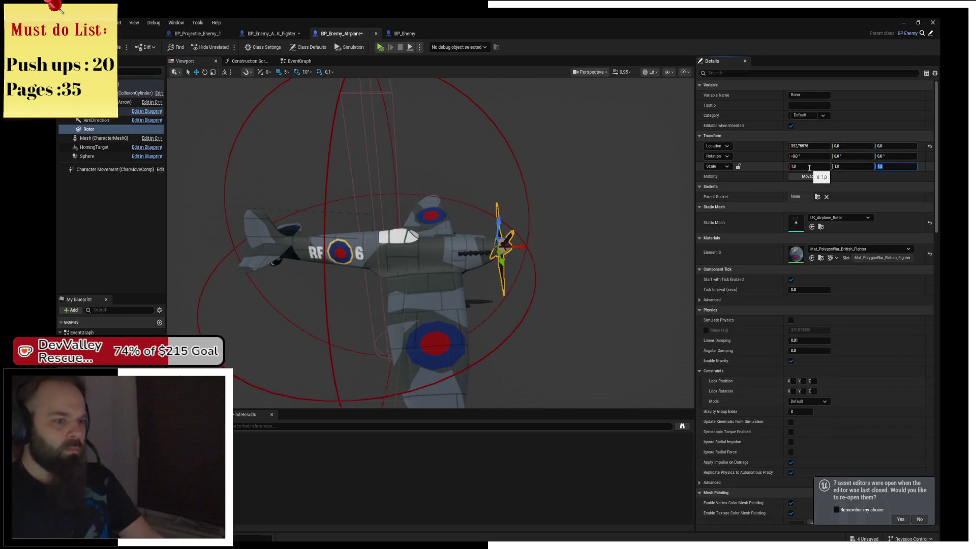
{"action": "key", "text": "Return"}
{"action": "mouse_move", "coordinate": [457, 229]}
{"action": "left_mouse_down"}
{"action": "mouse_move", "coordinate": [305, 244]}
{"action": "mouse_move", "coordinate": [295, 224]}
{"action": "mouse_move", "coordinate": [335, 216]}
{"action": "mouse_move", "coordinate": [518, 231]}
{"action": "left_mouse_up"}
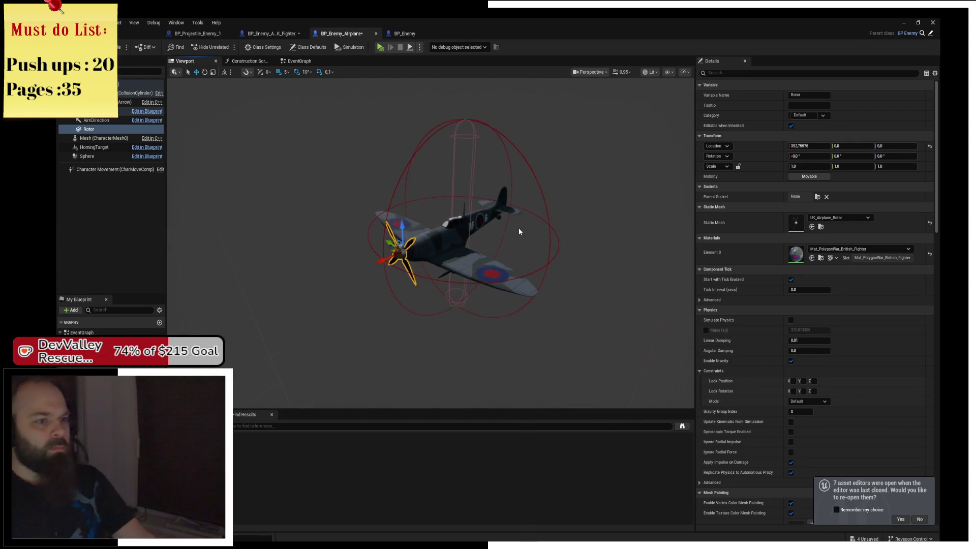
Set the CharacterMesh scale to 0.2 on X, Y and Z
{"action": "left_click", "coordinate": [445, 243]}
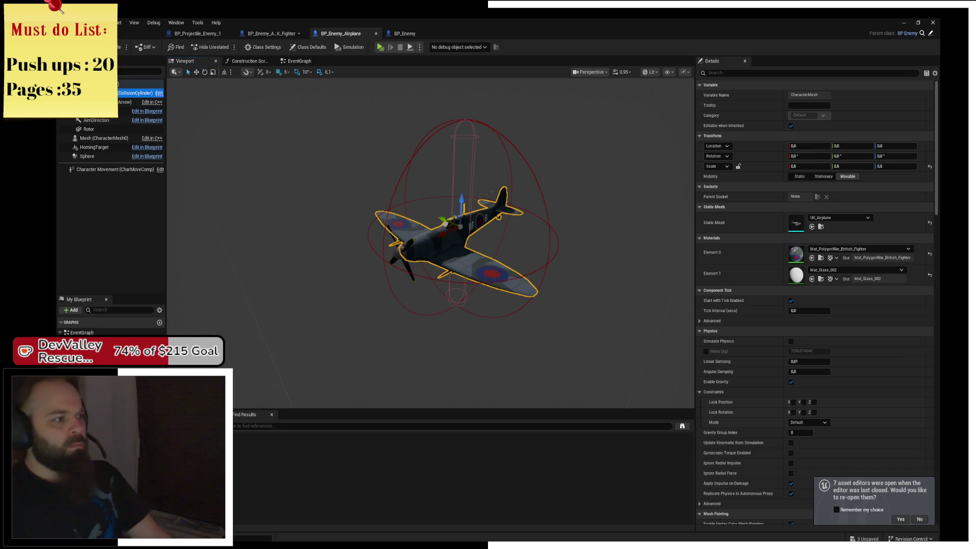
{"action": "left_click", "coordinate": [135, 93]}
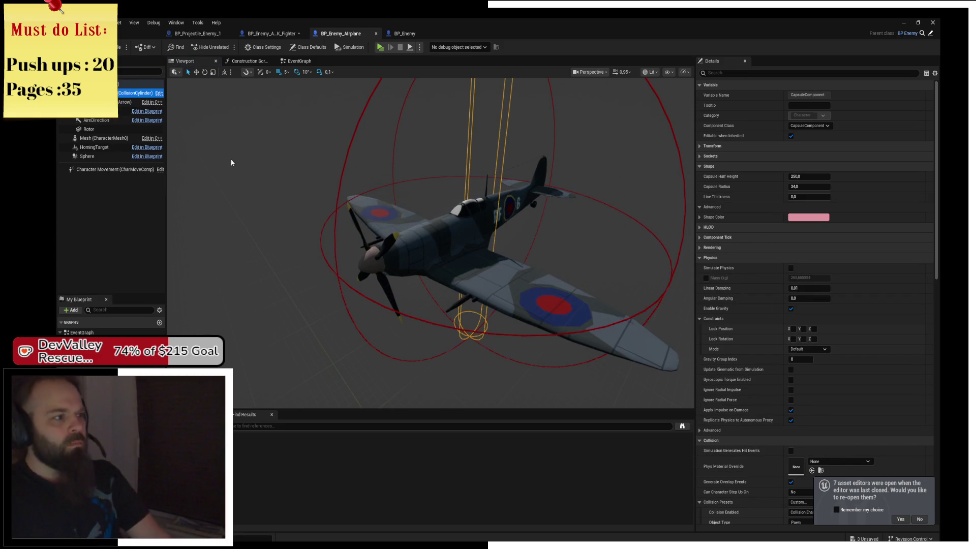
{"action": "left_click", "coordinate": [102, 110]}
{"action": "type", "text": "0.2"}
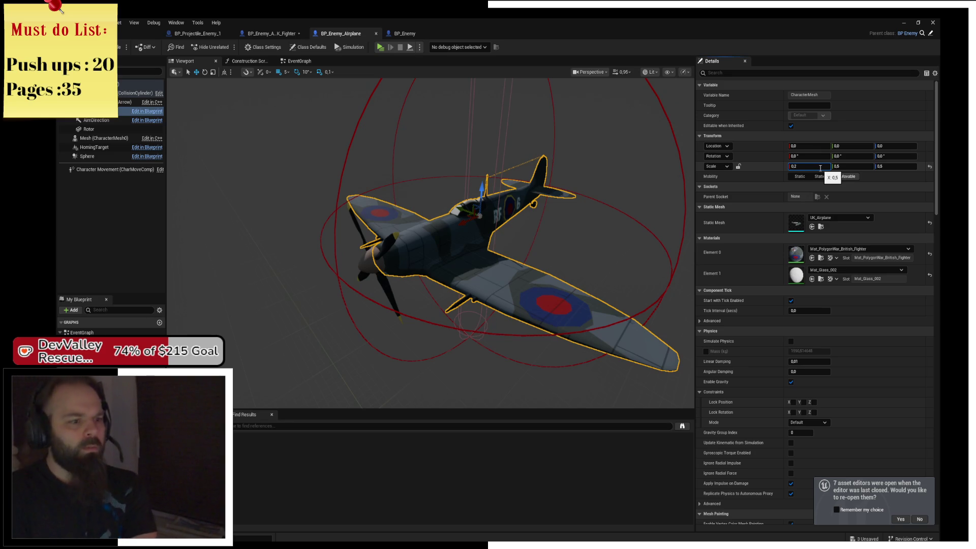
{"action": "type", "text": "0.2"}
{"action": "key", "text": "Return"}
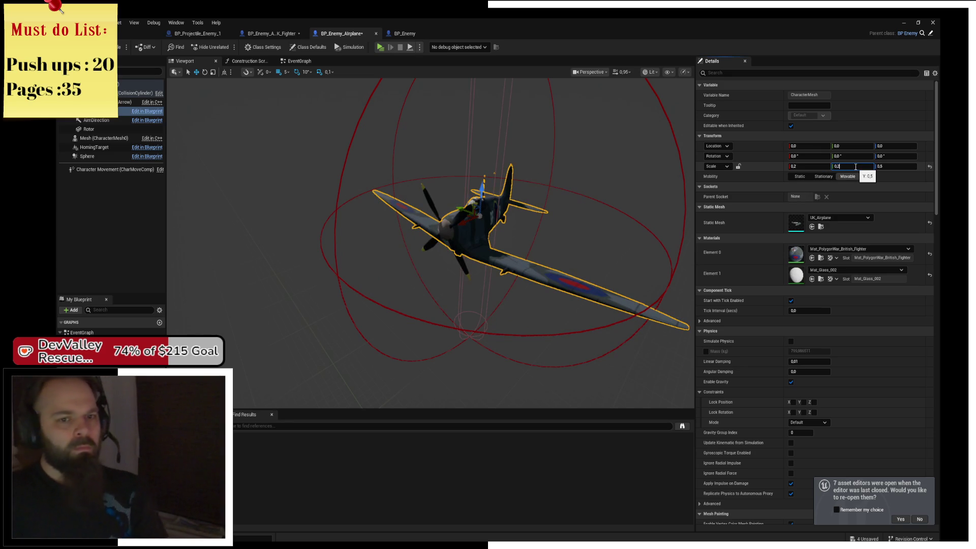
{"action": "key", "text": "Return"}
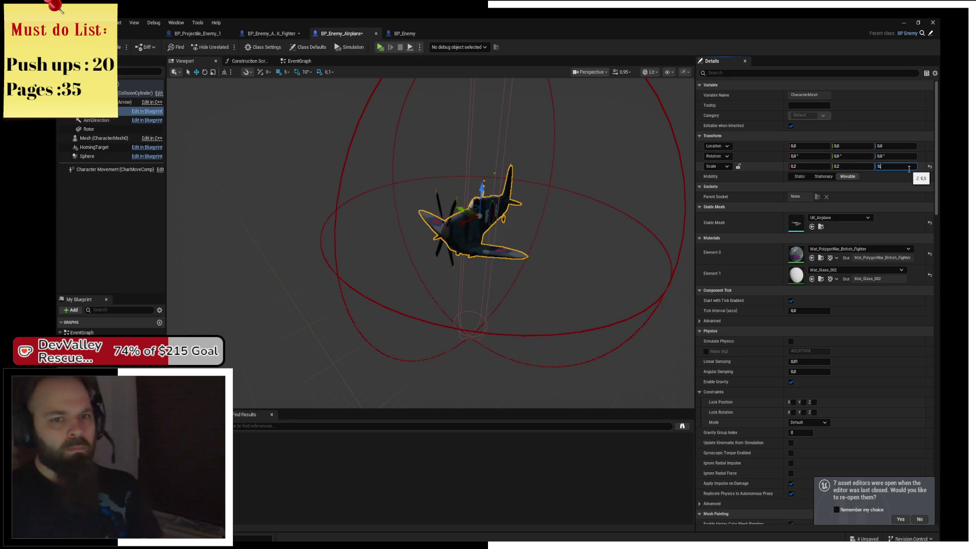
{"action": "type", "text": "2"}
{"action": "key", "text": "Return"}
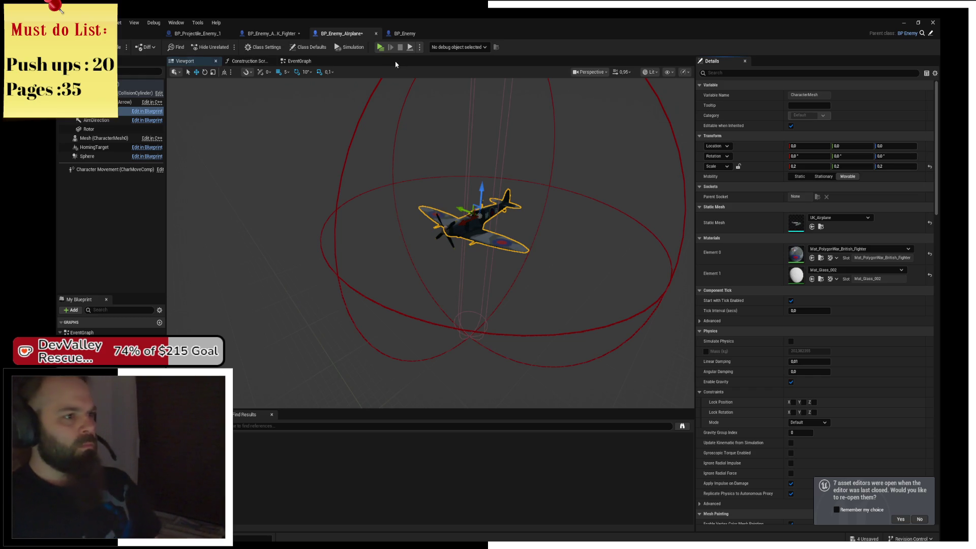
{"action": "left_click", "coordinate": [379, 47]}
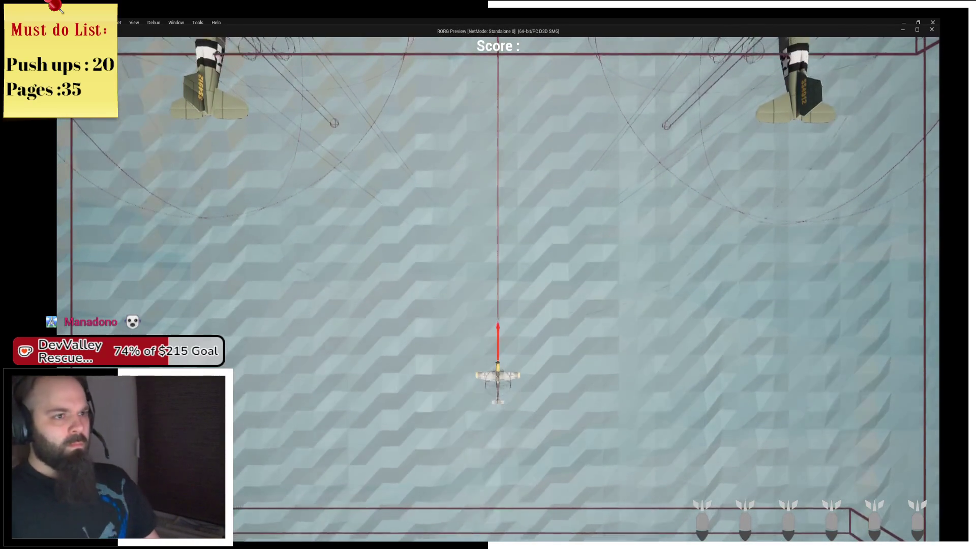
{"action": "key", "text": "a"}
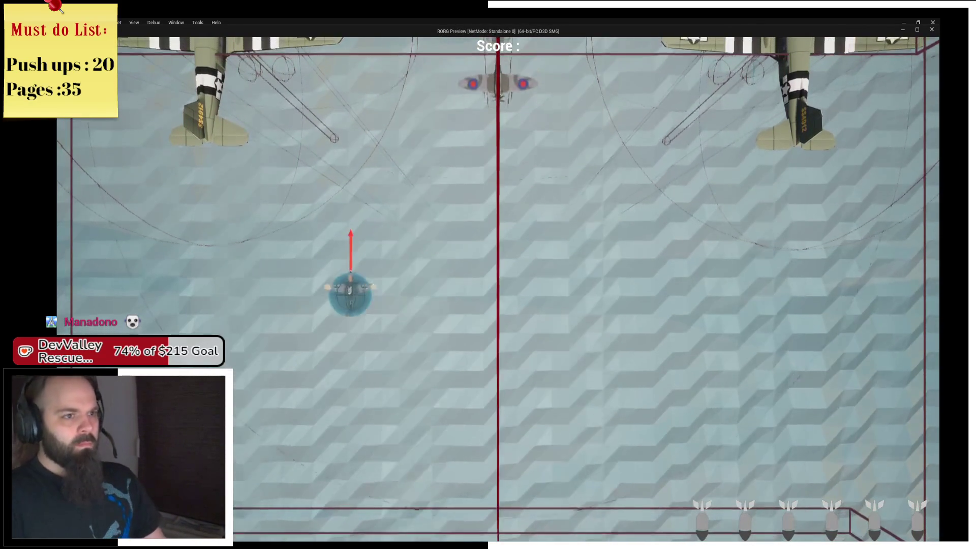
{"action": "key", "text": "d"}
{"action": "key", "text": "d"}
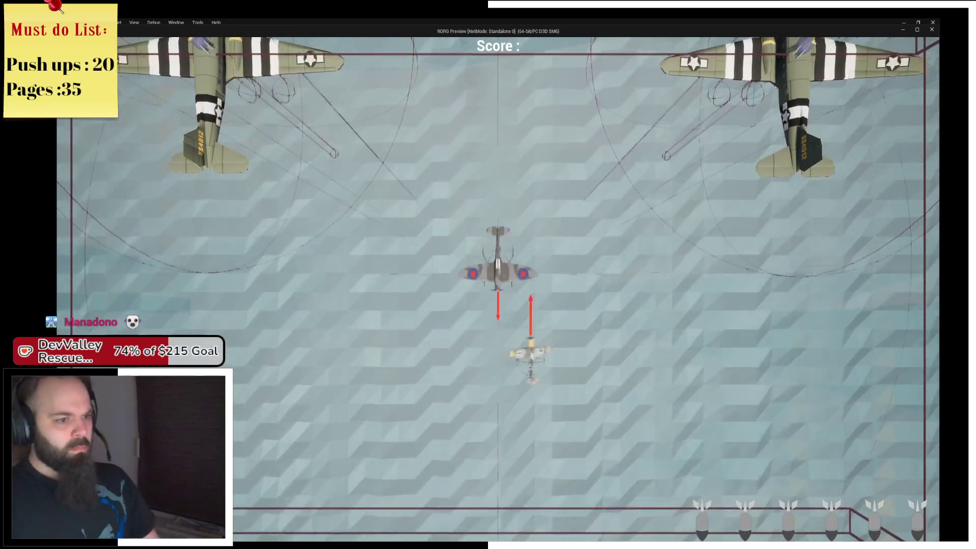
{"action": "key", "text": "a"}
{"action": "key", "text": "s"}
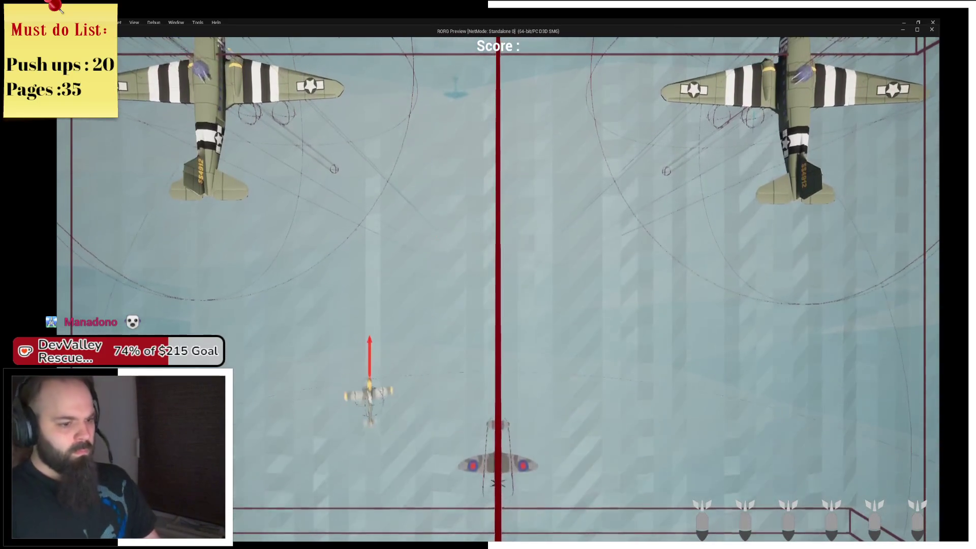
{"action": "key", "text": "d"}
{"action": "key", "text": "Escape"}
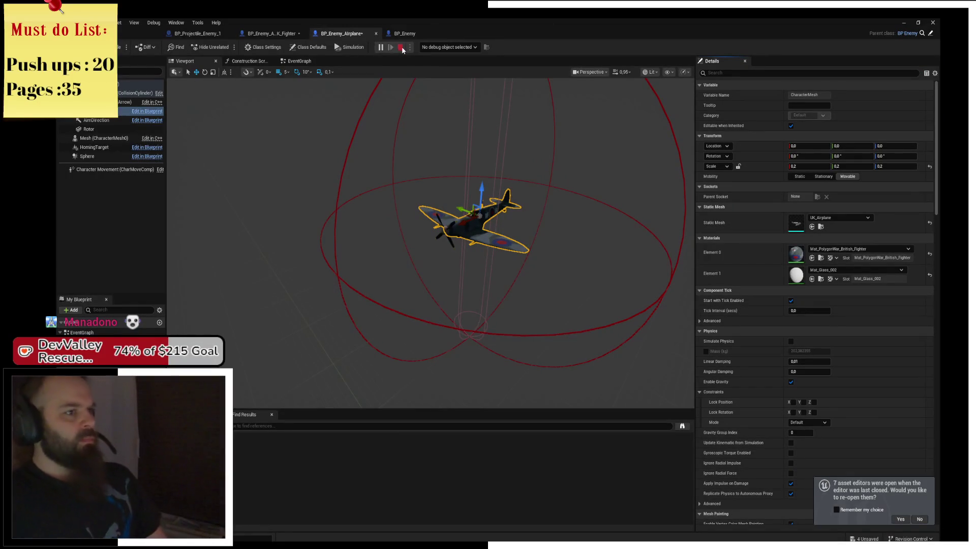
Drop a BP_Enemy_Airplane into the level and move it beside the player plane
{"action": "left_click", "coordinate": [158, 34]}
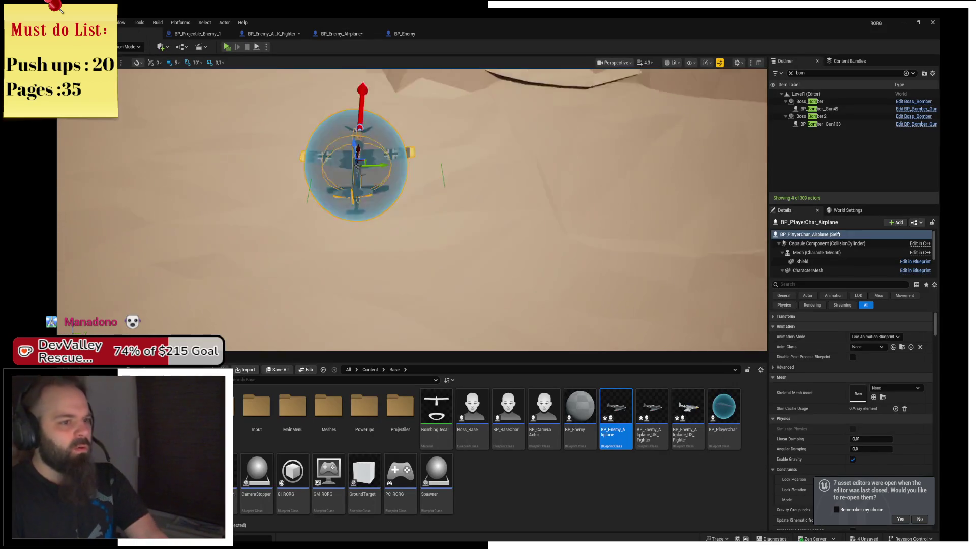
{"action": "mouse_move", "coordinate": [625, 389]}
{"action": "left_mouse_down"}
{"action": "mouse_move", "coordinate": [401, 203]}
{"action": "mouse_move", "coordinate": [337, 185]}
{"action": "mouse_move", "coordinate": [360, 171]}
{"action": "left_mouse_up"}
{"action": "key", "text": "f"}
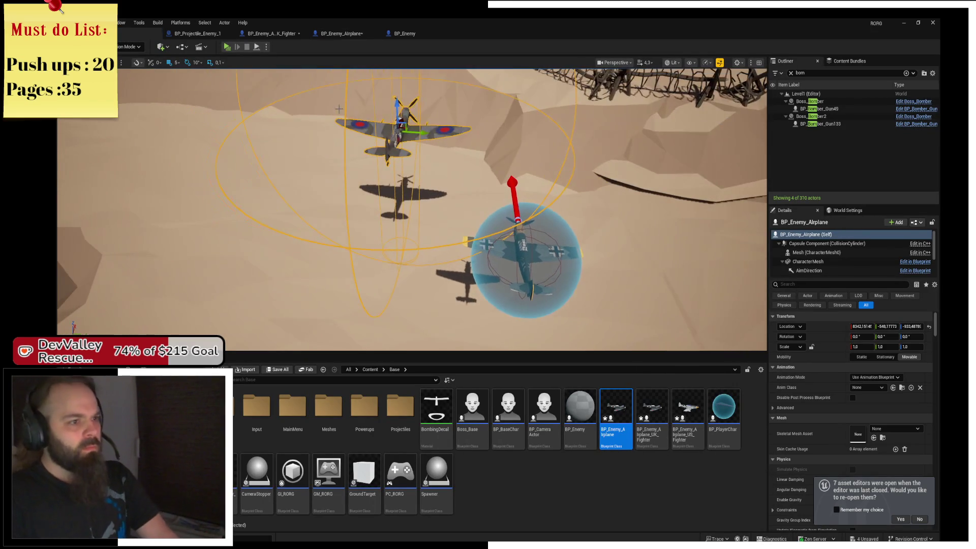
{"action": "left_click_drag", "start_coordinate": [403, 116], "coordinate": [409, 234]}
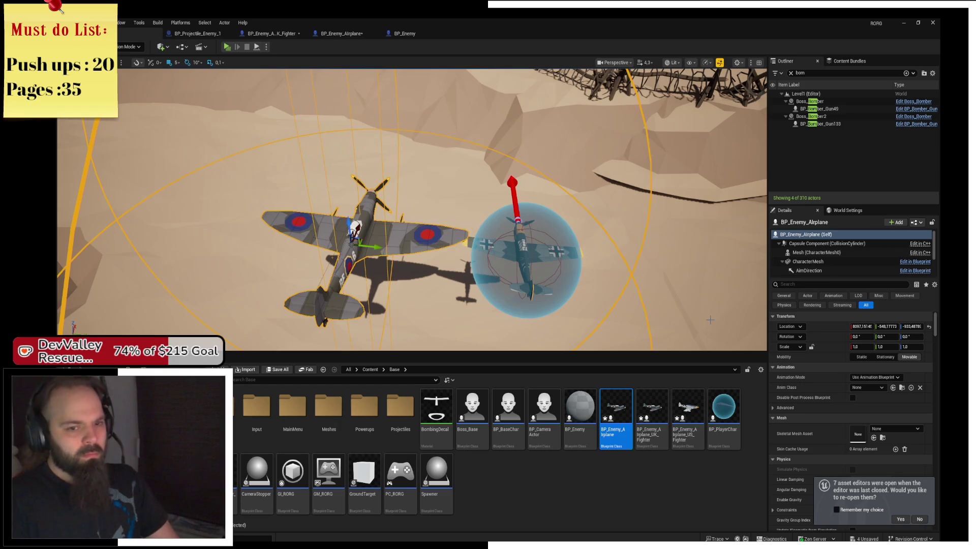
Scale the placed enemy airplane to 0.2 on X, Y and Z
{"action": "left_click", "coordinate": [861, 346]}
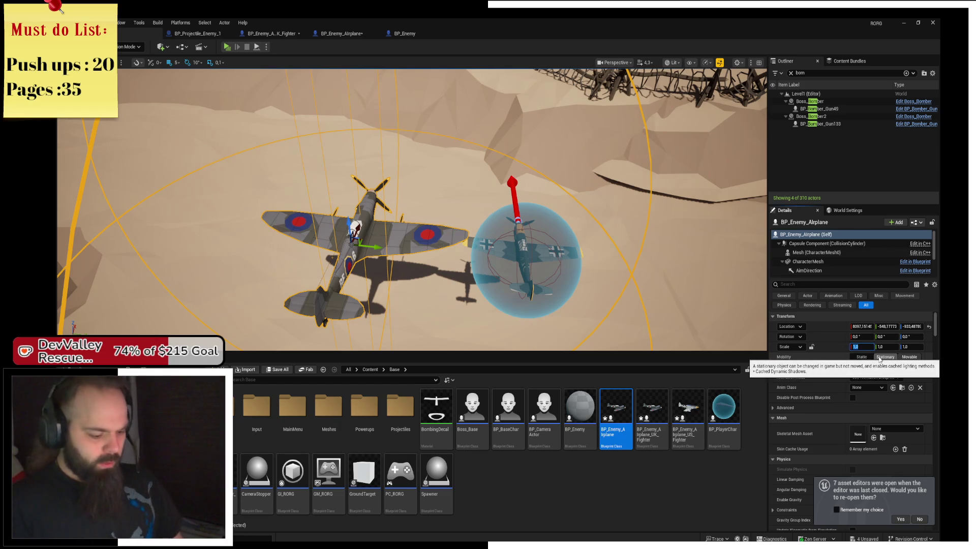
{"action": "type", "text": "0.2"}
{"action": "key", "text": "Return"}
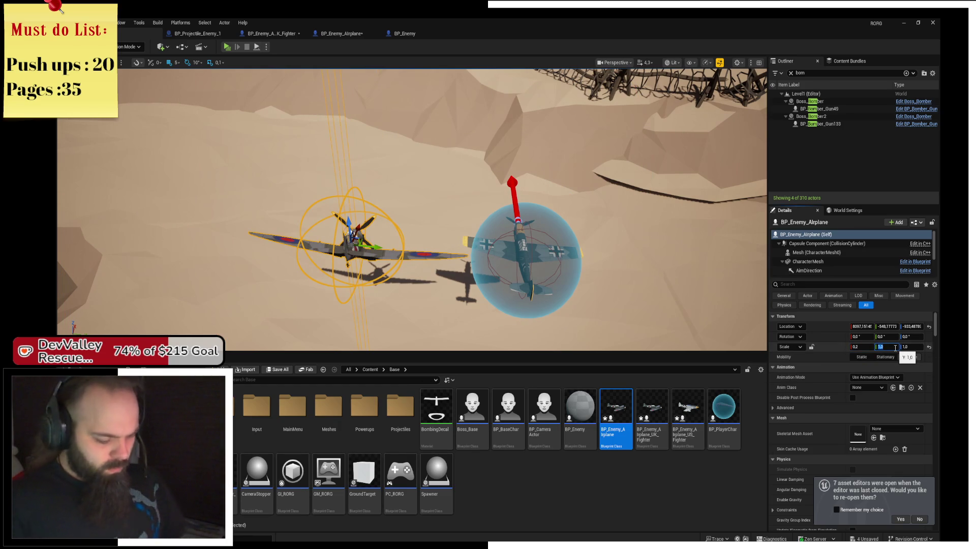
{"action": "type", "text": "0.2"}
{"action": "key", "text": "Return"}
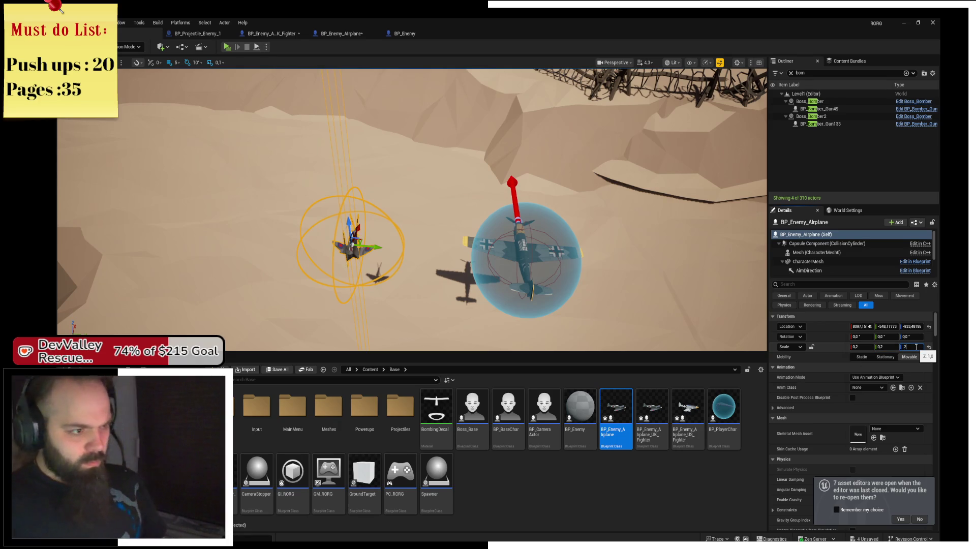
{"action": "key", "text": "Return"}
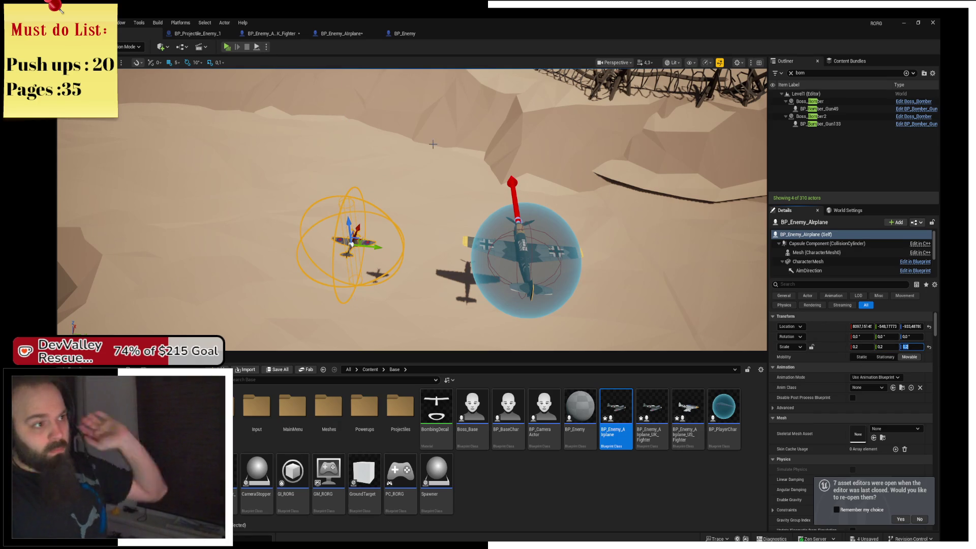
{"action": "left_click", "coordinate": [345, 35]}
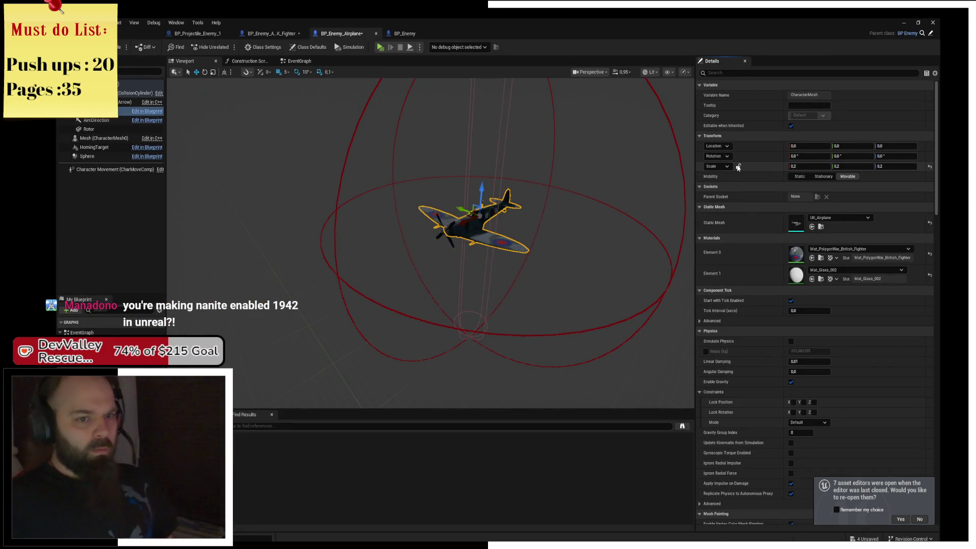
Reset the airplane mesh scale to 1 on all axes and shift it to Y -65
{"action": "type", "text": "1"}
{"action": "key", "text": "Return"}
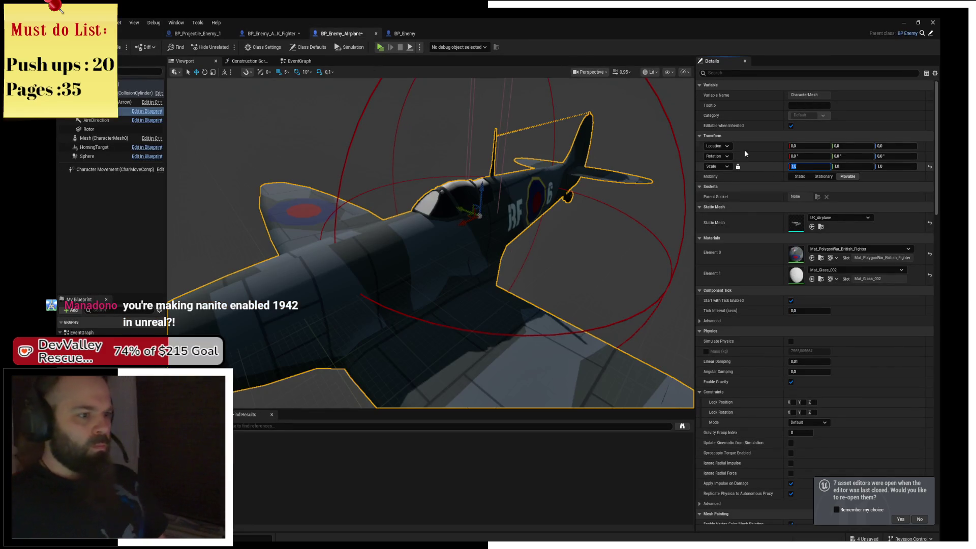
{"action": "left_click_drag", "start_coordinate": [854, 145], "coordinate": [361, 223]}
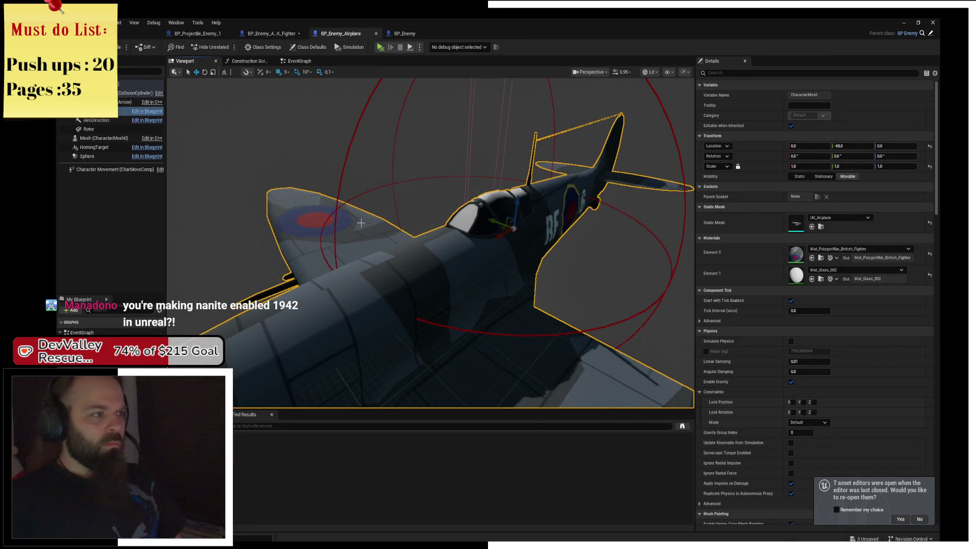
In the level, frame the enemy airplane and select the shielded player plane and its mesh
{"action": "left_click", "coordinate": [131, 34]}
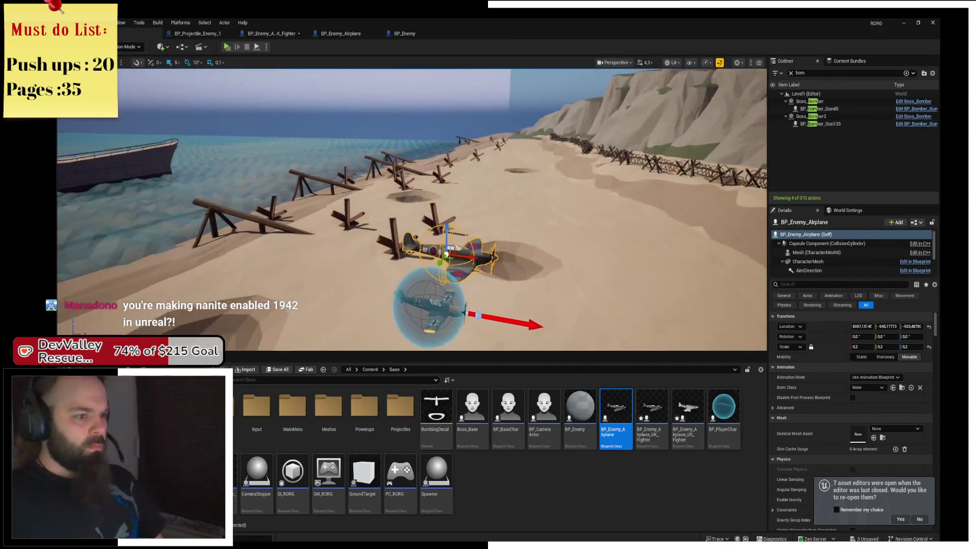
{"action": "key", "text": "f"}
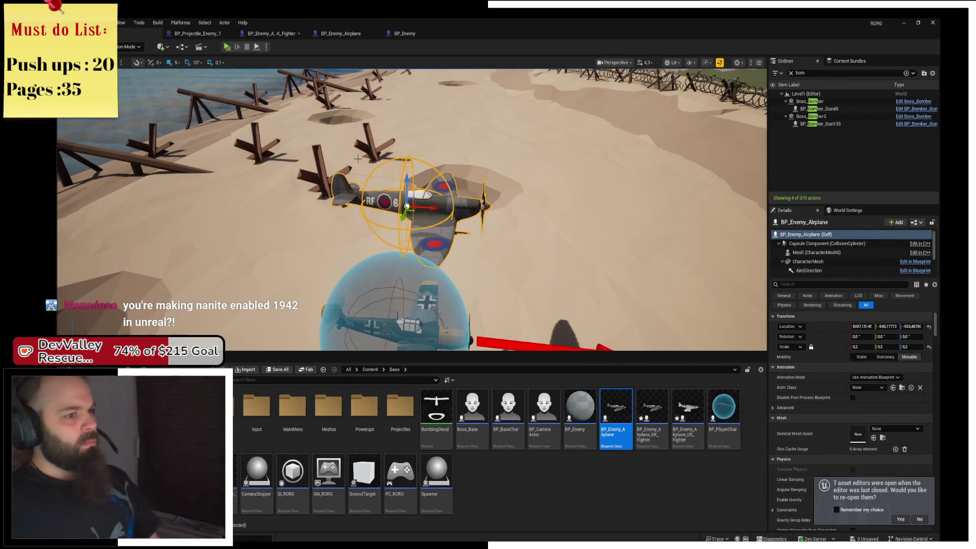
{"action": "left_click_drag", "start_coordinate": [358, 159], "coordinate": [408, 266]}
{"action": "left_click", "coordinate": [408, 265]}
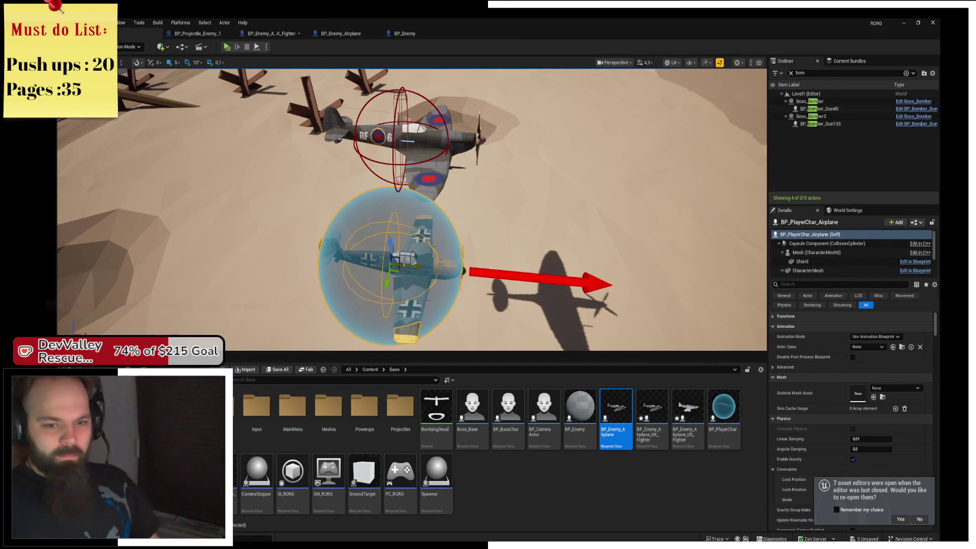
{"action": "left_click", "coordinate": [812, 253]}
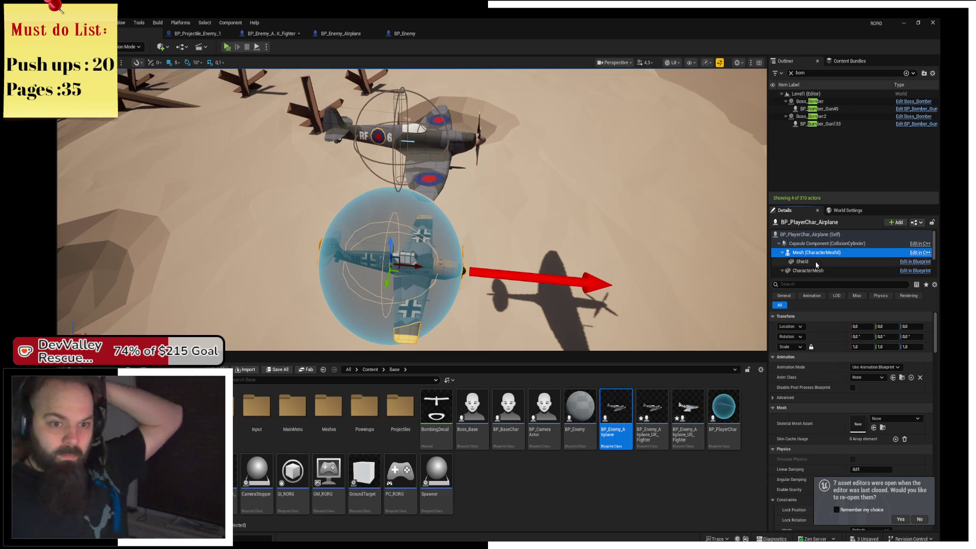
{"action": "left_click", "coordinate": [808, 235]}
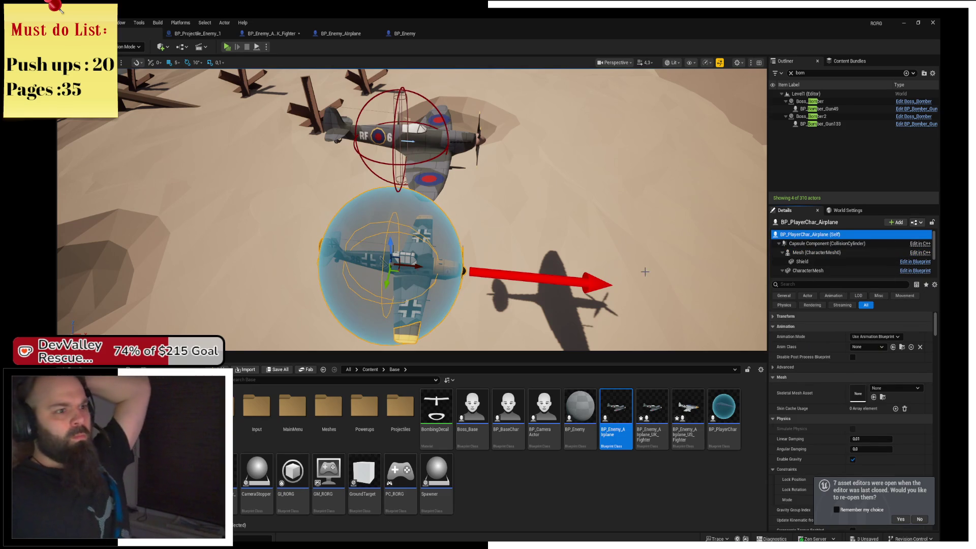
{"action": "left_click_drag", "start_coordinate": [460, 218], "coordinate": [445, 132]}
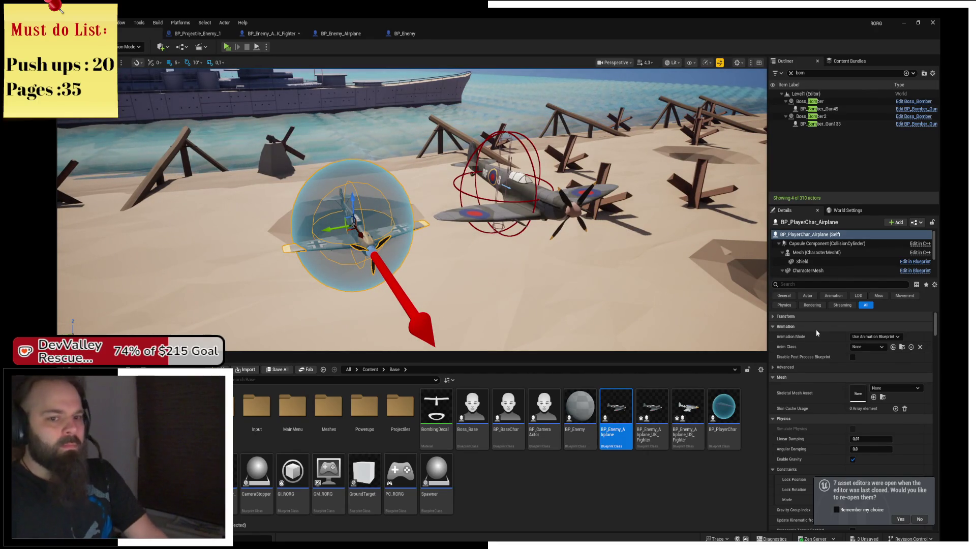
Place then delete an oversized UK fighter, select the enemy fighter, and open the UK fighter blueprint
{"action": "left_click", "coordinate": [658, 437]}
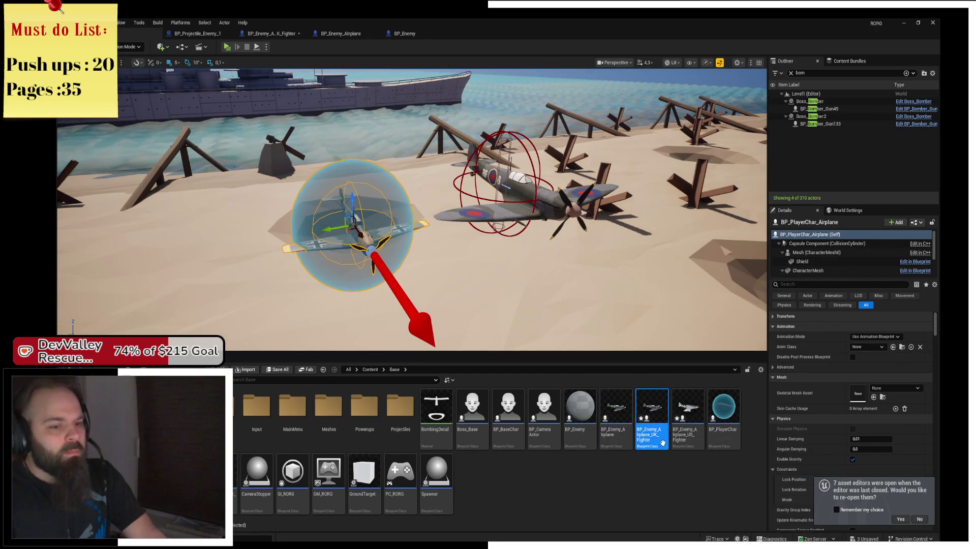
{"action": "mouse_move", "coordinate": [659, 436]}
{"action": "left_mouse_down"}
{"action": "mouse_move", "coordinate": [655, 356]}
{"action": "mouse_move", "coordinate": [585, 264]}
{"action": "mouse_move", "coordinate": [548, 249]}
{"action": "left_mouse_up"}
{"action": "key", "text": "Delete"}
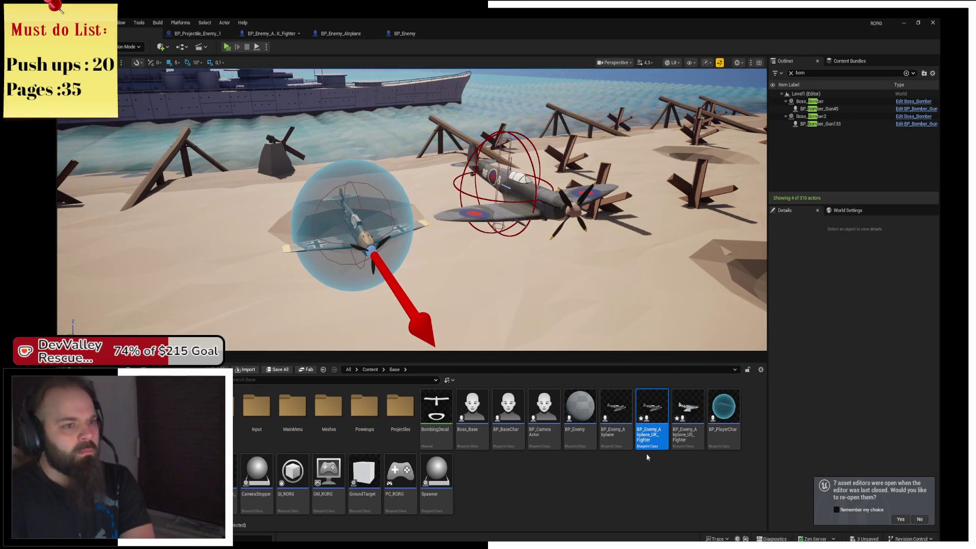
{"action": "left_click_drag", "start_coordinate": [475, 237], "coordinate": [501, 197]}
{"action": "left_click", "coordinate": [501, 197]}
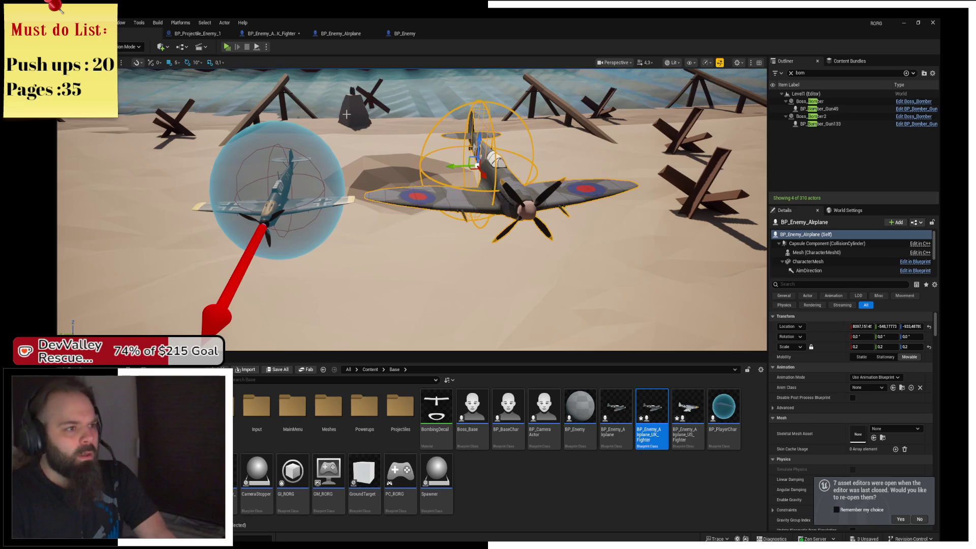
{"action": "left_click", "coordinate": [272, 33]}
Set the UK fighter's plane mesh to Location Y 0 and scale 0.1
{"action": "left_click", "coordinate": [386, 228]}
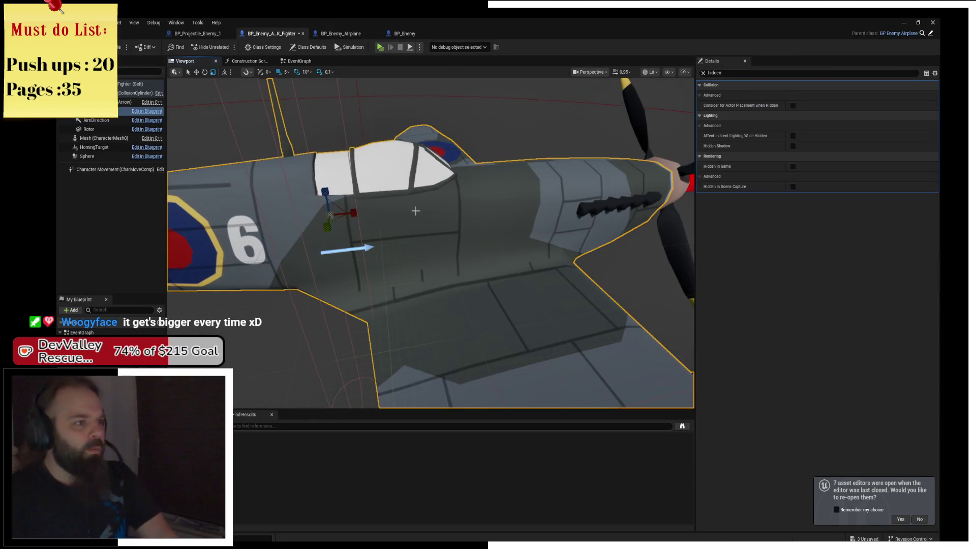
{"action": "mouse_move", "coordinate": [386, 229]}
{"action": "left_mouse_down"}
{"action": "mouse_move", "coordinate": [478, 183]}
{"action": "mouse_move", "coordinate": [549, 183]}
{"action": "mouse_move", "coordinate": [579, 195]}
{"action": "left_mouse_up"}
{"action": "left_click_drag", "start_coordinate": [406, 201], "coordinate": [405, 201]}
{"action": "left_click", "coordinate": [704, 73]}
{"action": "type", "text": "0"}
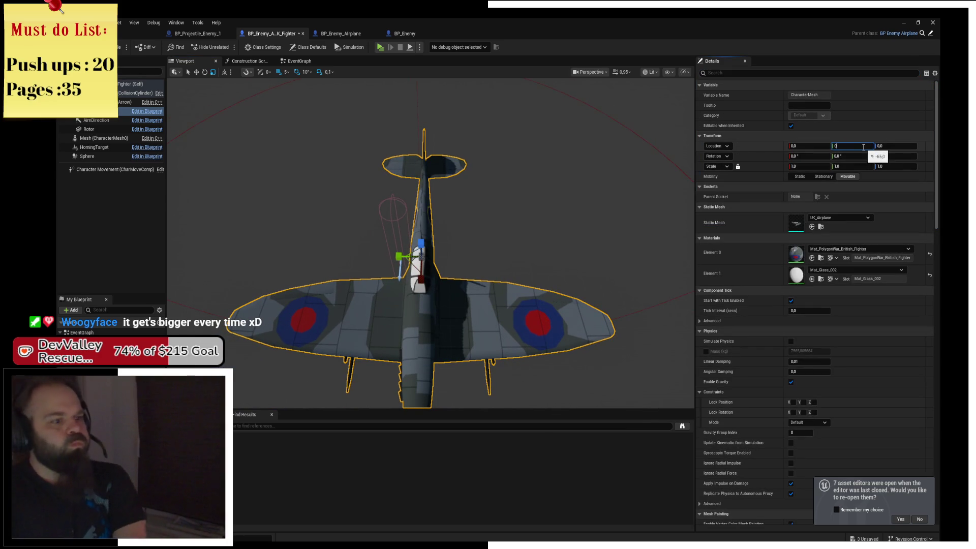
{"action": "key", "text": "Return"}
{"action": "left_click_drag", "start_coordinate": [458, 213], "coordinate": [524, 193]}
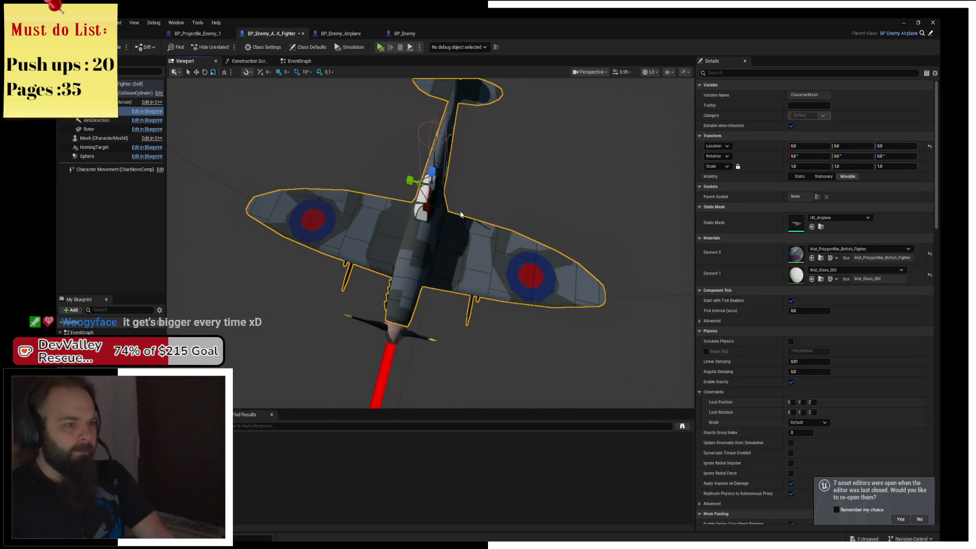
{"action": "left_click_drag", "start_coordinate": [432, 187], "coordinate": [417, 234]}
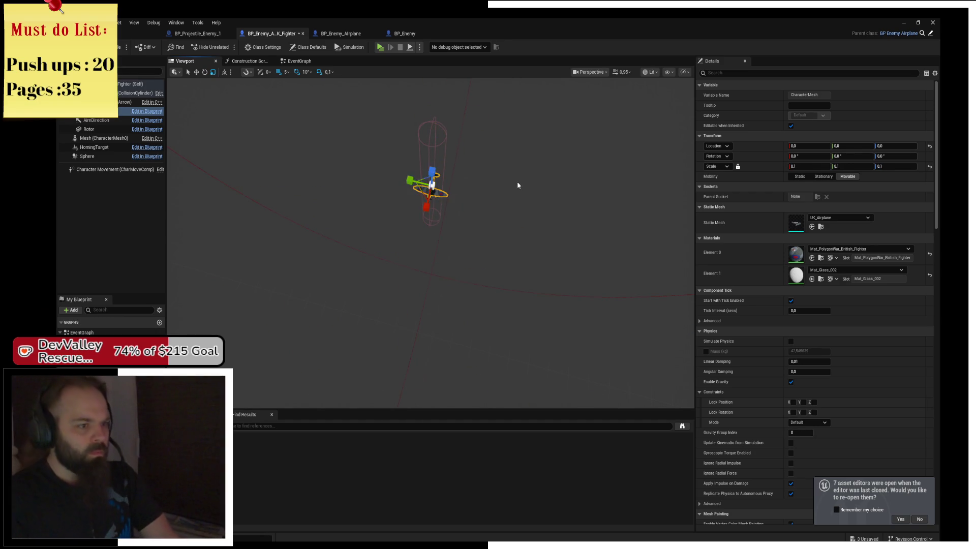
{"action": "scroll", "coordinate": [517, 185], "scroll_direction": "up", "scroll_amount": 10}
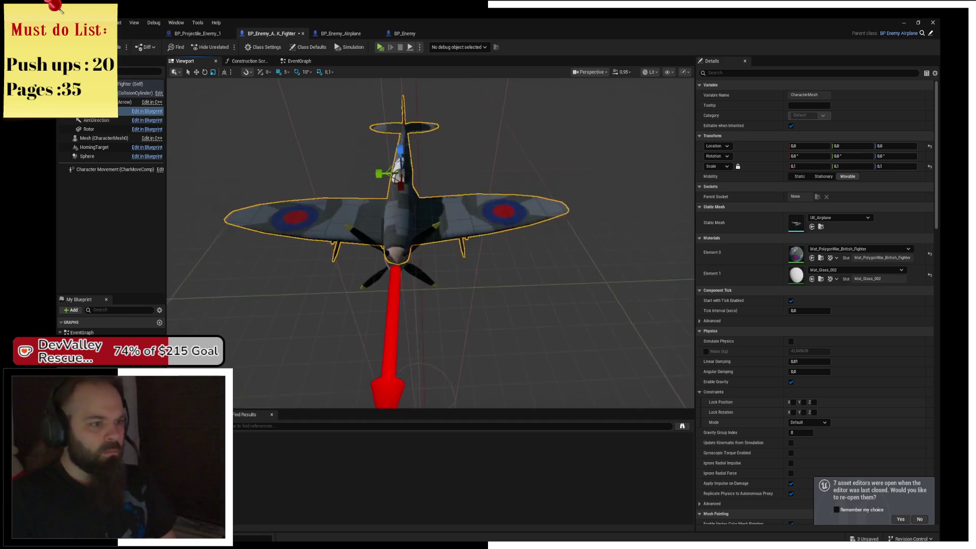
{"action": "scroll", "coordinate": [474, 188], "scroll_direction": "up", "scroll_amount": 5}
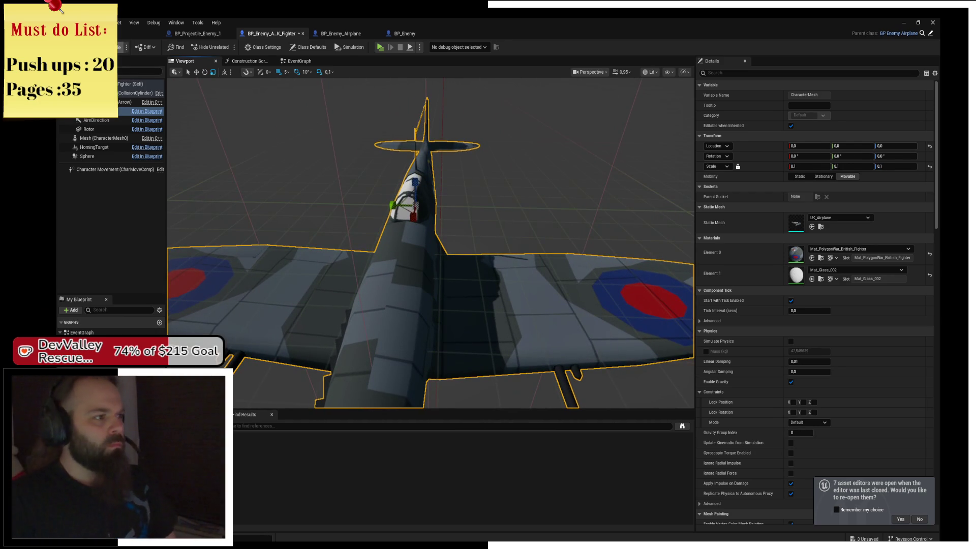
Play-test the game, then return to the editor
{"action": "left_click", "coordinate": [379, 47]}
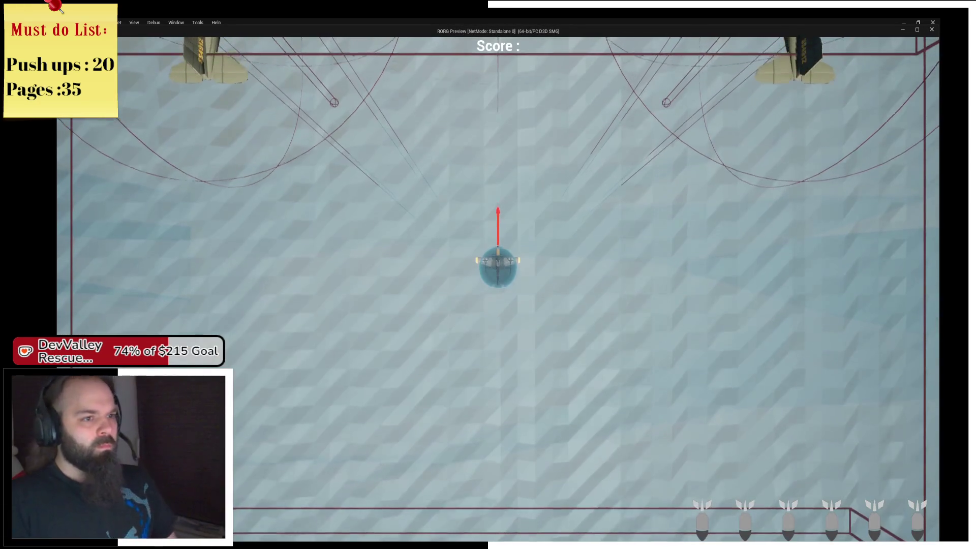
{"action": "key", "text": "alt+Tab"}
{"action": "left_click", "coordinate": [445, 192]}
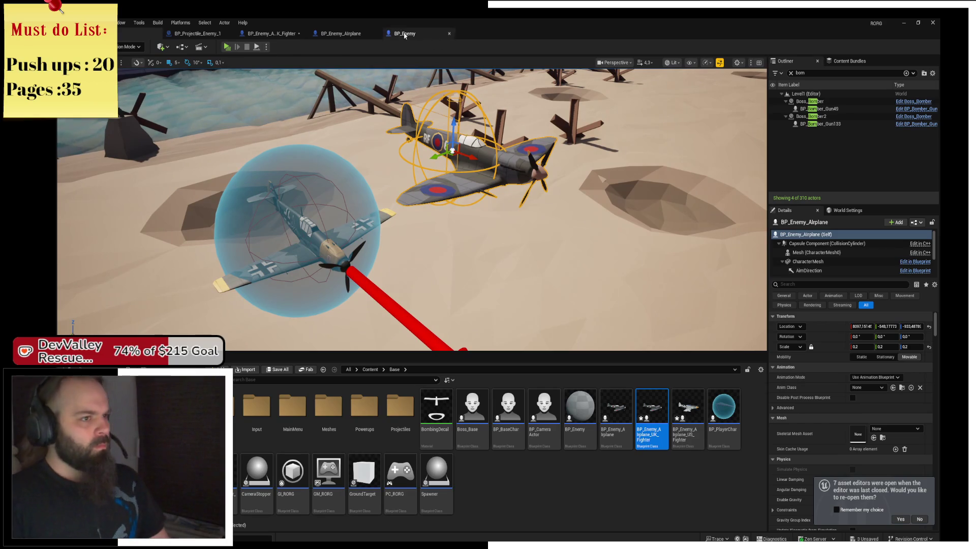
Look over the BP_Enemy and BP_Enemy_Airplane blueprints, then open the player airplane blueprint
{"action": "left_click", "coordinate": [402, 34]}
{"action": "left_click", "coordinate": [341, 33]}
{"action": "left_click", "coordinate": [138, 32]}
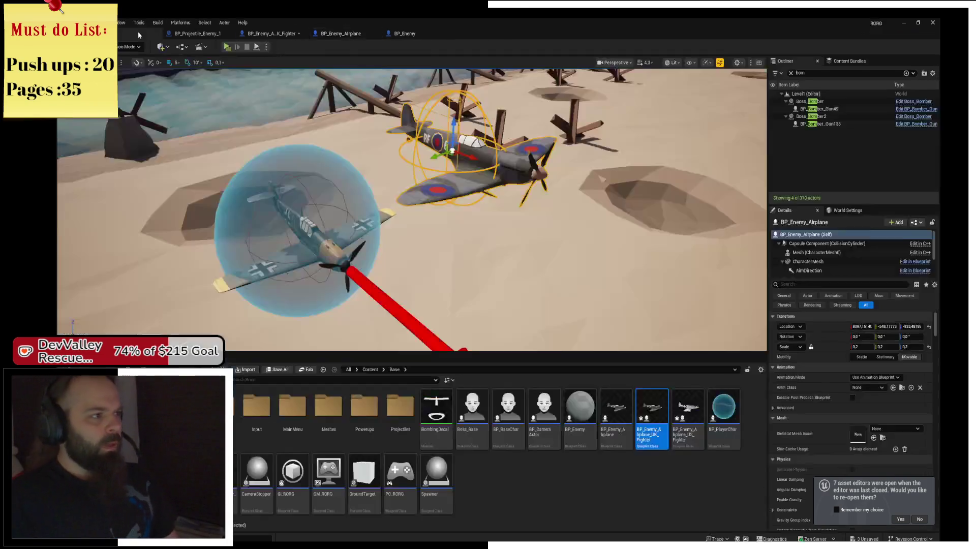
{"action": "left_click", "coordinate": [226, 483]}
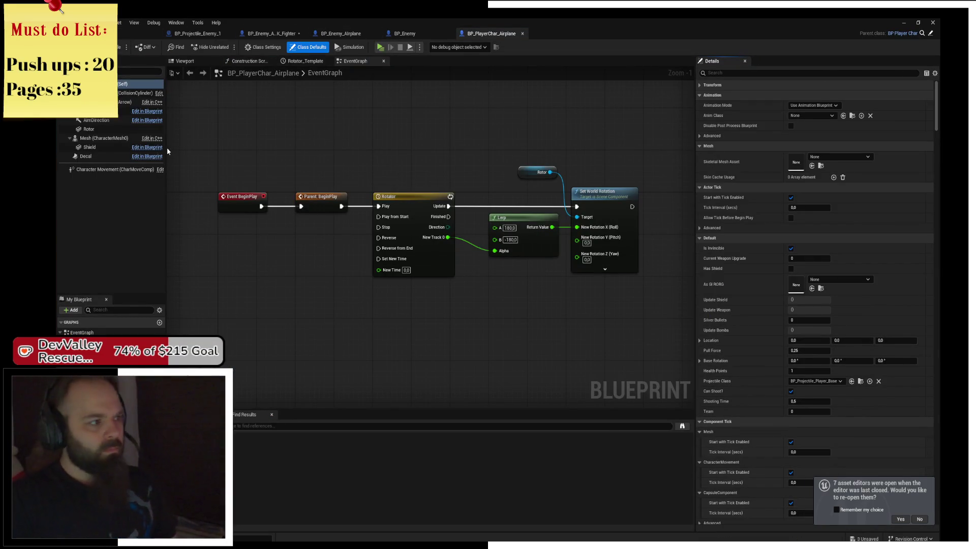
Copy the player plane's 0.1175 mesh scale onto BP_Enemy's CharacterMesh and save BP_Enemy
{"action": "left_click", "coordinate": [122, 111]}
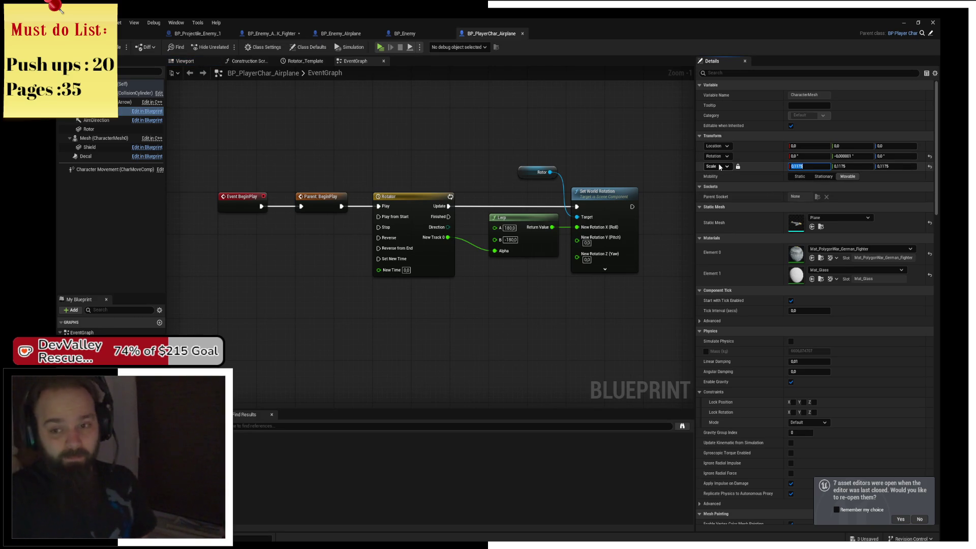
{"action": "left_click", "coordinate": [420, 35]}
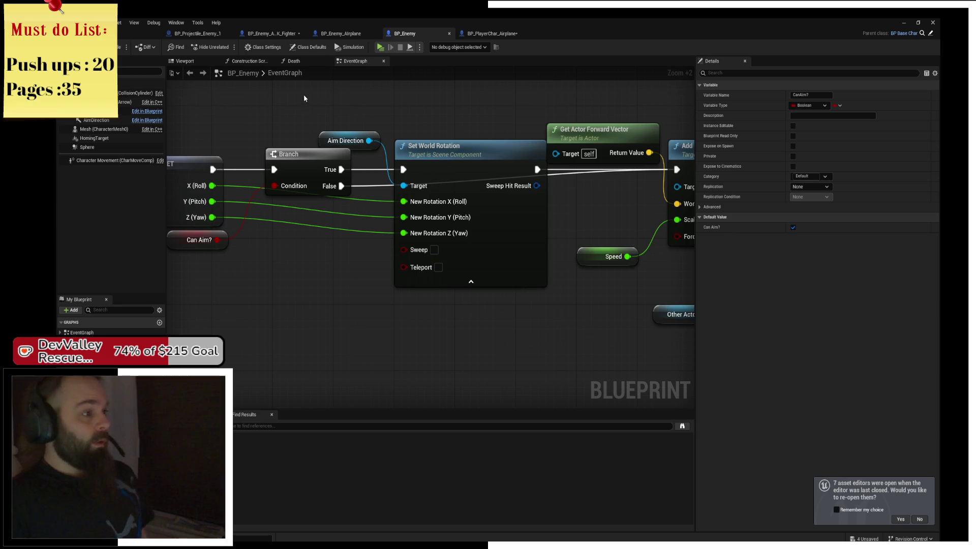
{"action": "left_click", "coordinate": [91, 111]}
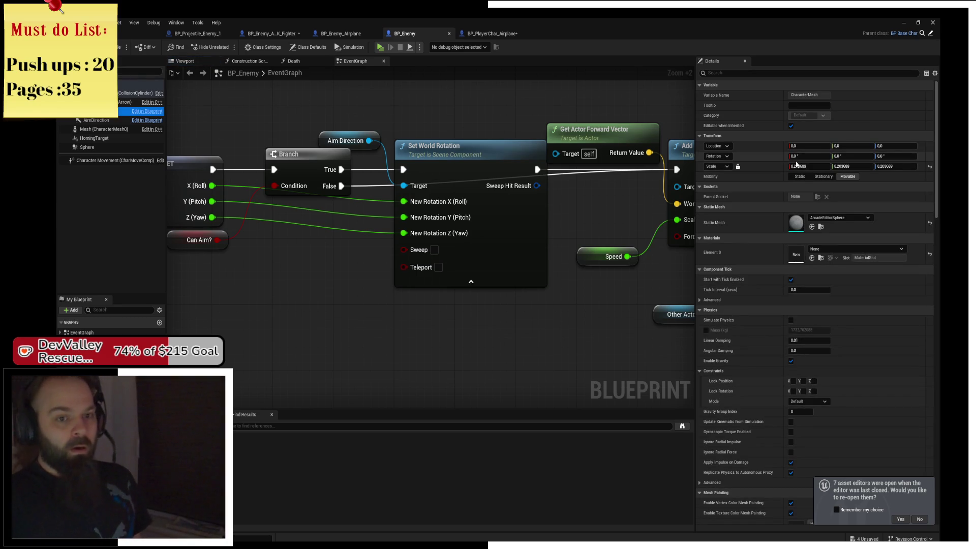
{"action": "type", "text": "0.1175"}
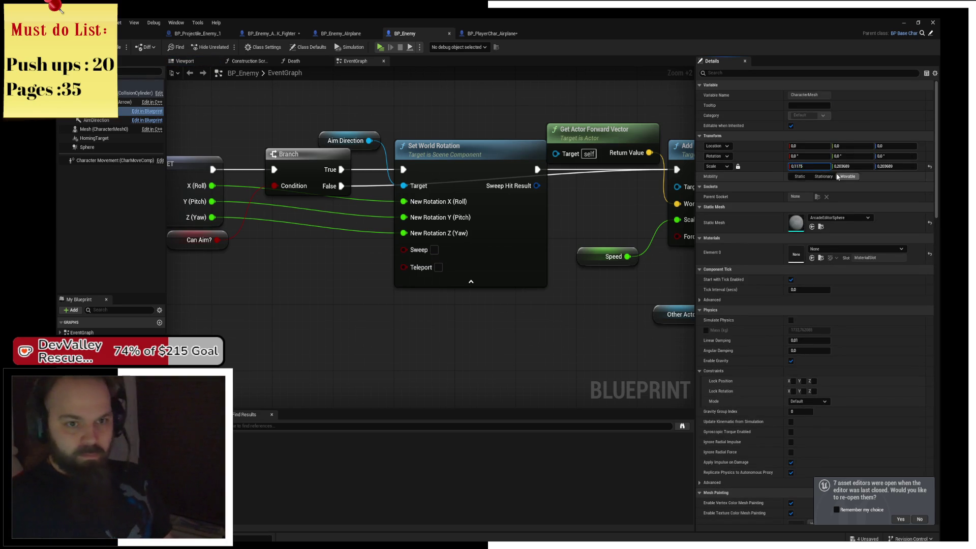
{"action": "key", "text": "Tab"}
{"action": "left_click", "coordinate": [898, 191]}
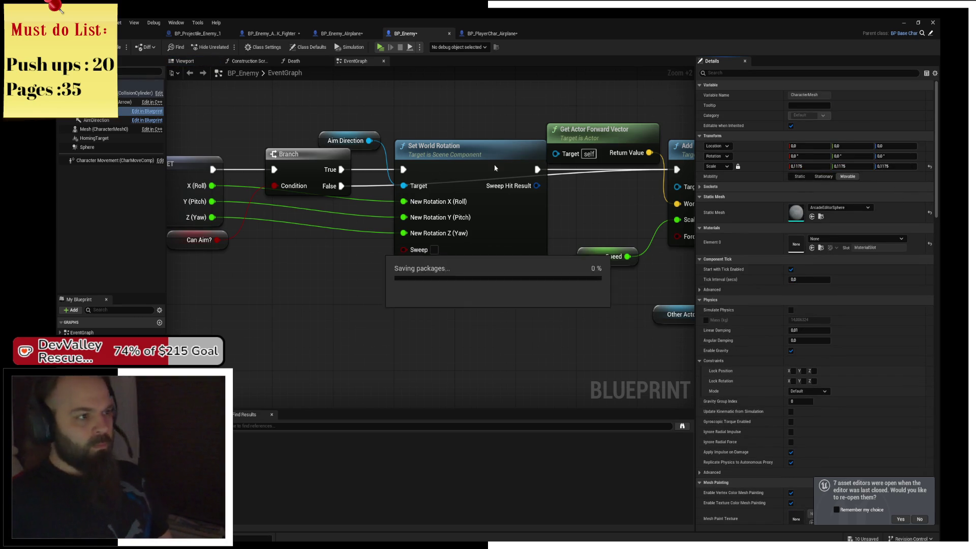
{"action": "key", "text": "ctrl+s"}
{"action": "left_click", "coordinate": [101, 33]}
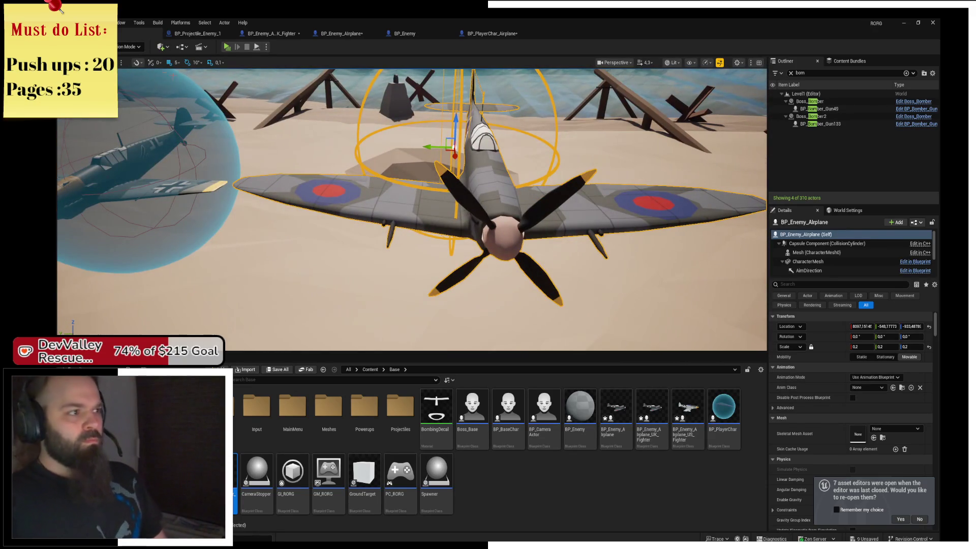
Close the enemy projectile blueprint, give BP_Enemy_Airplane's mesh 0.1175 scale and Location Y 0, and save
{"action": "left_click", "coordinate": [197, 33]}
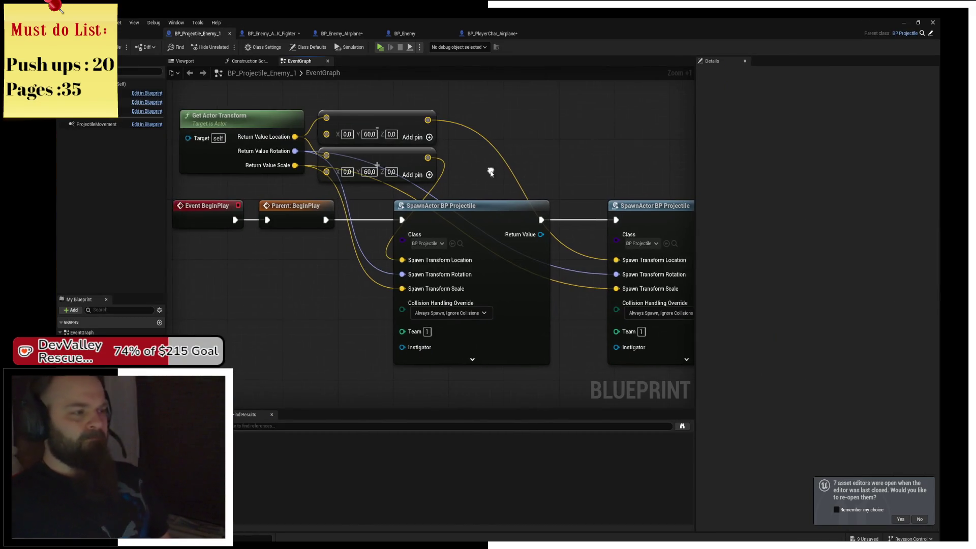
{"action": "middle_click", "coordinate": [209, 36]}
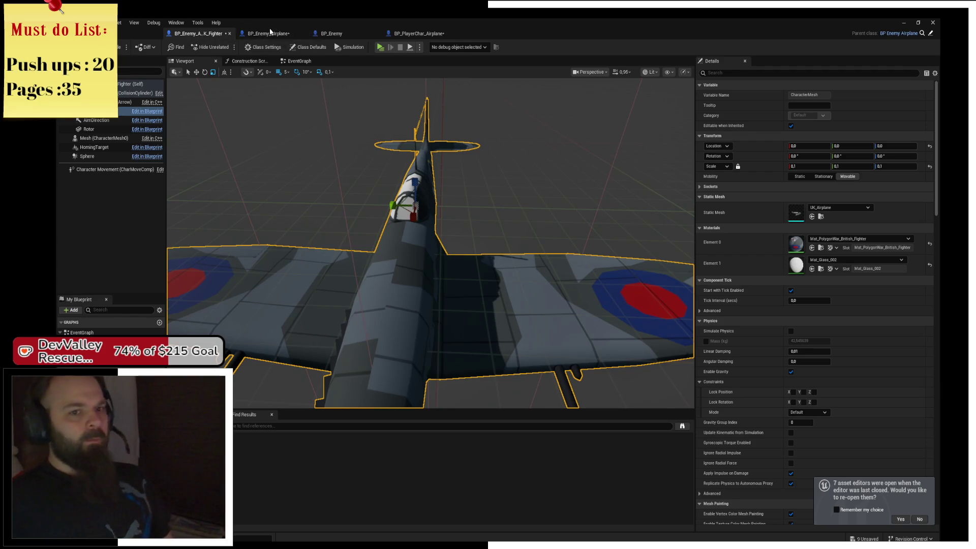
{"action": "left_click", "coordinate": [273, 35]}
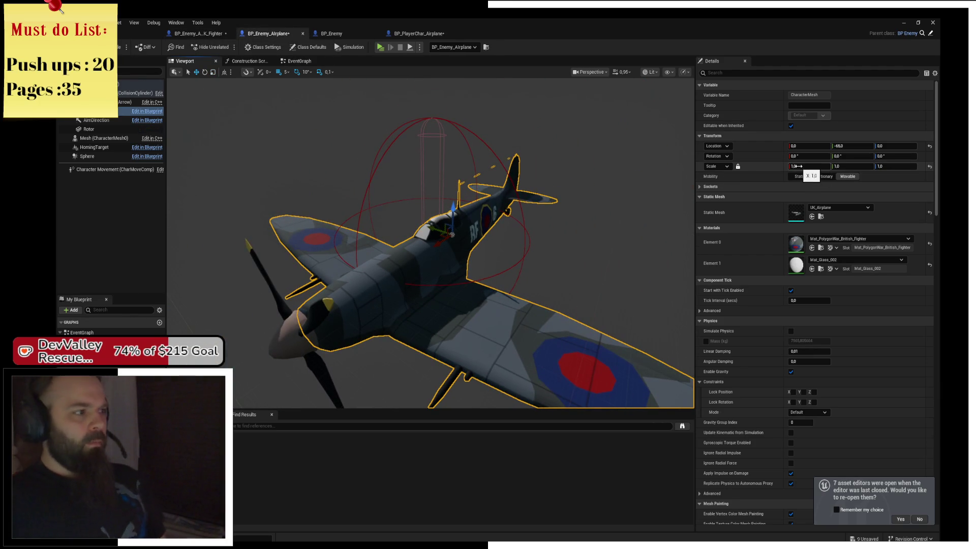
{"action": "key", "text": "Return"}
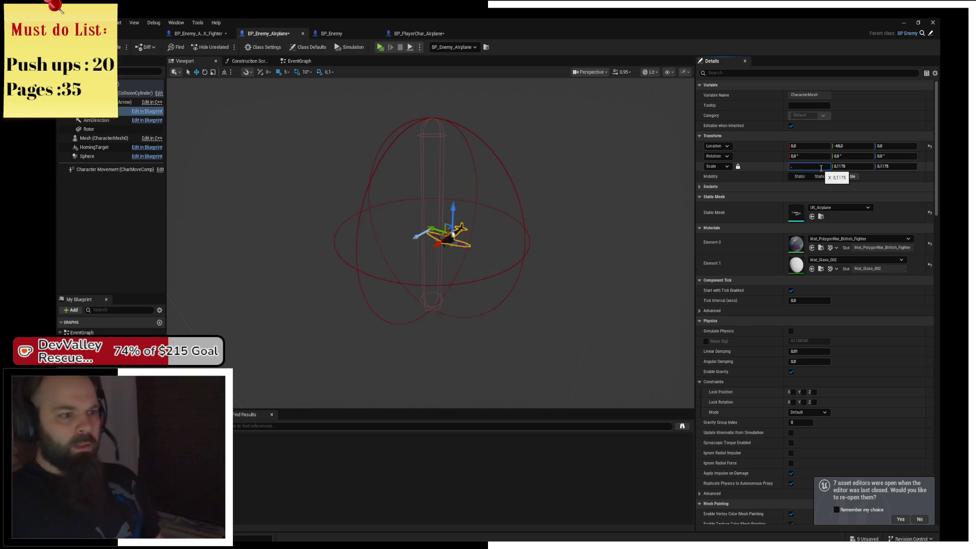
{"action": "left_click", "coordinate": [849, 146]}
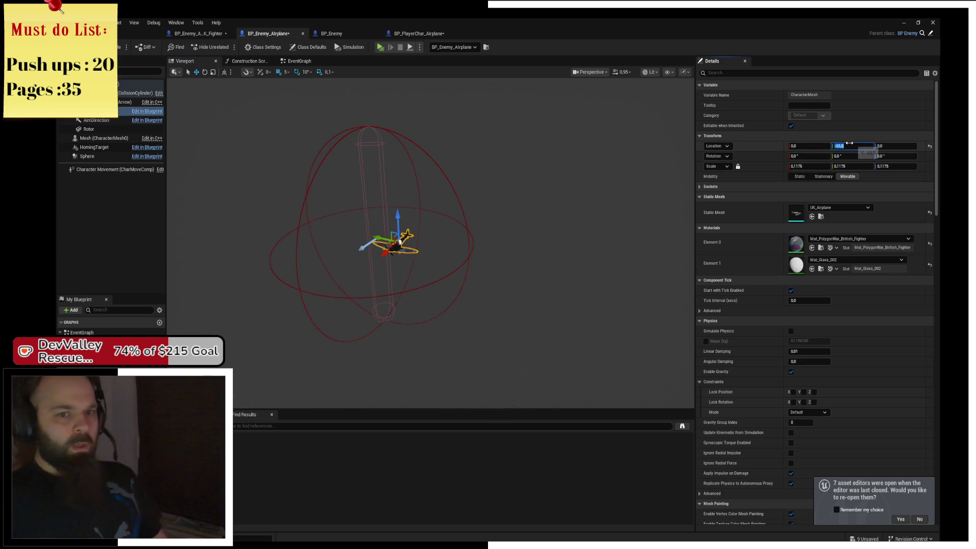
{"action": "type", "text": "0"}
{"action": "key", "text": "Return"}
{"action": "scroll", "coordinate": [445, 182], "scroll_direction": "up", "scroll_amount": 5}
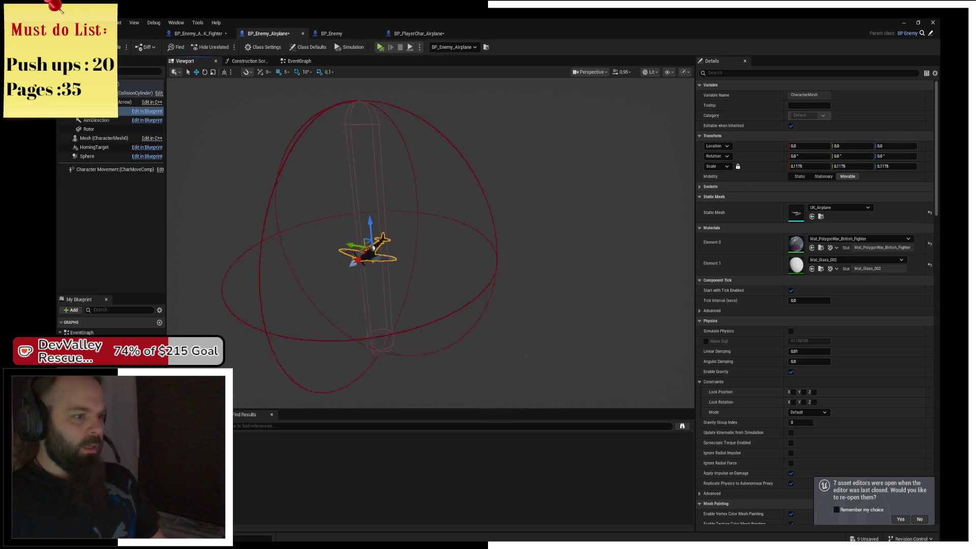
{"action": "key", "text": "ctrl+s"}
Raise the UK fighter mesh scale to 0.1175, save, and preview BP_Enemy in 3D
{"action": "left_click", "coordinate": [198, 33]}
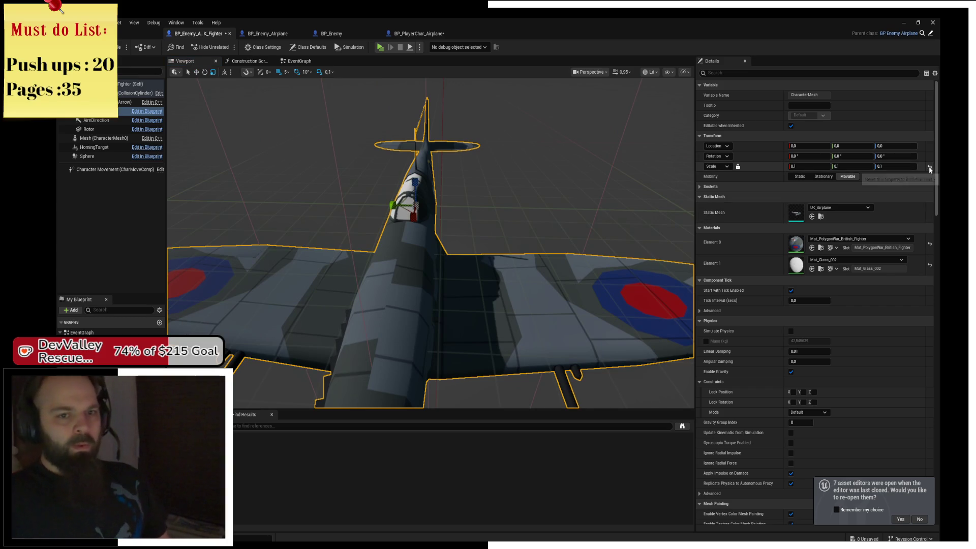
{"action": "left_click_drag", "start_coordinate": [830, 166], "coordinate": [932, 169]}
{"action": "key", "text": "ctrl+s"}
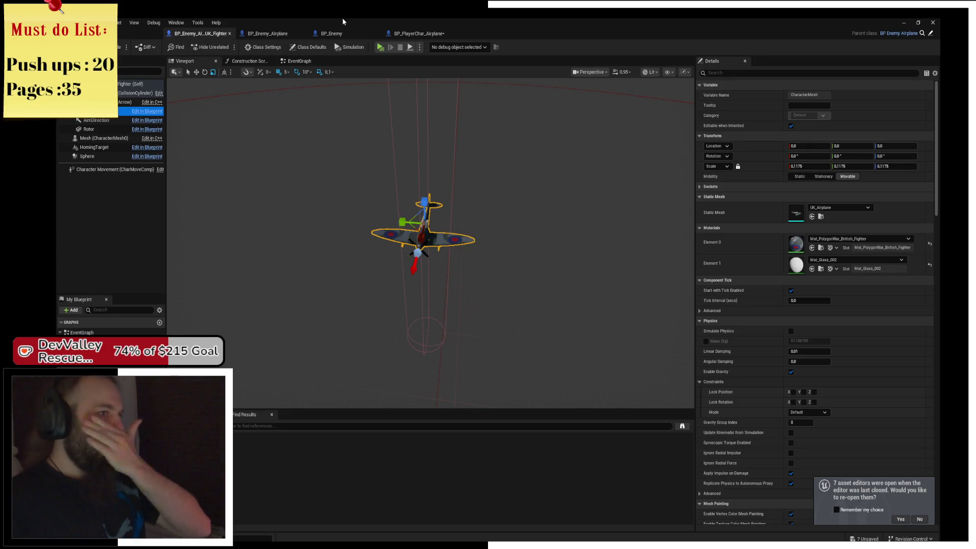
{"action": "left_click", "coordinate": [326, 34]}
{"action": "left_click", "coordinate": [185, 62]}
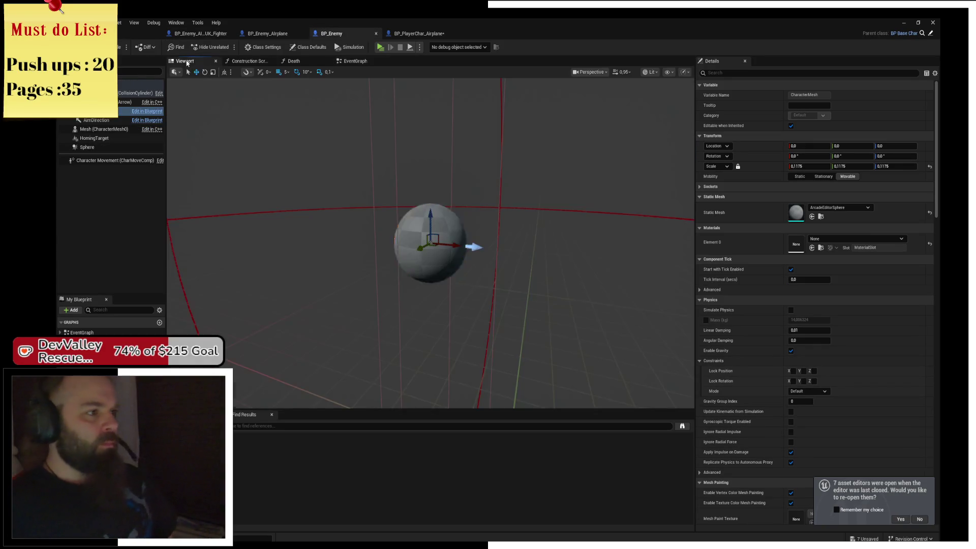
{"action": "scroll", "coordinate": [645, 165], "scroll_direction": "down", "scroll_amount": 4}
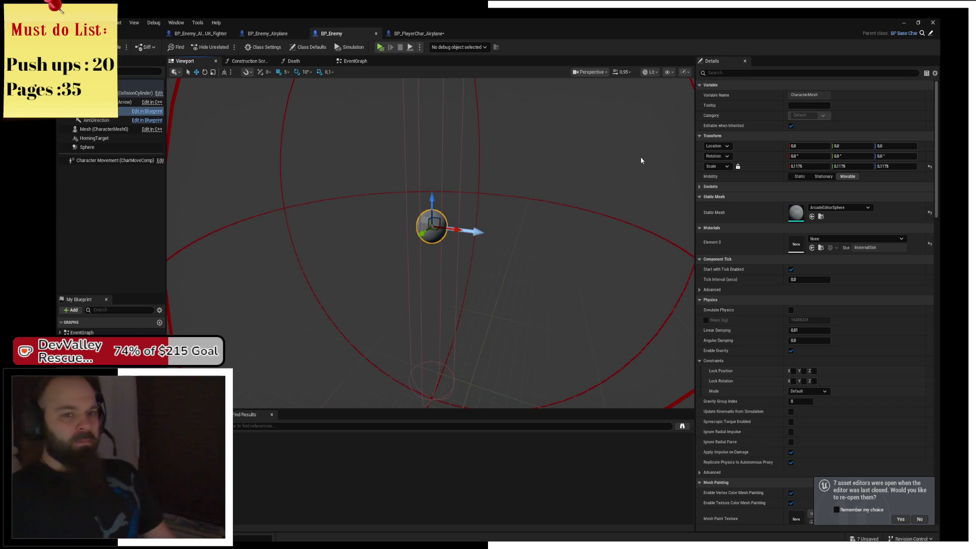
Reset BP_Enemy_Airplane's mesh to 1.0 scale, save, and return to the level
{"action": "left_click", "coordinate": [262, 35]}
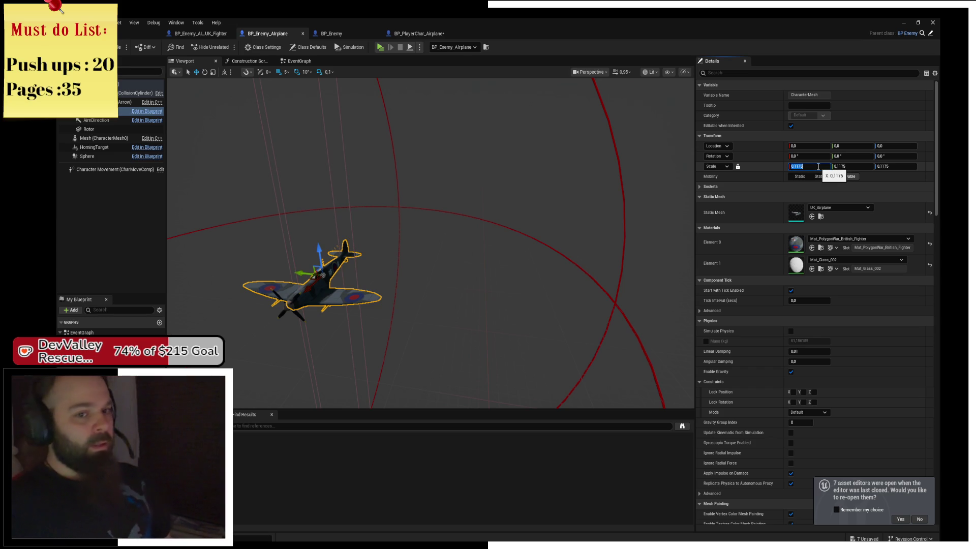
{"action": "type", "text": "1"}
{"action": "key", "text": "Return"}
{"action": "key", "text": "f"}
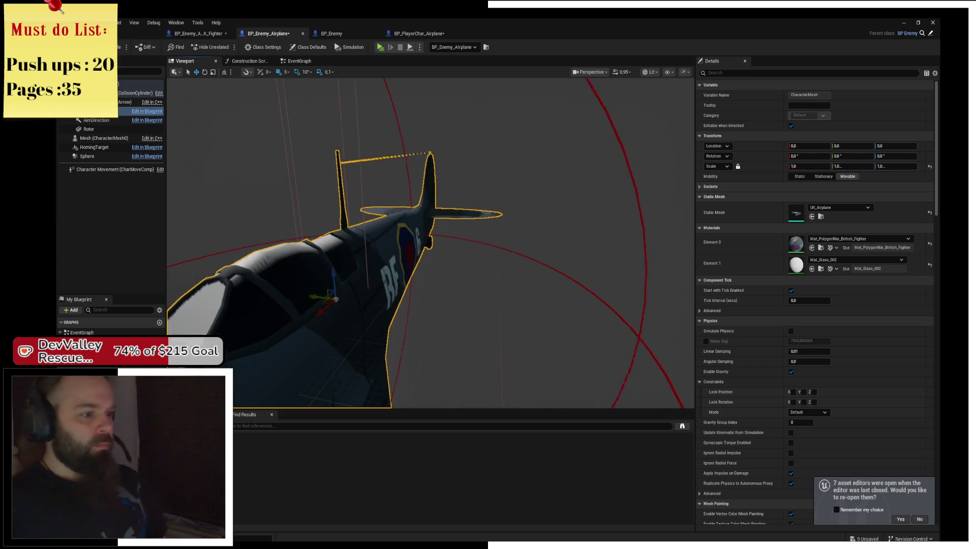
{"action": "key", "text": "ctrl+s"}
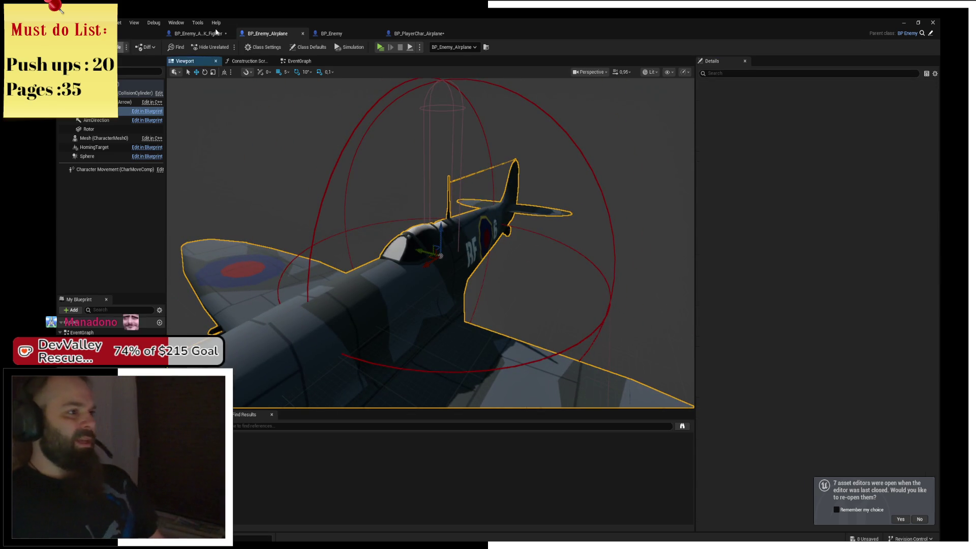
{"action": "left_click", "coordinate": [142, 33]}
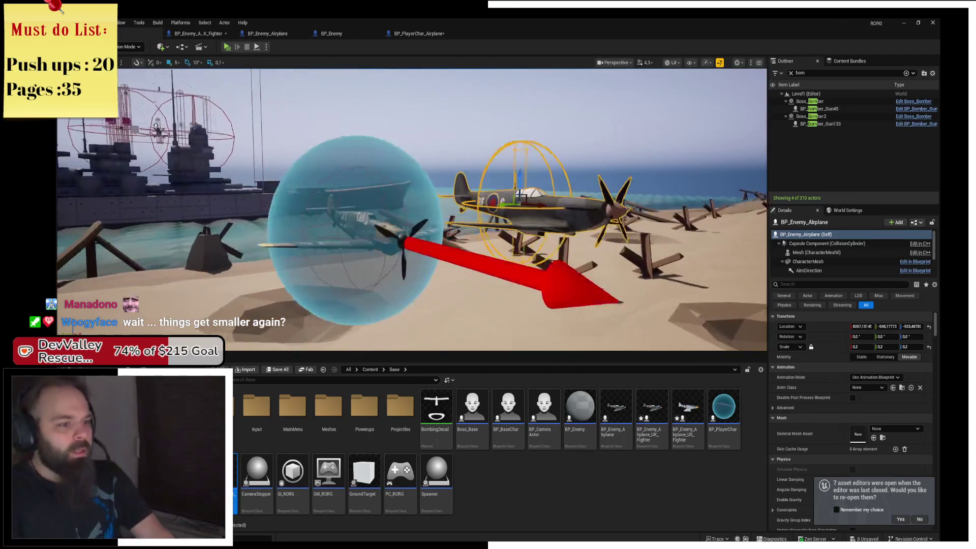
Set BP_Enemy_Airplane's mesh scale to 0.5 and save it
{"action": "left_click", "coordinate": [346, 232]}
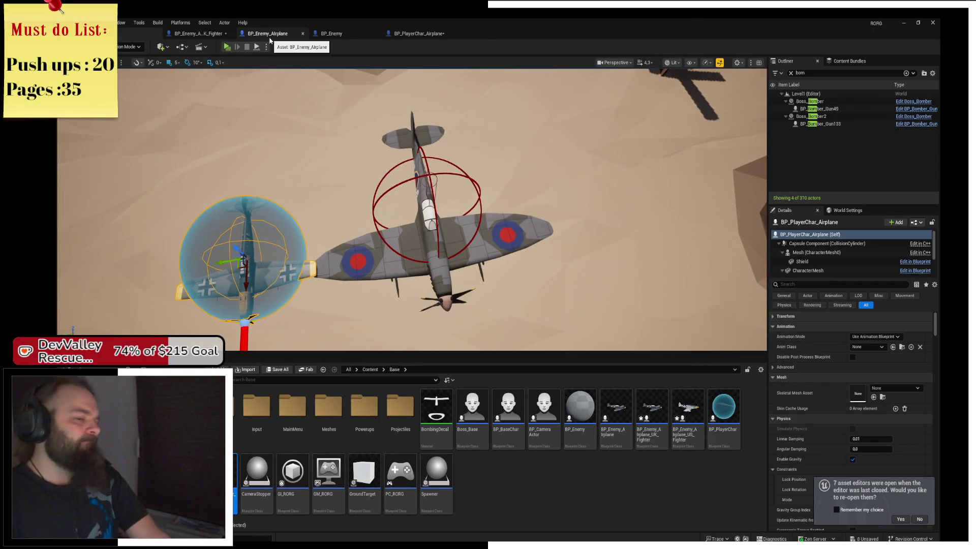
{"action": "left_click", "coordinate": [258, 38]}
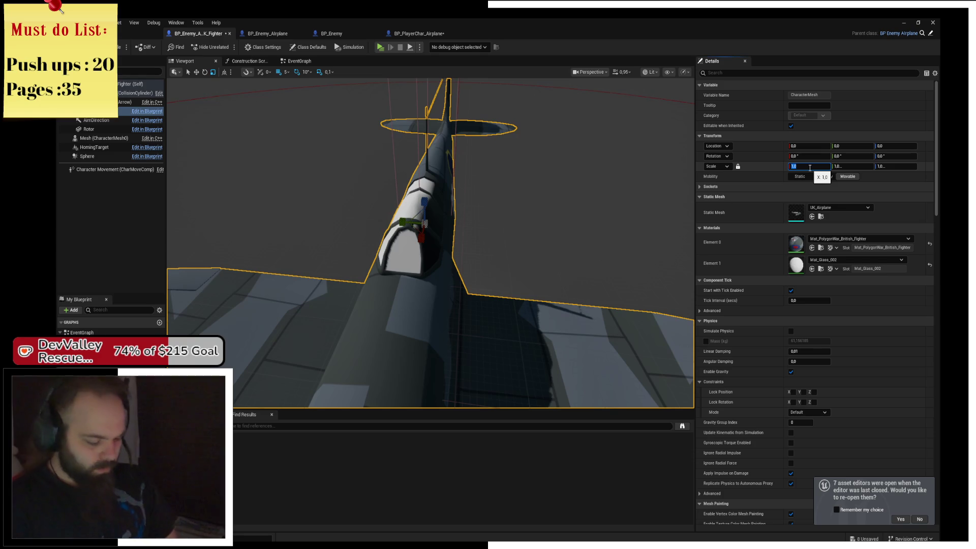
{"action": "type", "text": "0,5"}
{"action": "key", "text": "Return"}
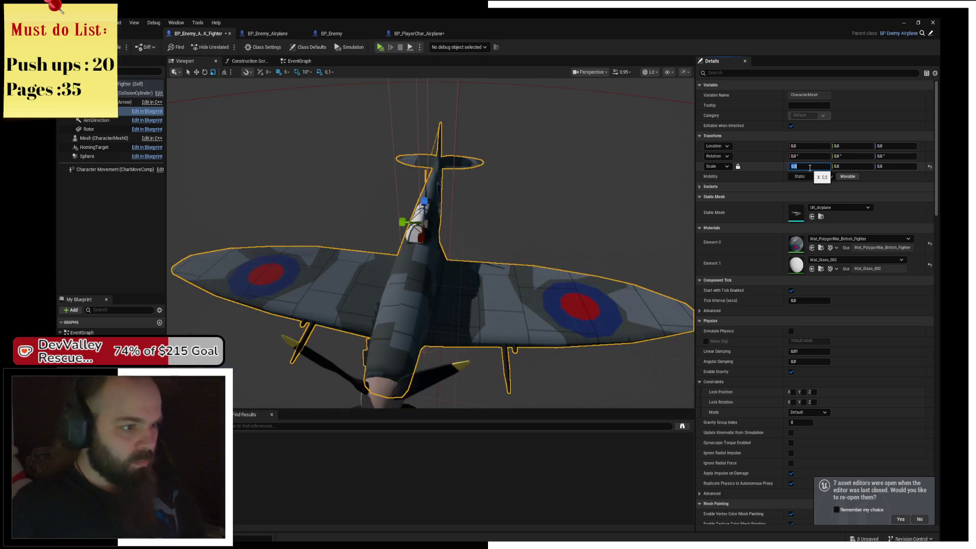
{"action": "key", "text": "ctrl+s"}
{"action": "left_click_drag", "start_coordinate": [559, 229], "coordinate": [284, 213]}
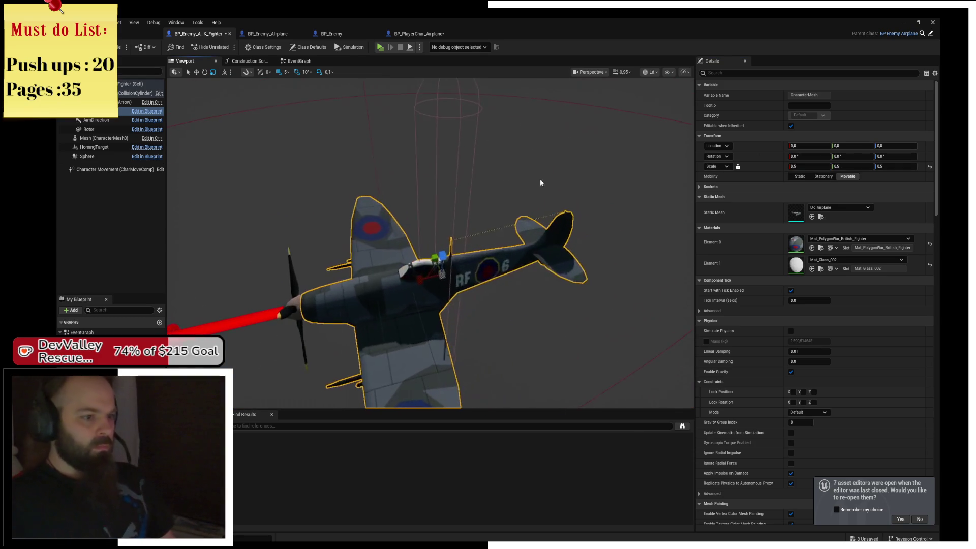
{"action": "left_click", "coordinate": [86, 33]}
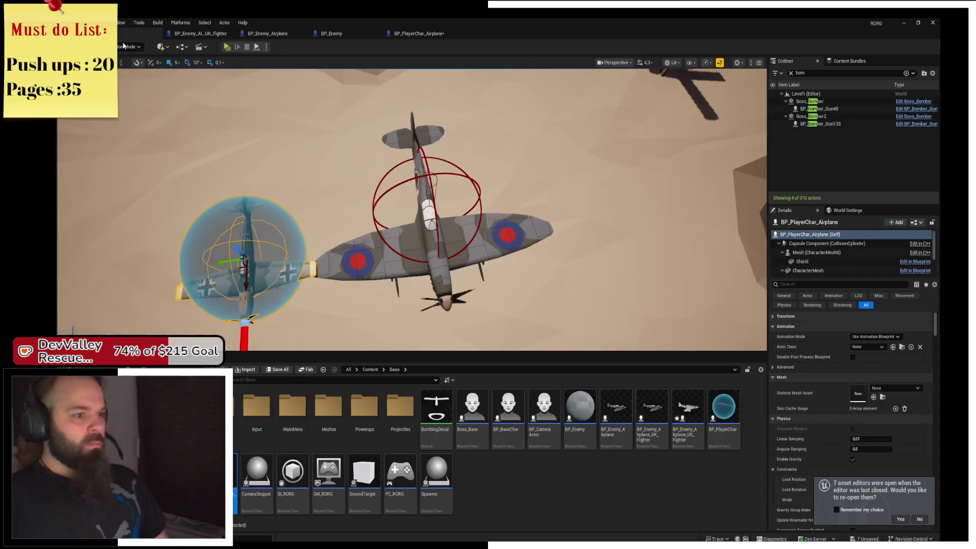
Give the UK fighter's Spitfire mesh 0.2 scale and select the center Spitfire in the level
{"action": "left_click", "coordinate": [210, 32]}
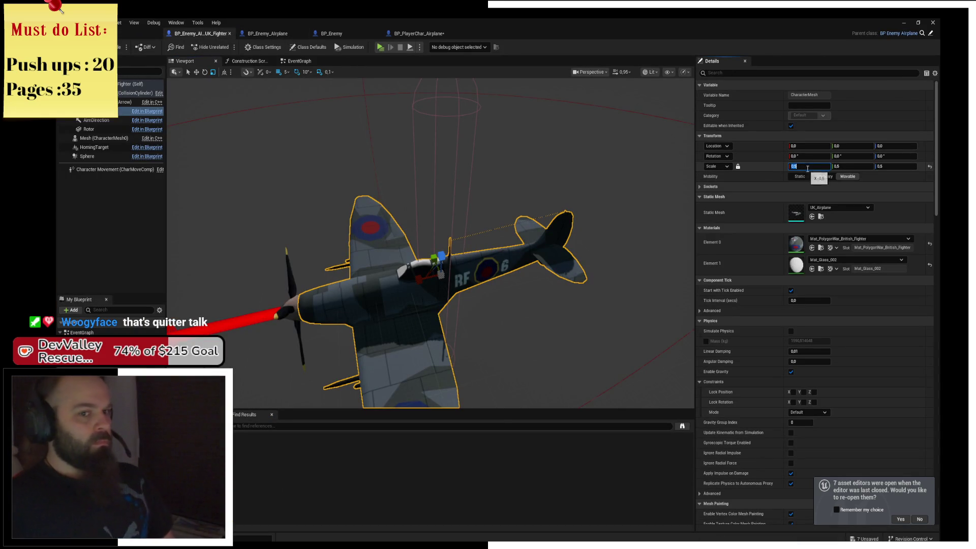
{"action": "key", "text": "Return"}
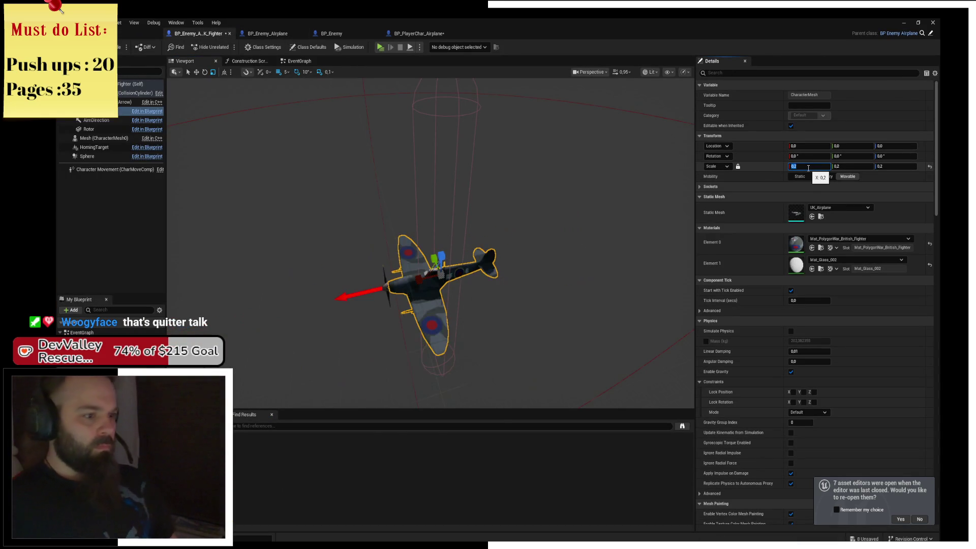
{"action": "left_click", "coordinate": [118, 39]}
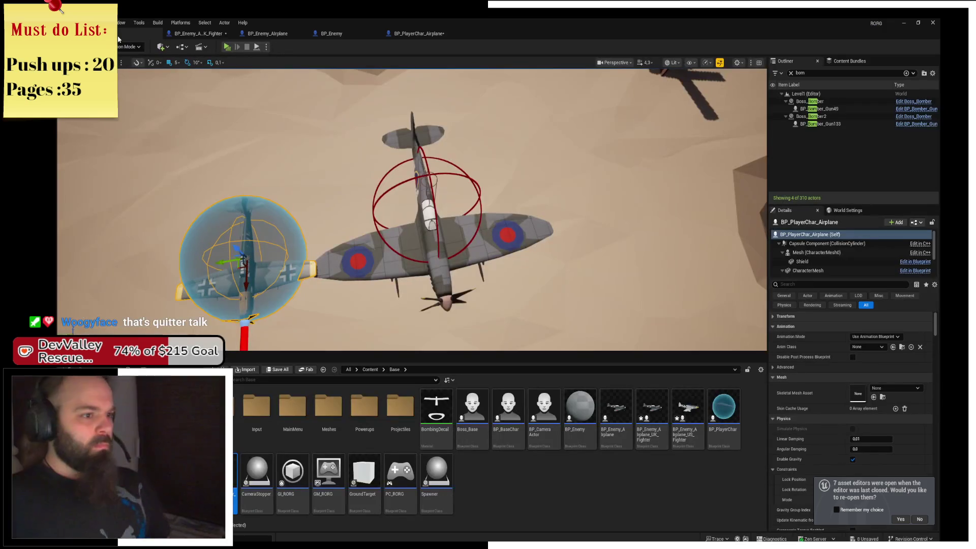
{"action": "left_click", "coordinate": [432, 236]}
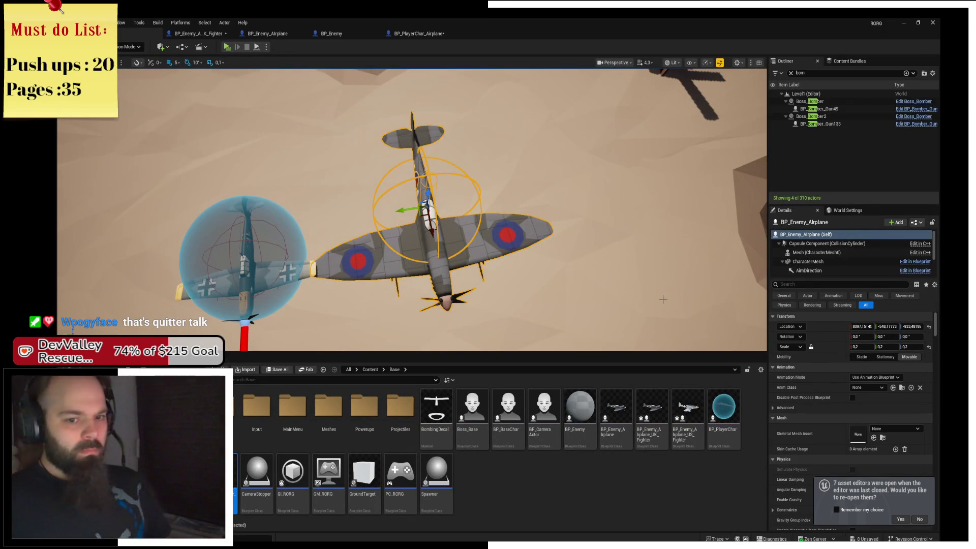
Play-test the level, stop the session, and open BP_PlayerChar_Airplane
{"action": "left_click", "coordinate": [829, 252]}
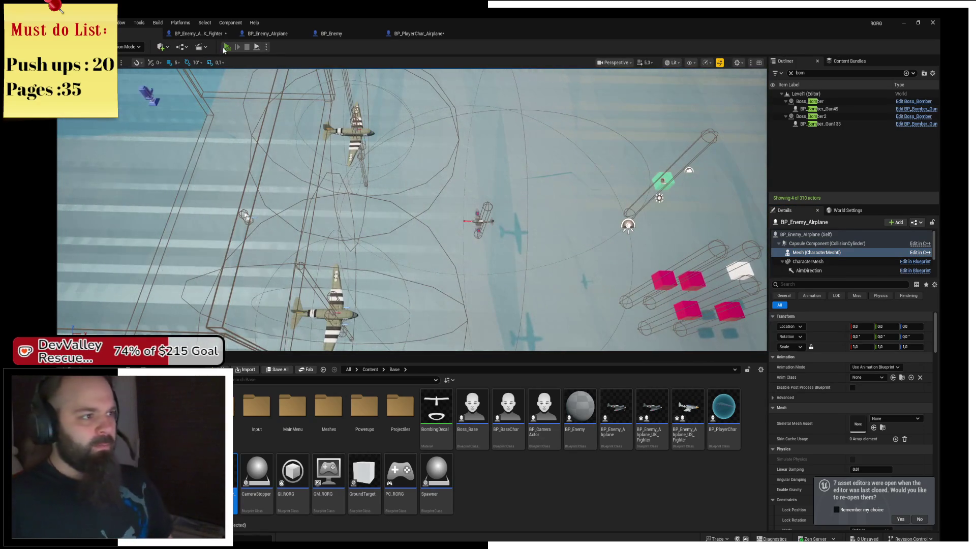
{"action": "left_click", "coordinate": [226, 46]}
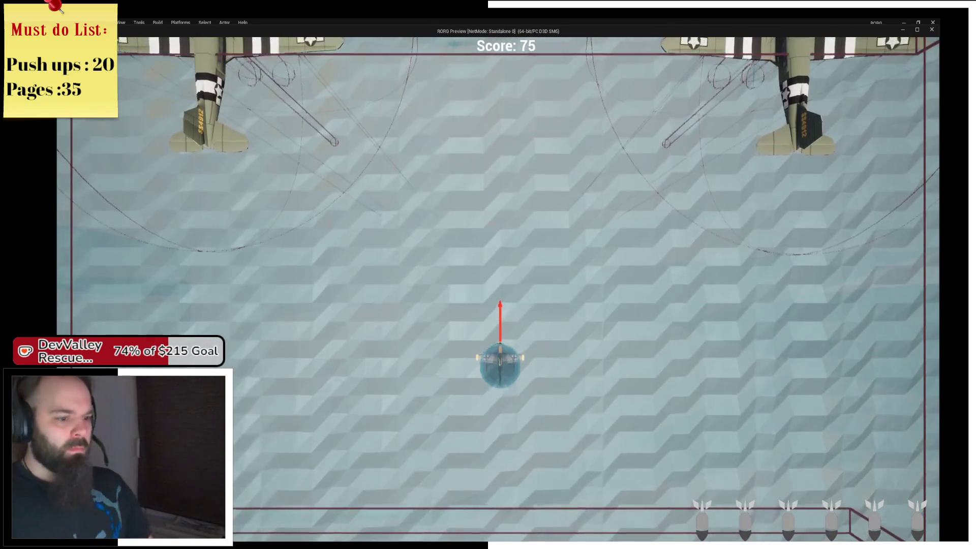
{"action": "key", "text": "alt+Tab"}
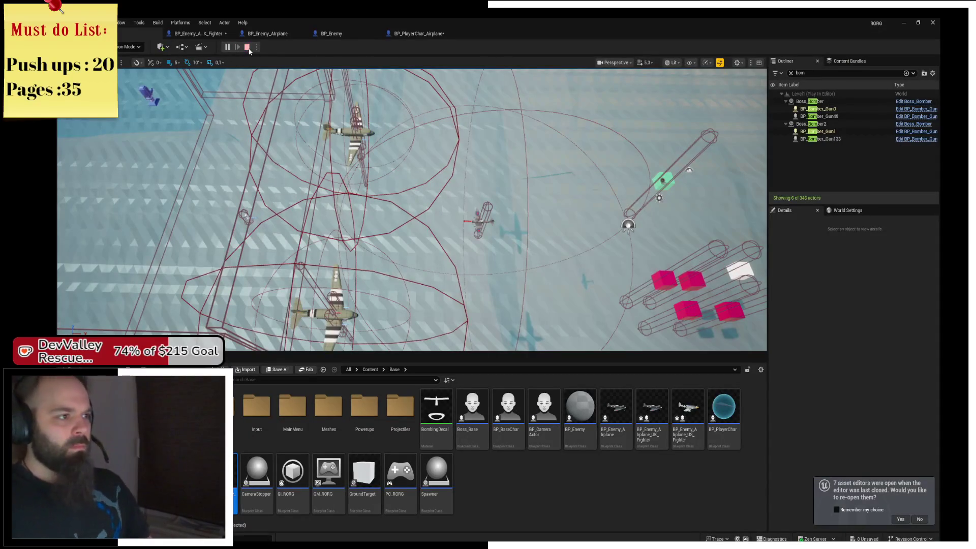
{"action": "left_click", "coordinate": [248, 48]}
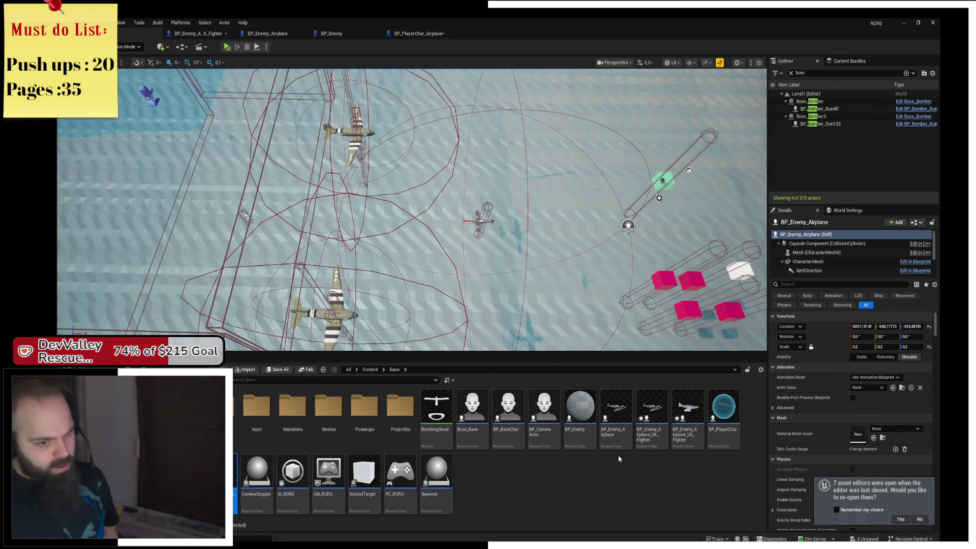
{"action": "double_click", "coordinate": [235, 478]}
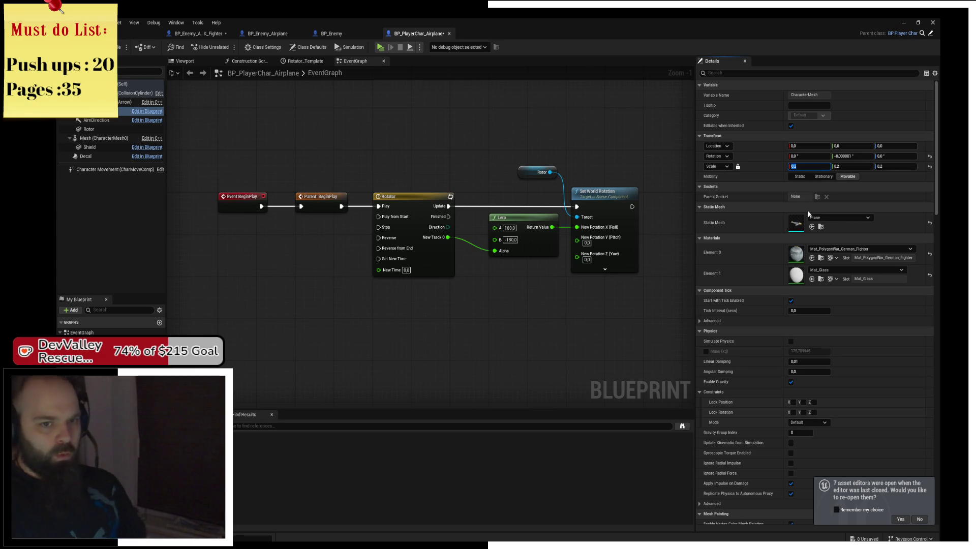
In the blueprint's 3D viewport, scale the Shield sphere up to 1.5 around the plane
{"action": "left_click", "coordinate": [710, 187]}
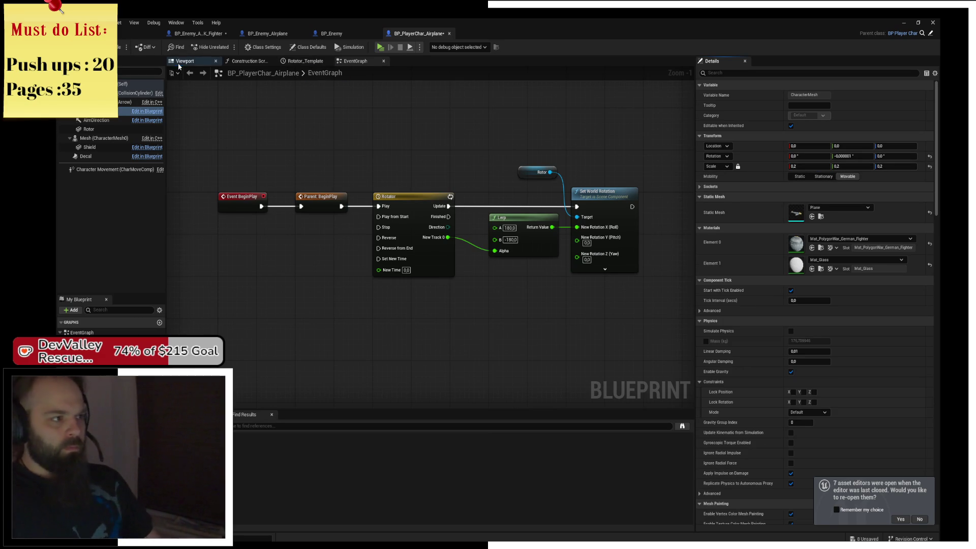
{"action": "left_click", "coordinate": [185, 60]}
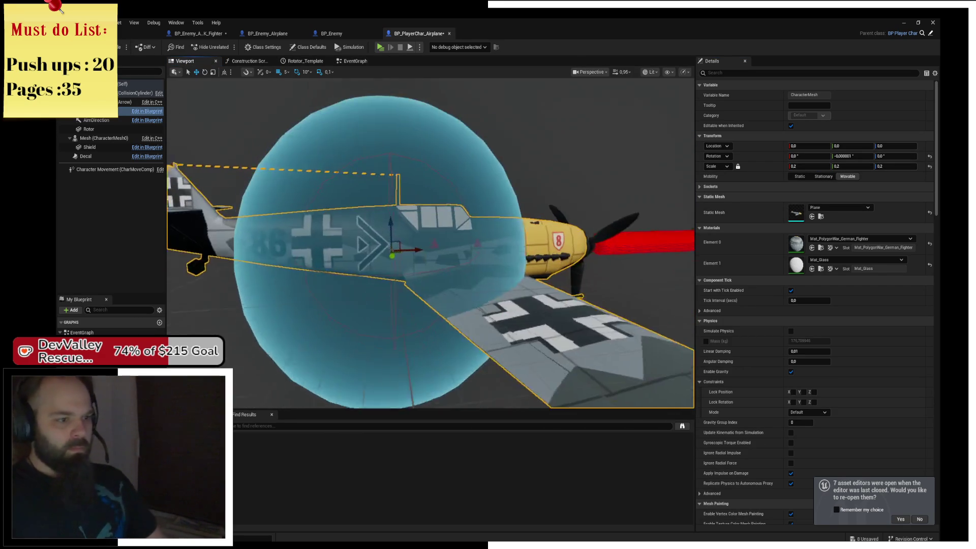
{"action": "left_click", "coordinate": [377, 146]}
{"action": "key", "text": "r"}
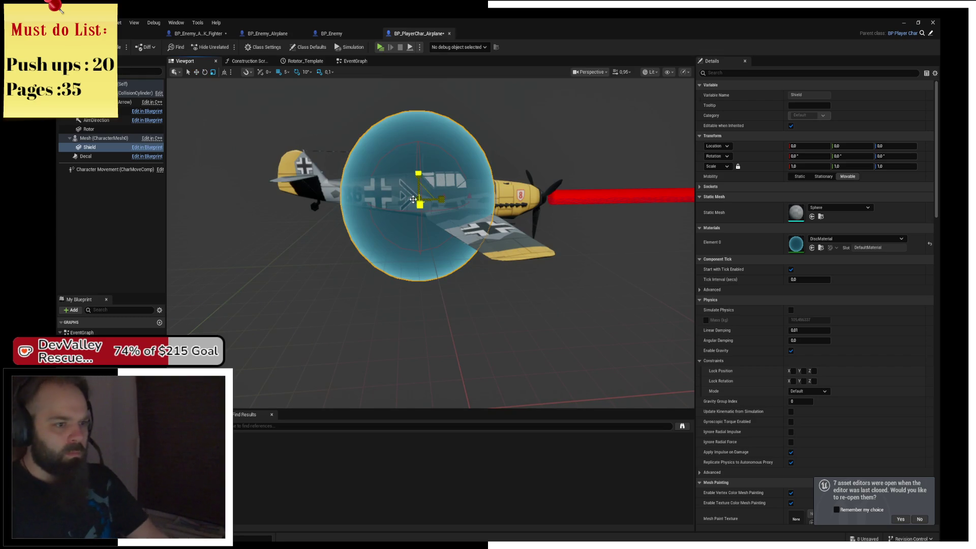
{"action": "mouse_move", "coordinate": [413, 199]}
{"action": "left_mouse_down"}
{"action": "mouse_move", "coordinate": [435, 176]}
{"action": "mouse_move", "coordinate": [439, 190]}
{"action": "mouse_move", "coordinate": [513, 161]}
{"action": "left_mouse_up"}
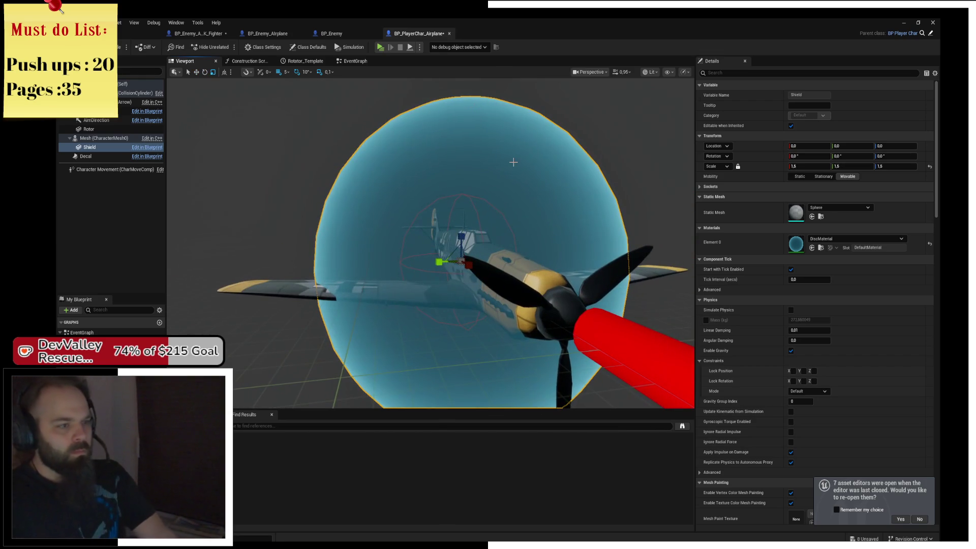
Play the game and fly the shielded plane around with WASD, then return to the editor
{"action": "left_click", "coordinate": [380, 47]}
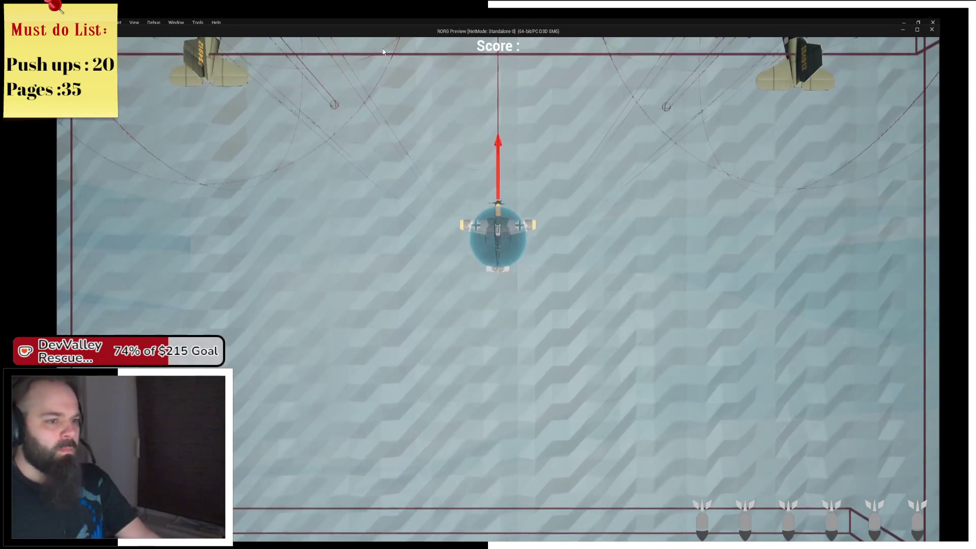
{"action": "key", "text": "s"}
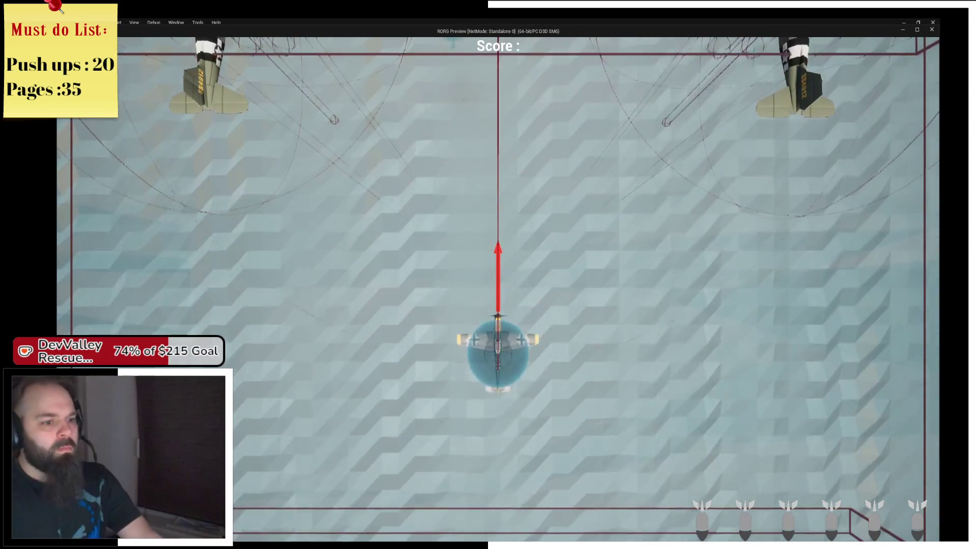
{"action": "key", "text": "a"}
{"action": "key", "text": "d"}
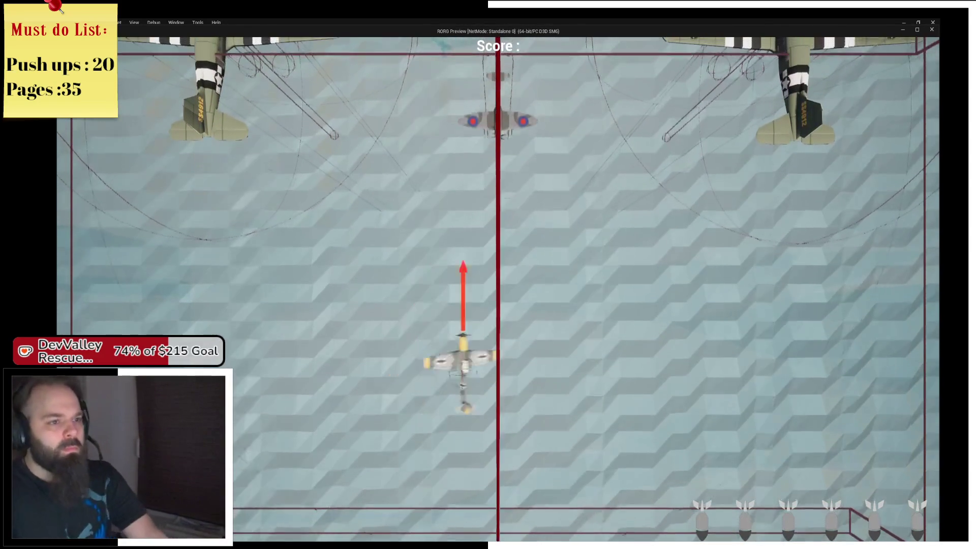
{"action": "key", "text": "w"}
{"action": "key", "text": "a"}
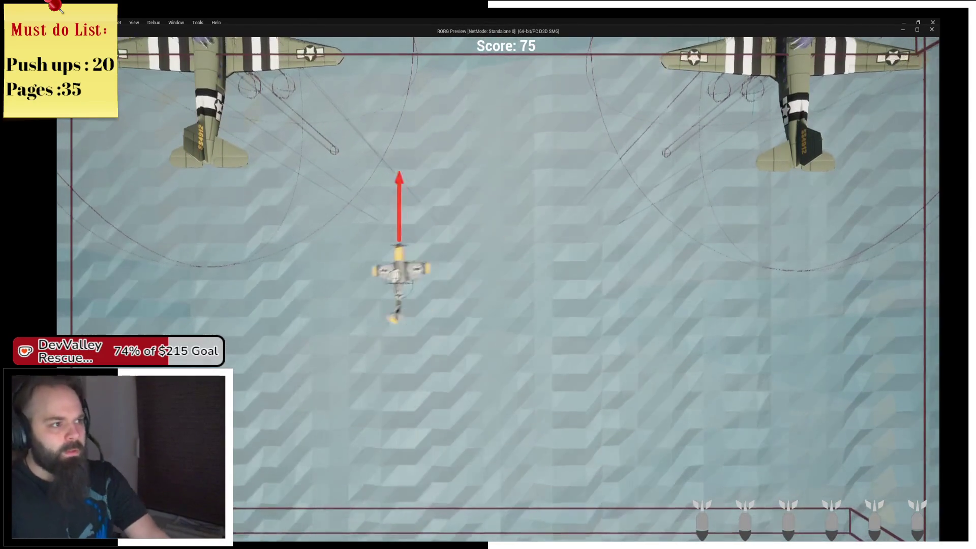
{"action": "key", "text": "s"}
{"action": "key", "text": "w"}
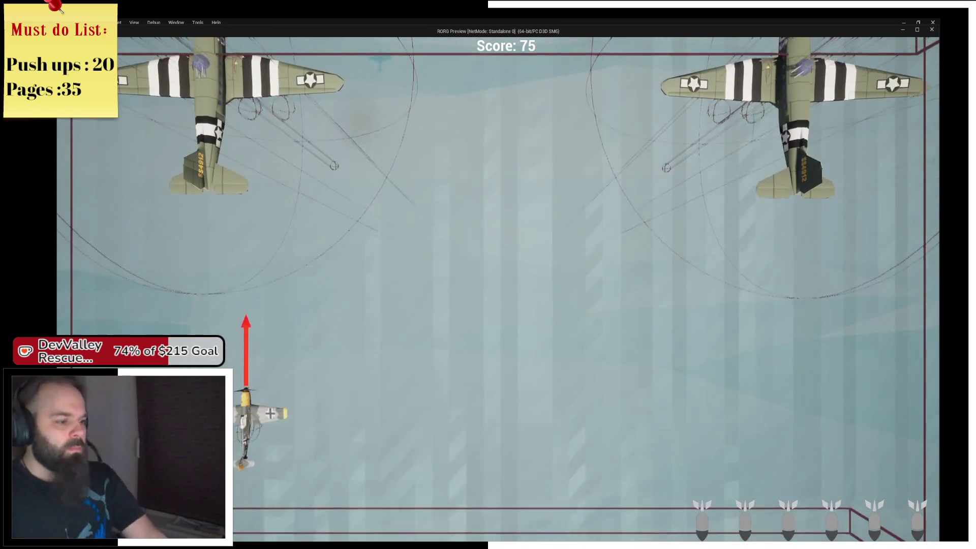
{"action": "key", "text": "d"}
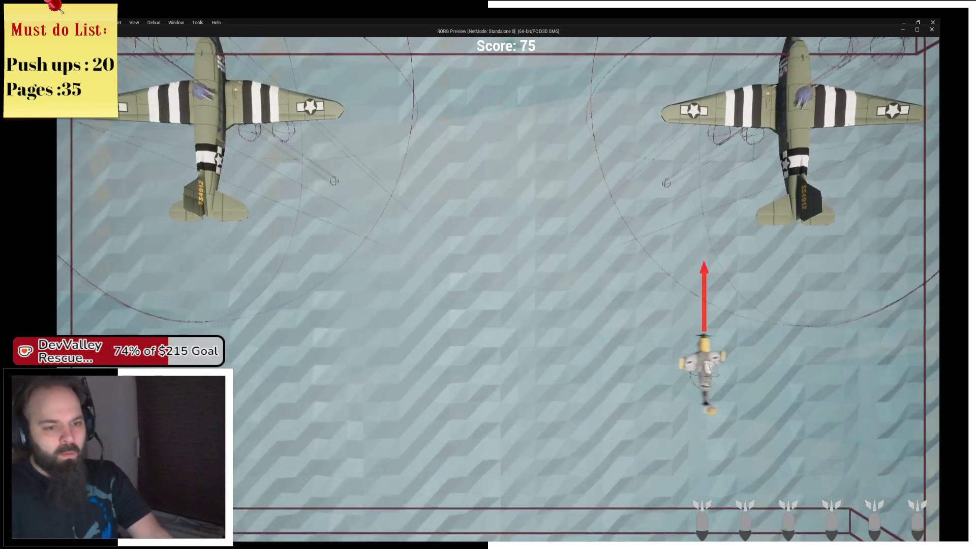
{"action": "key", "text": "a"}
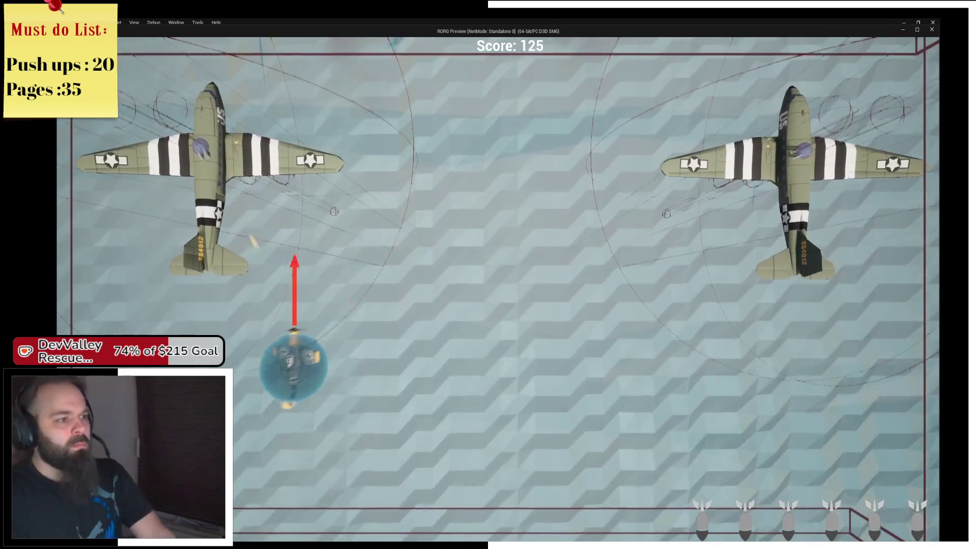
{"action": "key", "text": "d"}
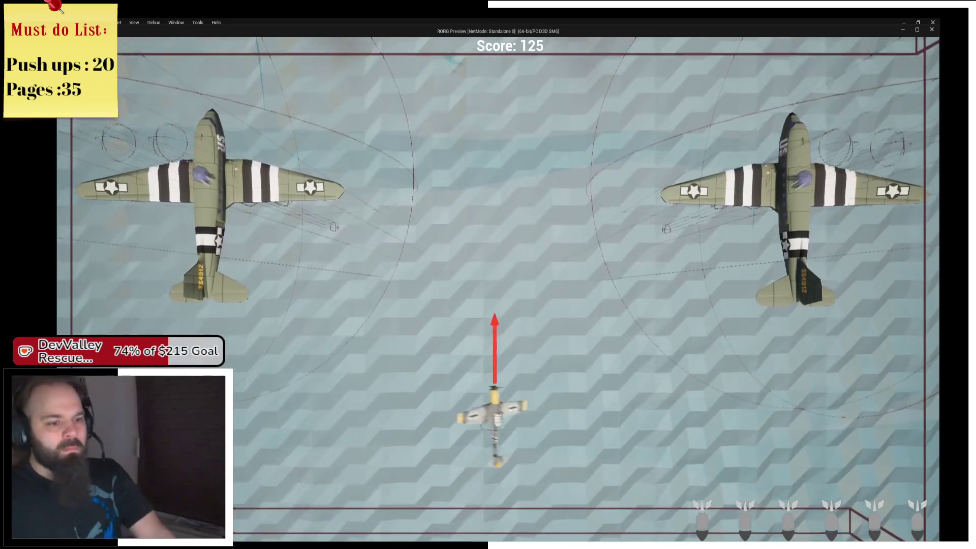
{"action": "key", "text": "a"}
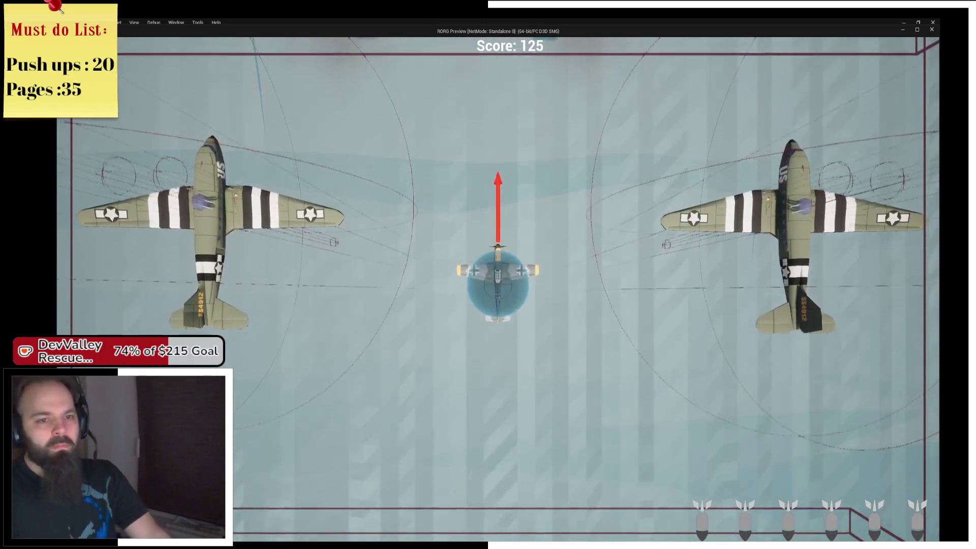
{"action": "key", "text": "s"}
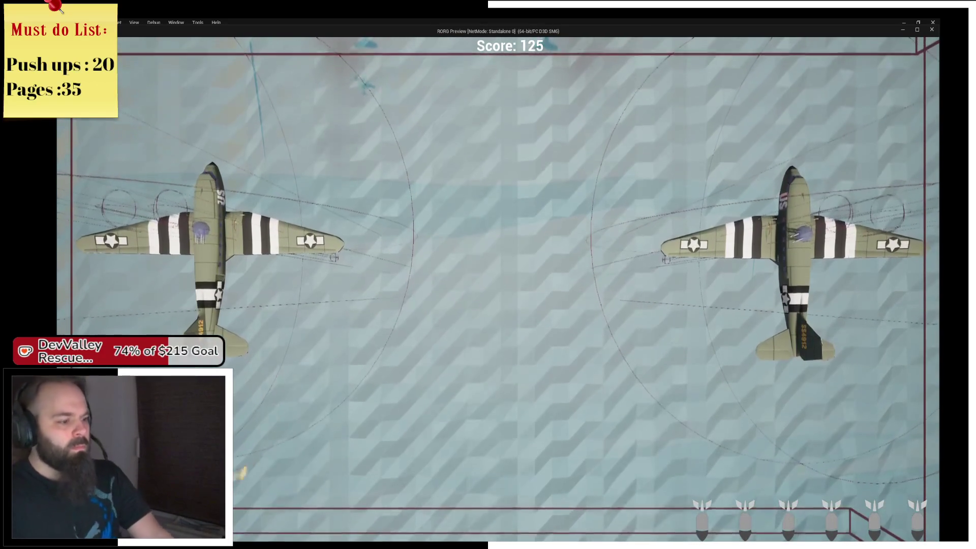
{"action": "key", "text": "d"}
{"action": "key", "text": "alt+Tab"}
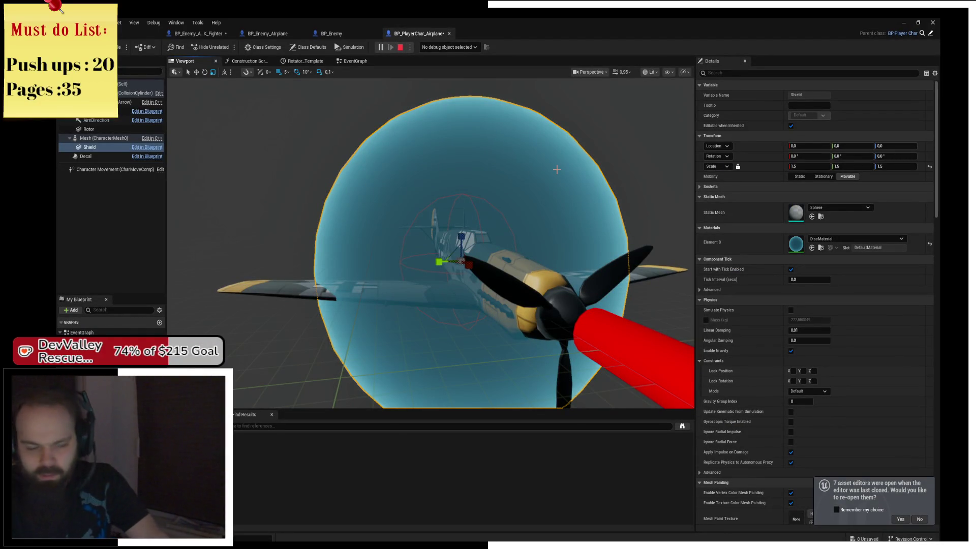
Create a Materials folder under Content/Base and paste the copied material into it
{"action": "left_click_drag", "start_coordinate": [515, 179], "coordinate": [340, 185]}
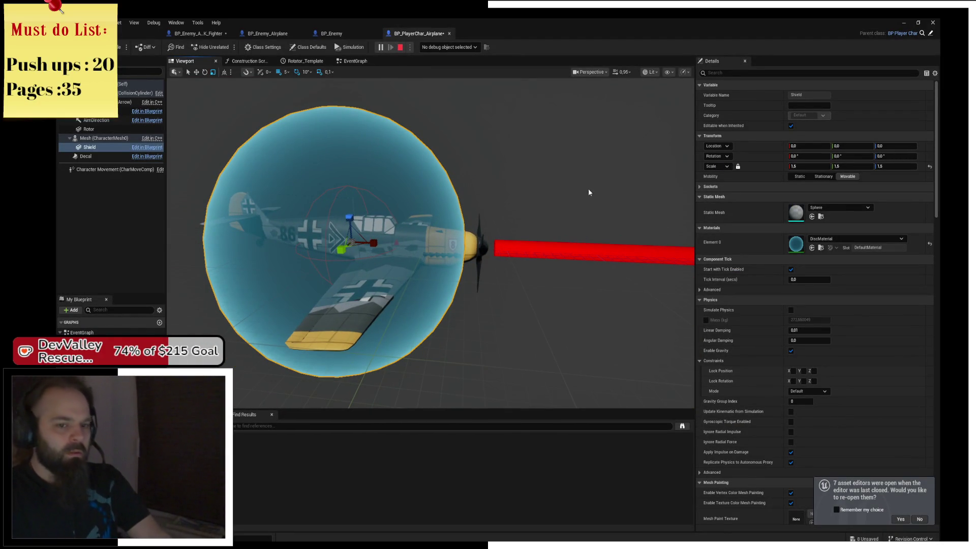
{"action": "left_click", "coordinate": [820, 248]}
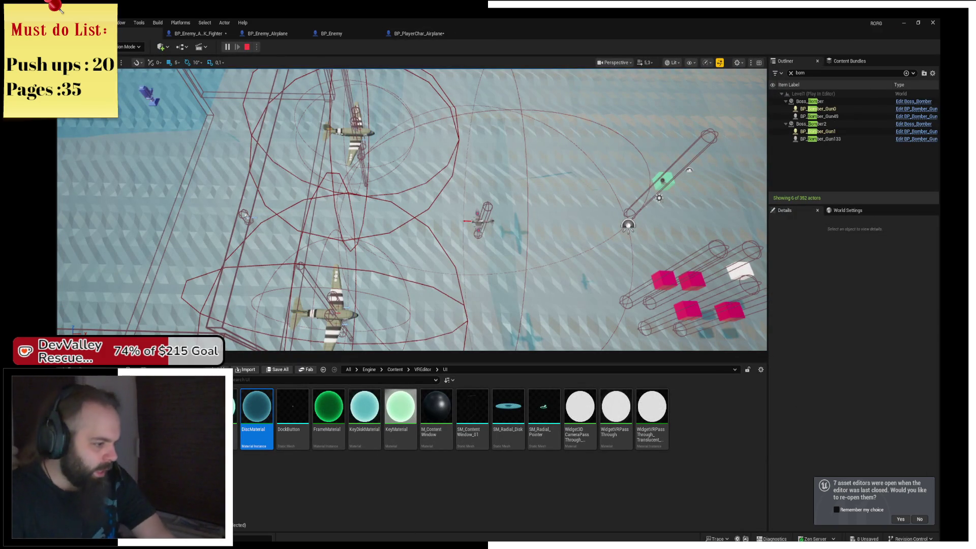
{"action": "key", "text": "alt+Left"}
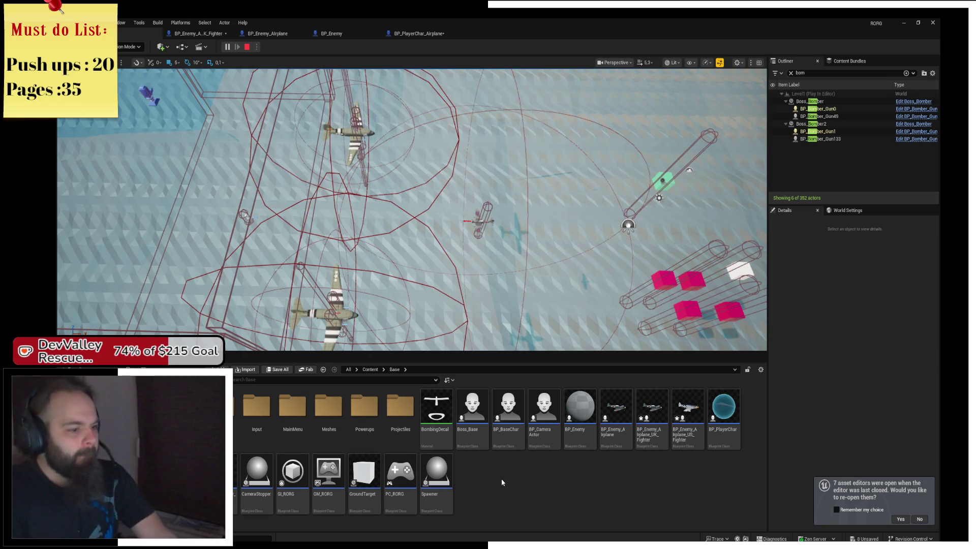
{"action": "right_click", "coordinate": [499, 486]}
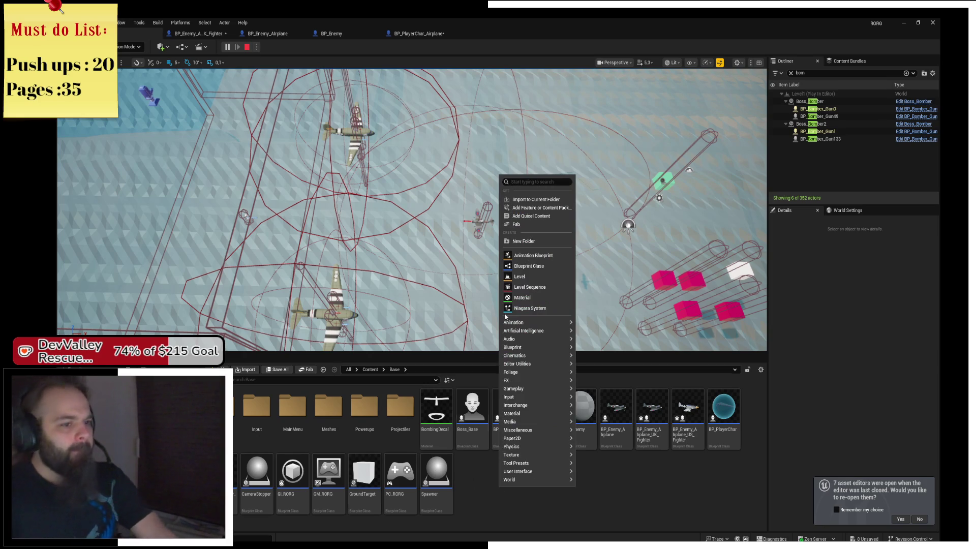
{"action": "left_click", "coordinate": [524, 241]}
{"action": "type", "text": "Material"}
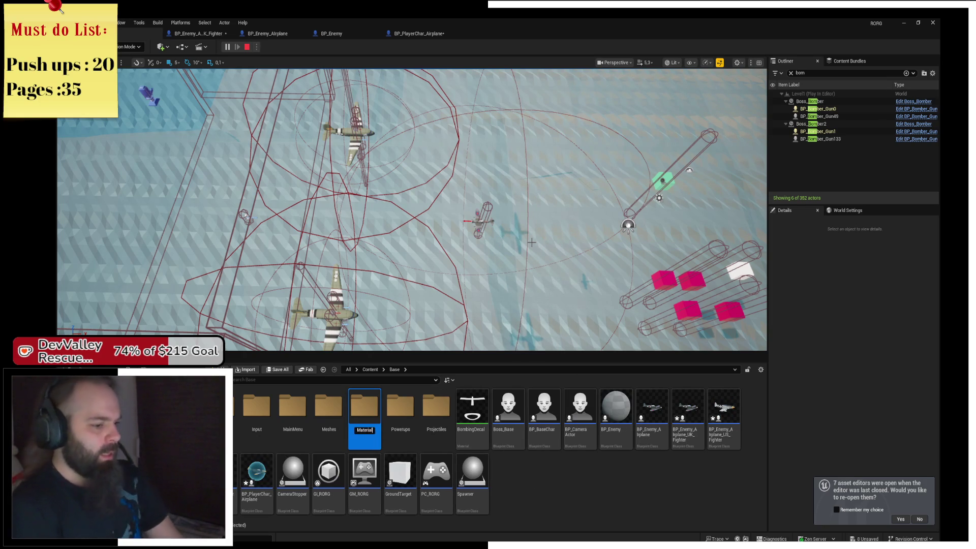
{"action": "type", "text": "s"}
{"action": "key", "text": "Return"}
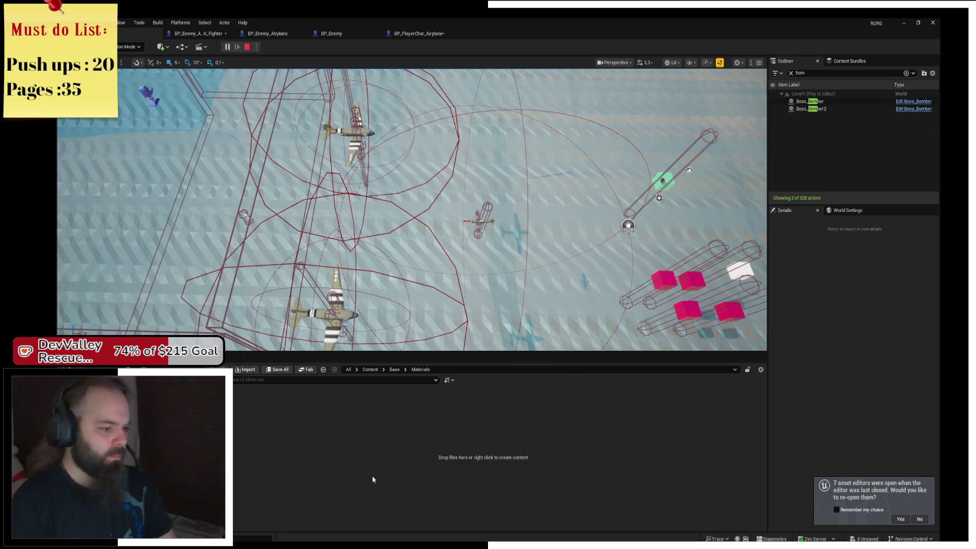
{"action": "key", "text": "ctrl+v"}
{"action": "right_click", "coordinate": [226, 412]}
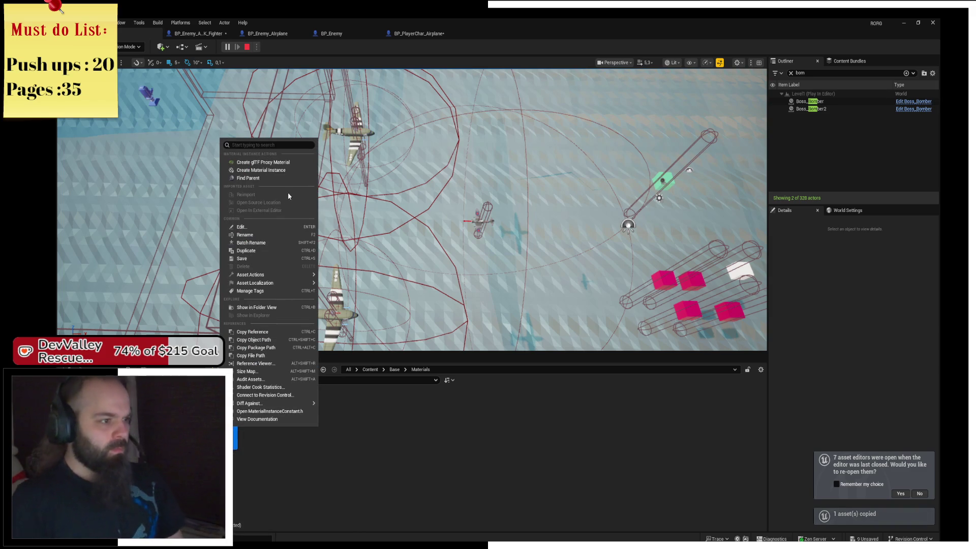
{"action": "left_click", "coordinate": [258, 234]}
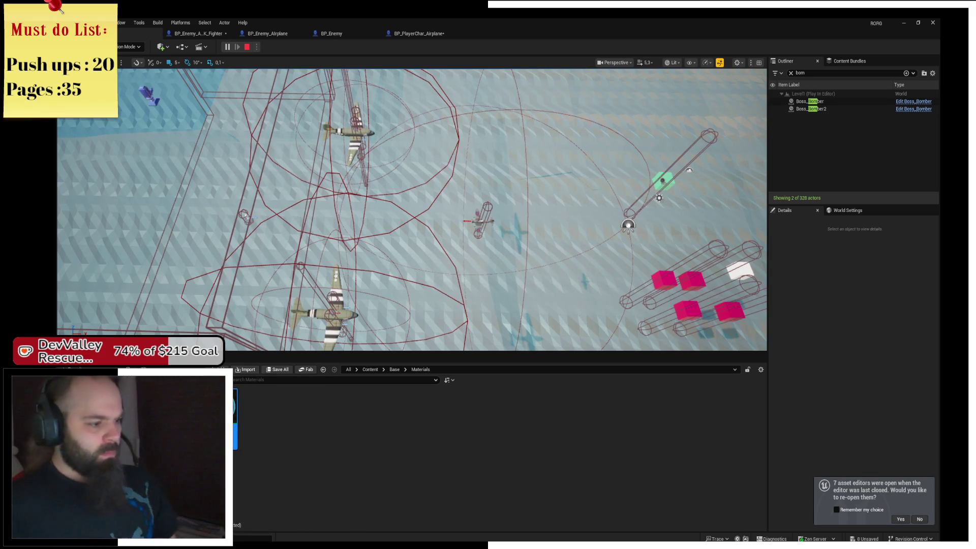
Find the Shield instance's parent KeyDiskMaterial, then open its copy in Base/Materials in the Material Editor
{"action": "double_click", "coordinate": [227, 412]}
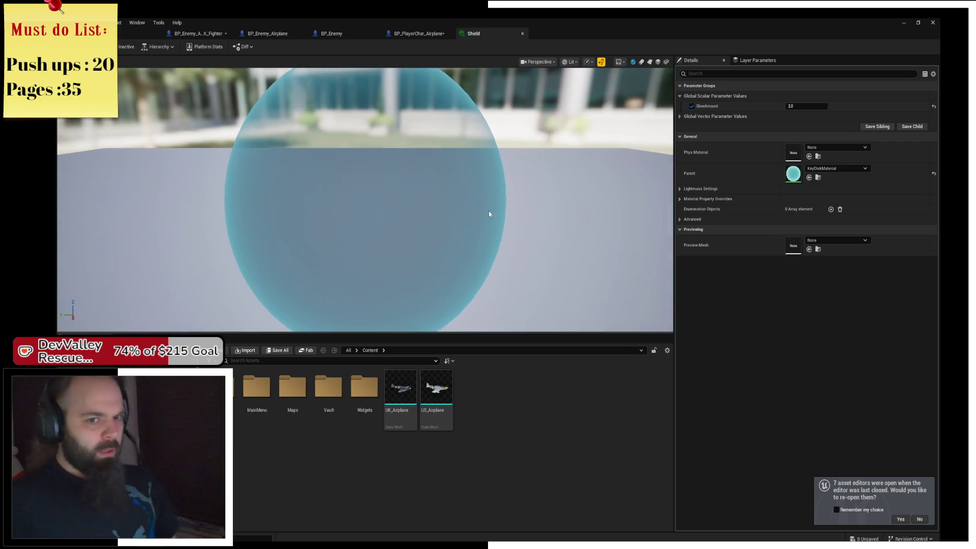
{"action": "left_click", "coordinate": [817, 176]}
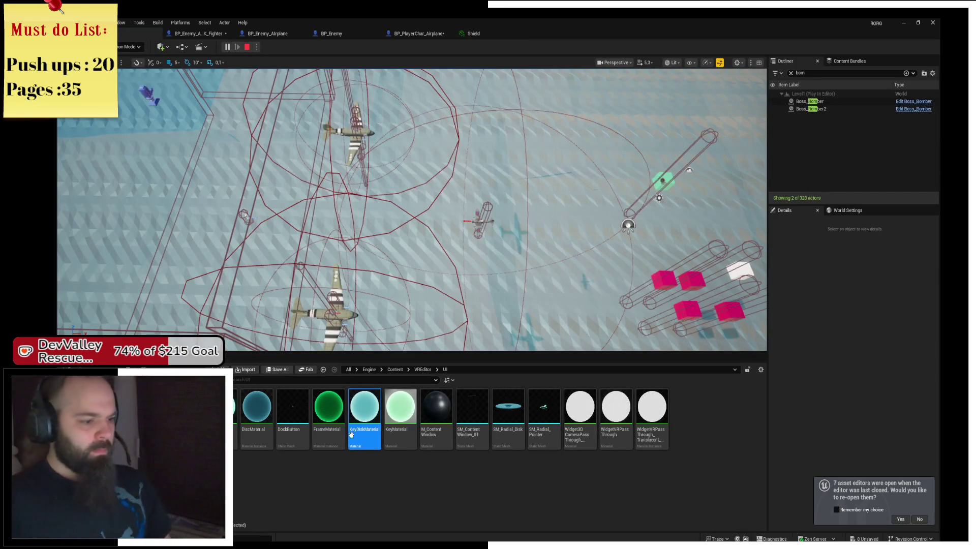
{"action": "key", "text": "Return"}
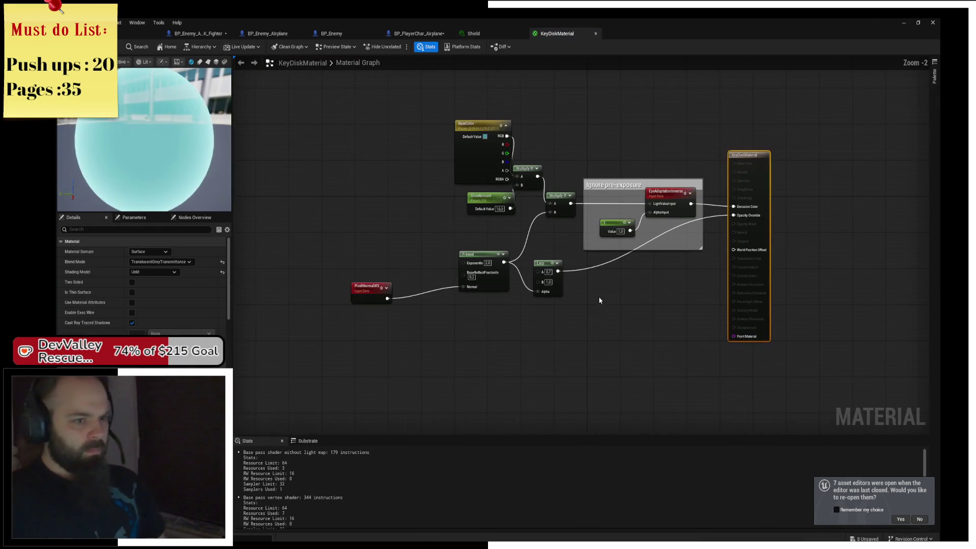
{"action": "left_click", "coordinate": [138, 34]}
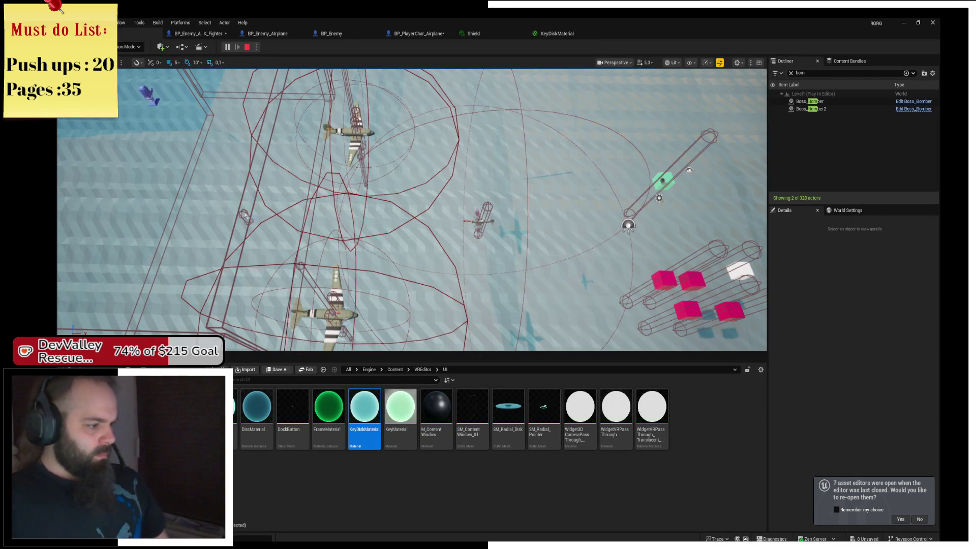
{"action": "key", "text": "alt+Left"}
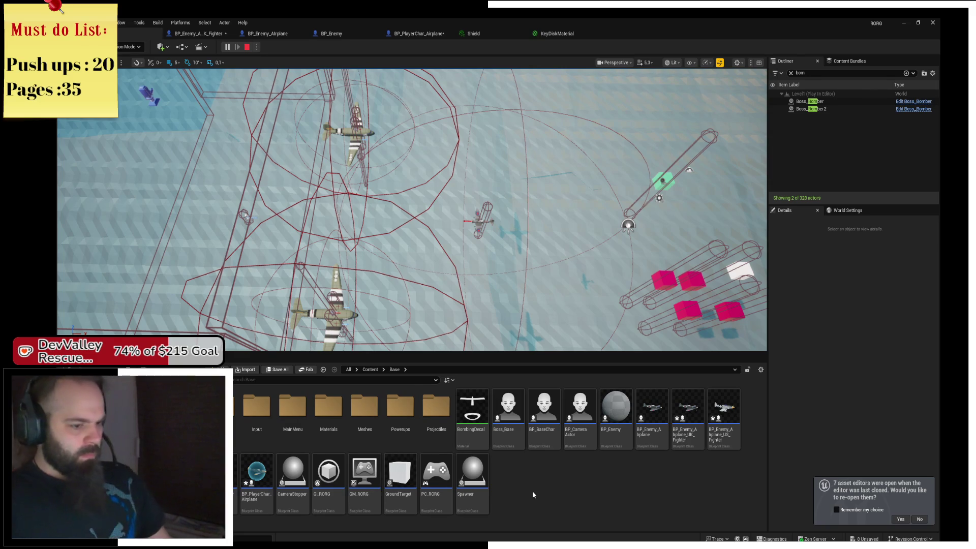
{"action": "double_click", "coordinate": [328, 406]}
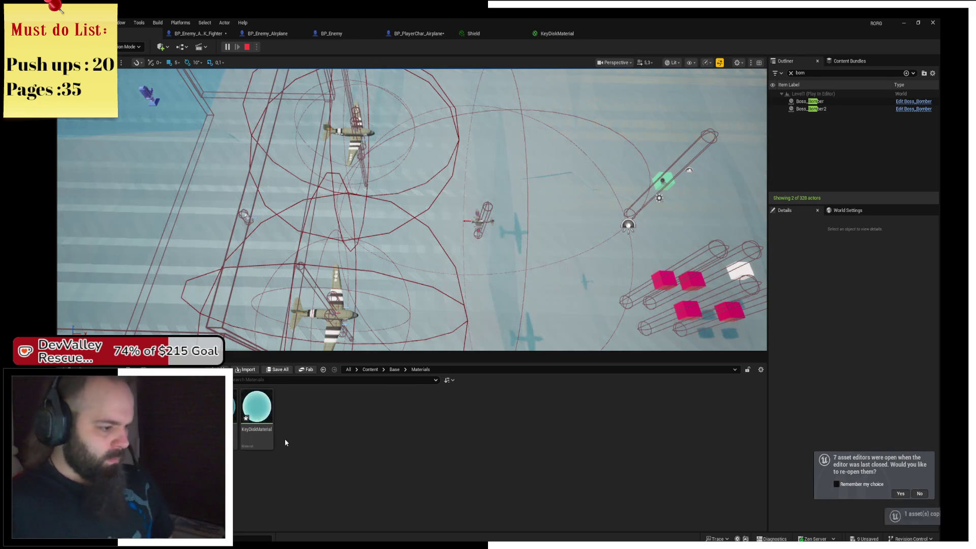
{"action": "double_click", "coordinate": [257, 414]}
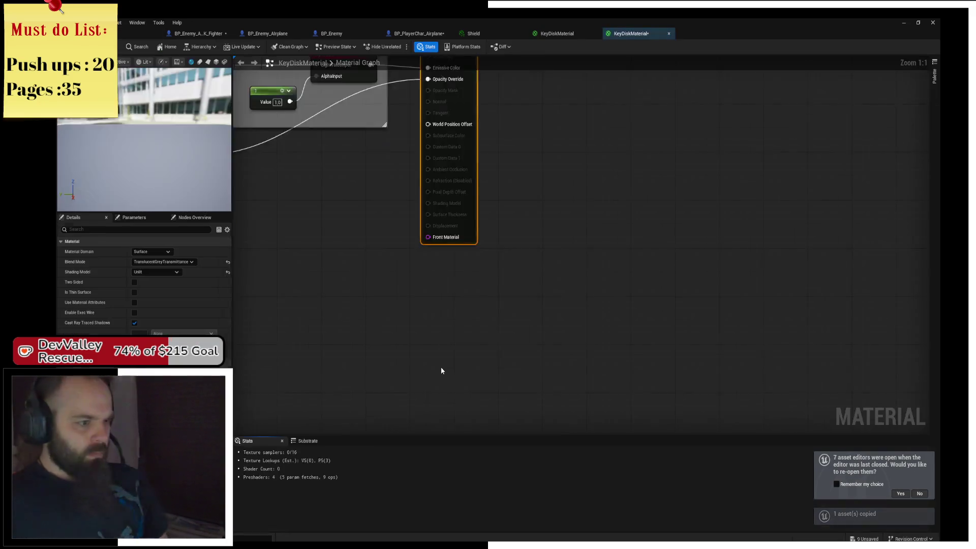
Add a Rotator node and rearrange the material graph to make room
{"action": "right_click", "coordinate": [574, 325]}
{"action": "type", "text": "Ro"}
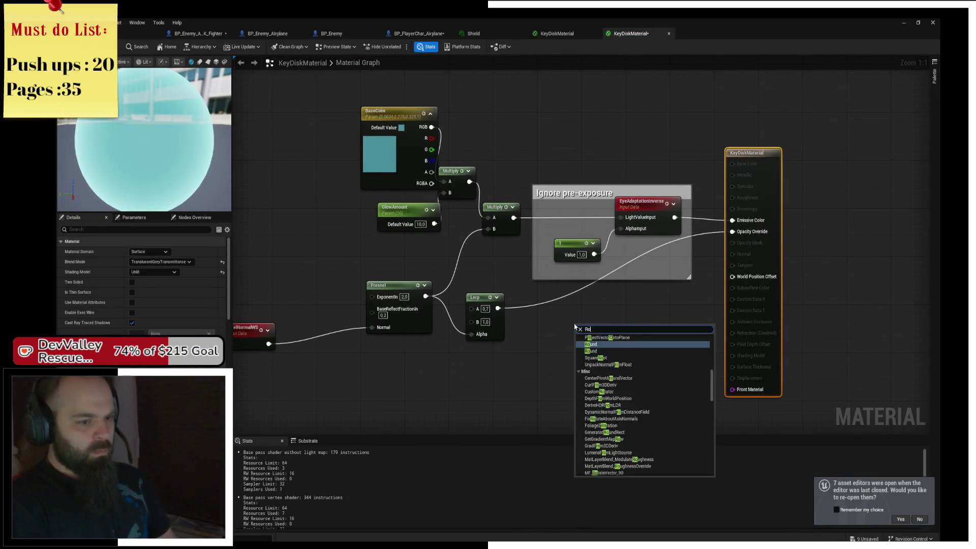
{"action": "type", "text": "tator"}
{"action": "key", "text": "Return"}
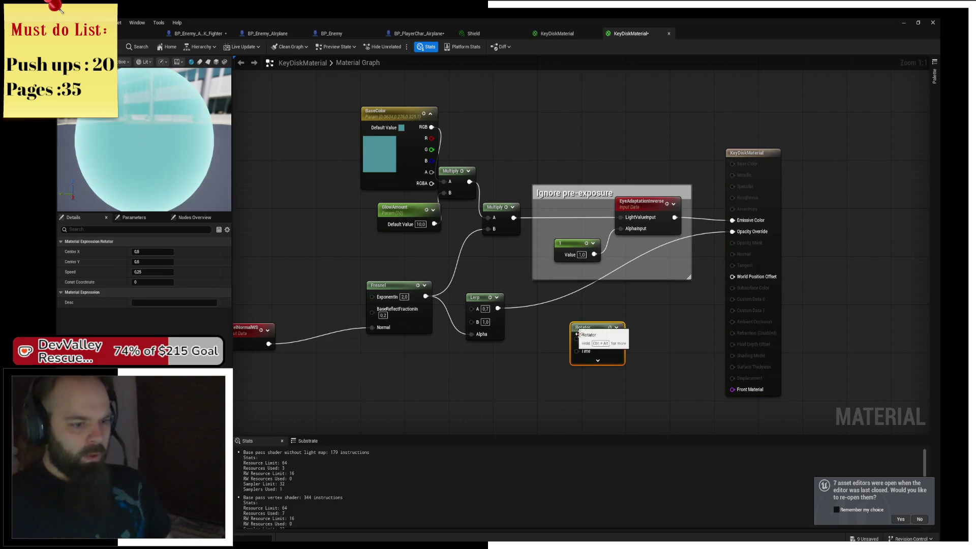
{"action": "mouse_move", "coordinate": [578, 333]}
{"action": "left_mouse_down"}
{"action": "mouse_move", "coordinate": [464, 142]}
{"action": "mouse_move", "coordinate": [413, 138]}
{"action": "left_mouse_up"}
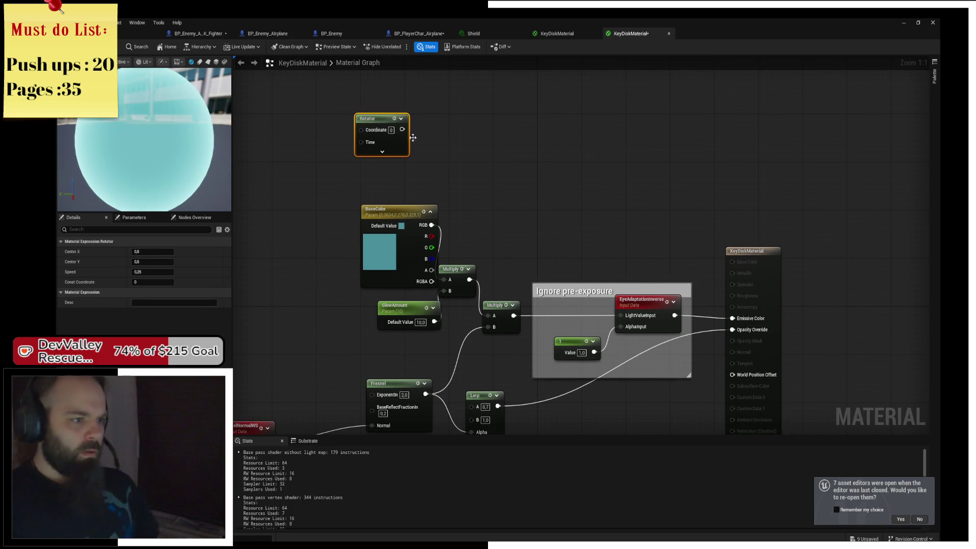
{"action": "mouse_move", "coordinate": [433, 206]}
{"action": "left_mouse_down"}
{"action": "mouse_move", "coordinate": [363, 225]}
{"action": "mouse_move", "coordinate": [334, 260]}
{"action": "left_mouse_up"}
{"action": "left_click", "coordinate": [346, 254]}
{"action": "key", "text": "Home"}
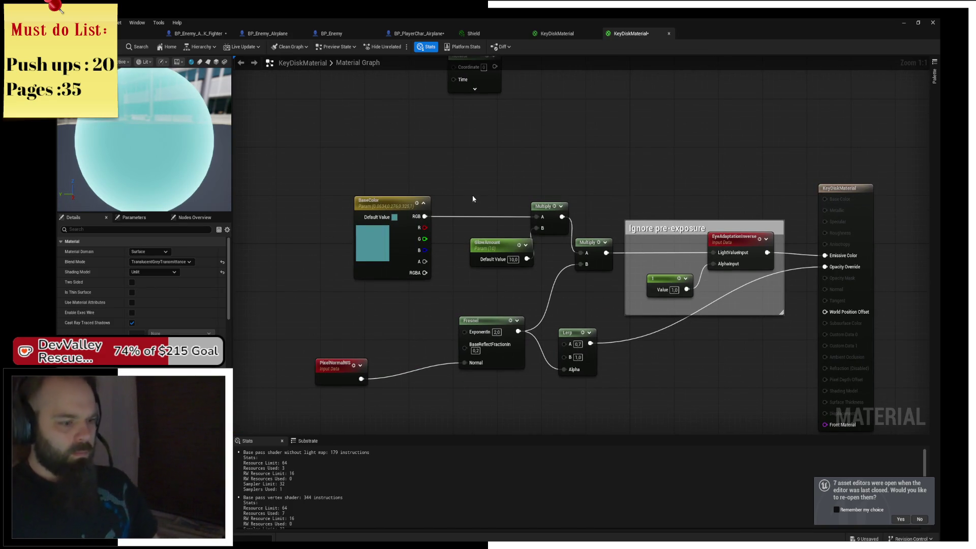
{"action": "scroll", "coordinate": [580, 172], "scroll_direction": "down", "scroll_amount": 2}
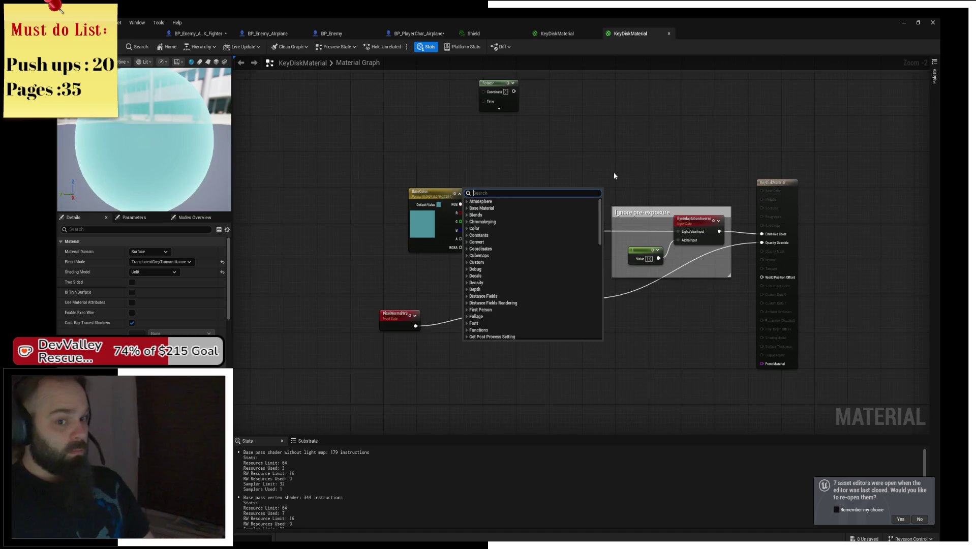
{"action": "scroll", "coordinate": [699, 194], "scroll_direction": "up", "scroll_amount": 2}
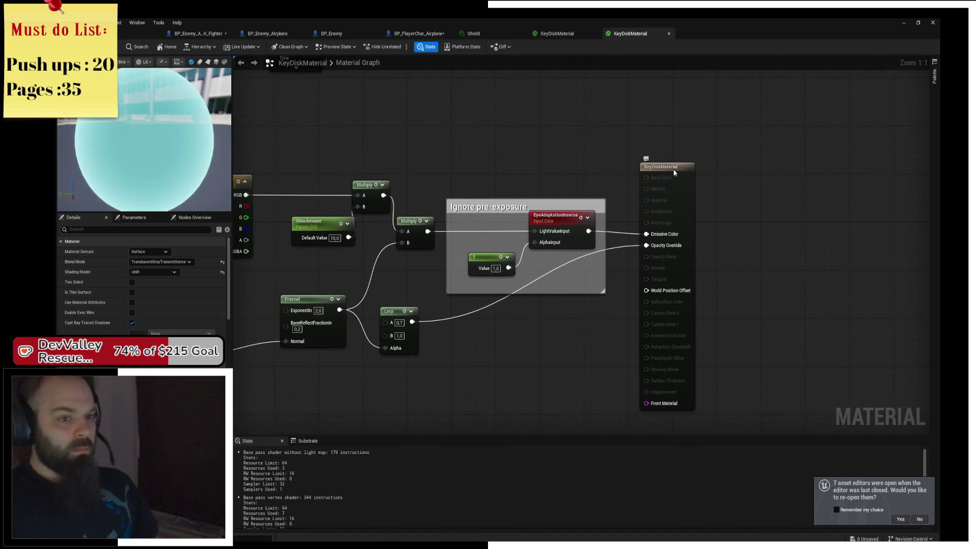
{"action": "left_click_drag", "start_coordinate": [673, 169], "coordinate": [721, 169]}
{"action": "scroll", "coordinate": [592, 214], "scroll_direction": "down", "scroll_amount": 1}
{"action": "left_click", "coordinate": [608, 181]}
Add a noise-texture TextureSample driven by the Rotator and feed it into Emissive Color
{"action": "right_click", "coordinate": [608, 182]}
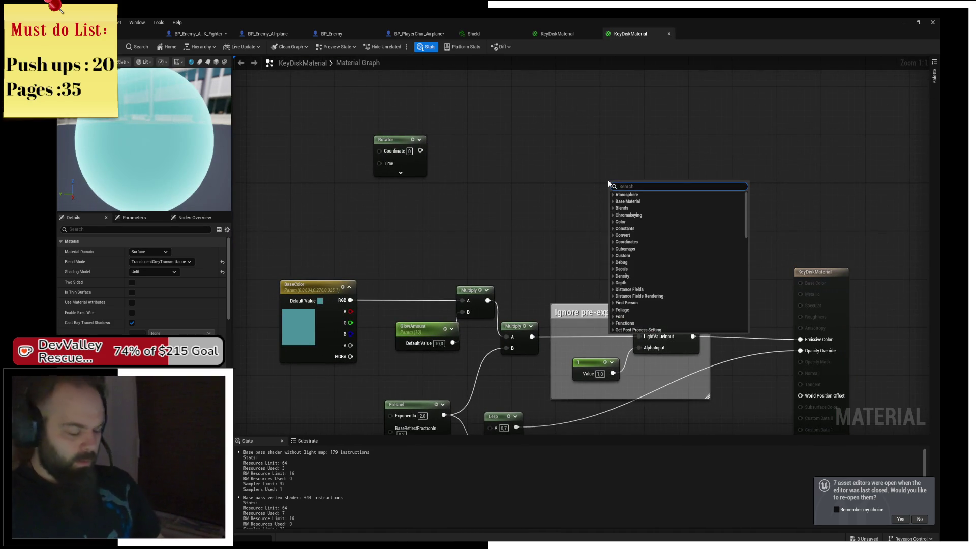
{"action": "type", "text": "textur"}
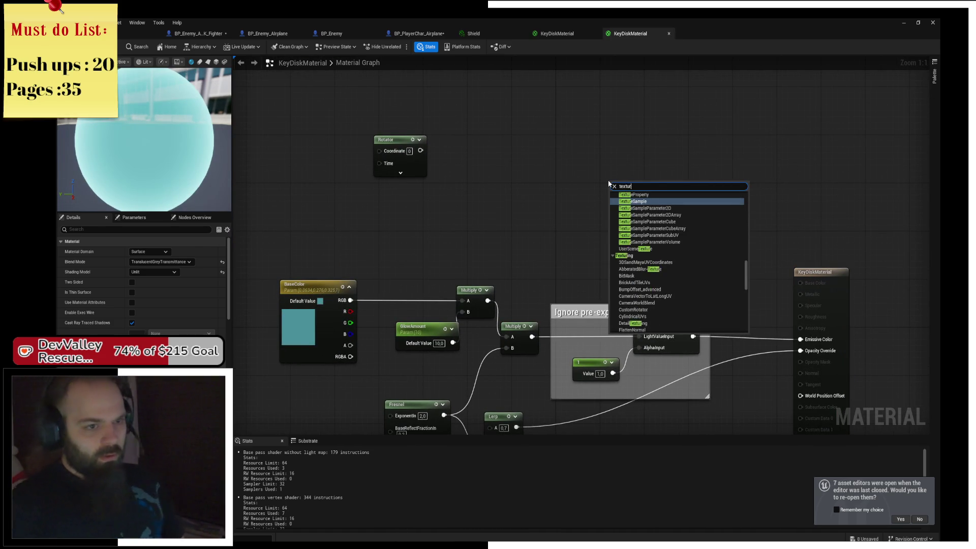
{"action": "key", "text": "Return"}
{"action": "left_click_drag", "start_coordinate": [612, 176], "coordinate": [492, 153]}
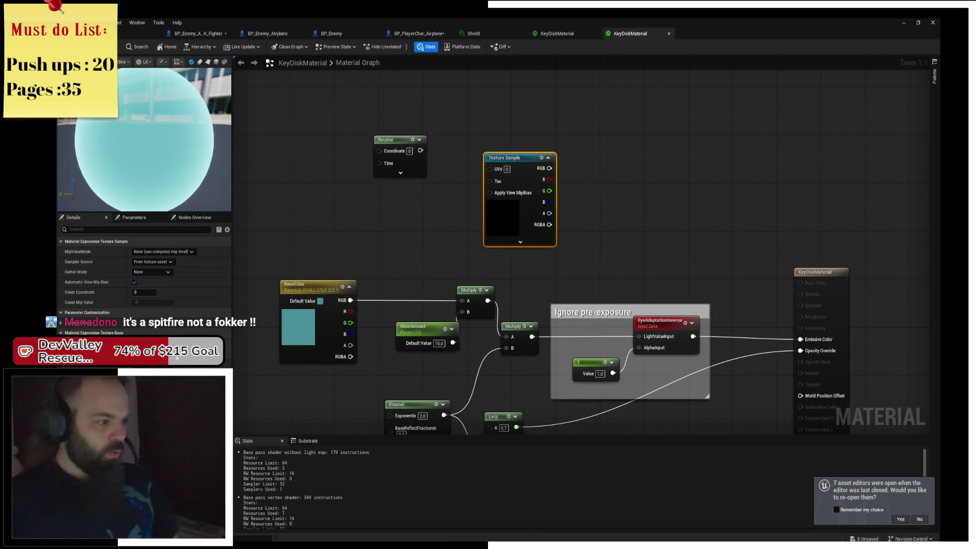
{"action": "left_click", "coordinate": [168, 348]}
{"action": "type", "text": "nois"}
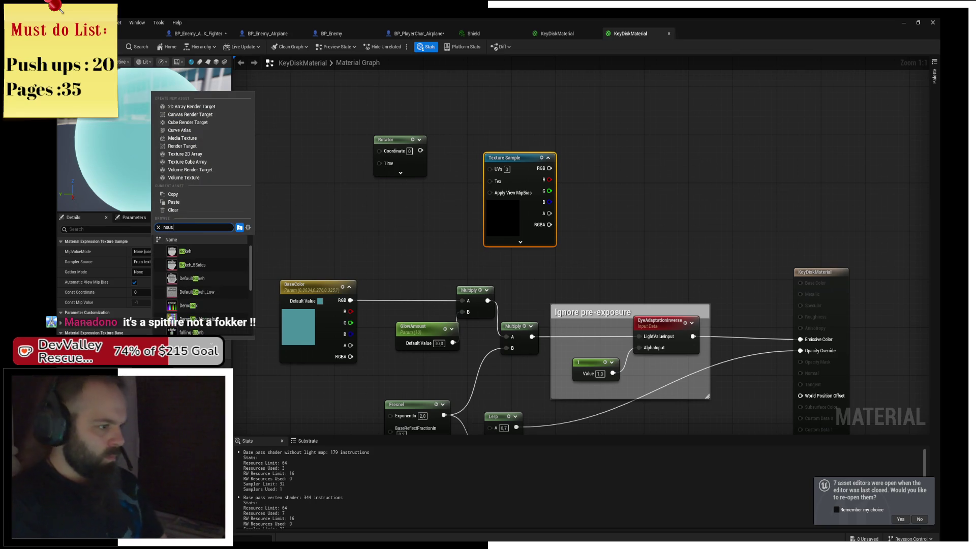
{"action": "type", "text": "e"}
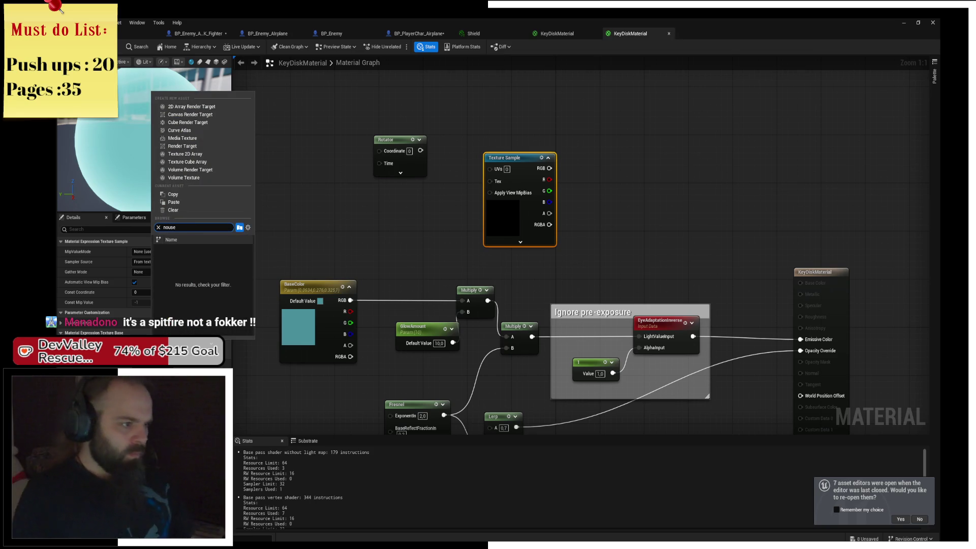
{"action": "key", "text": "BackSpace"}
{"action": "type", "text": "i"}
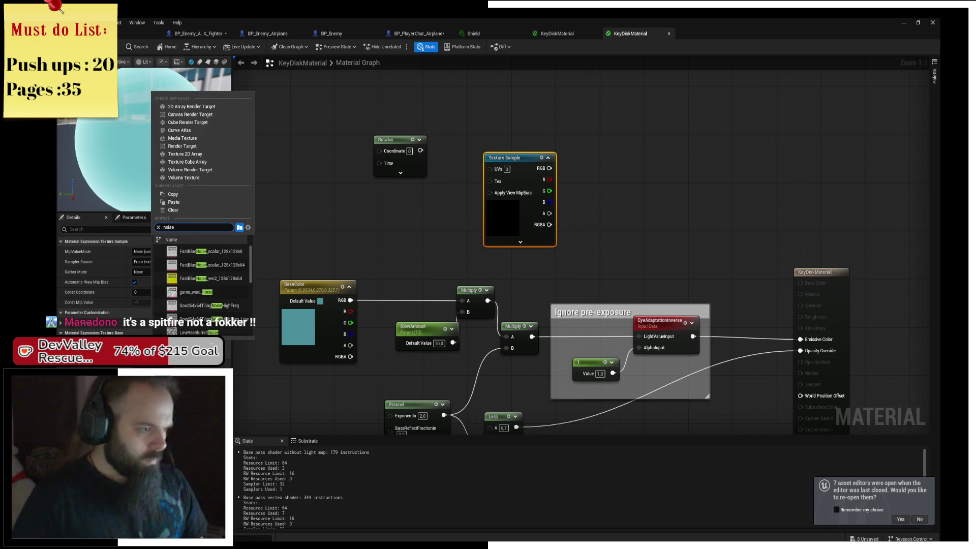
{"action": "left_click", "coordinate": [198, 332]}
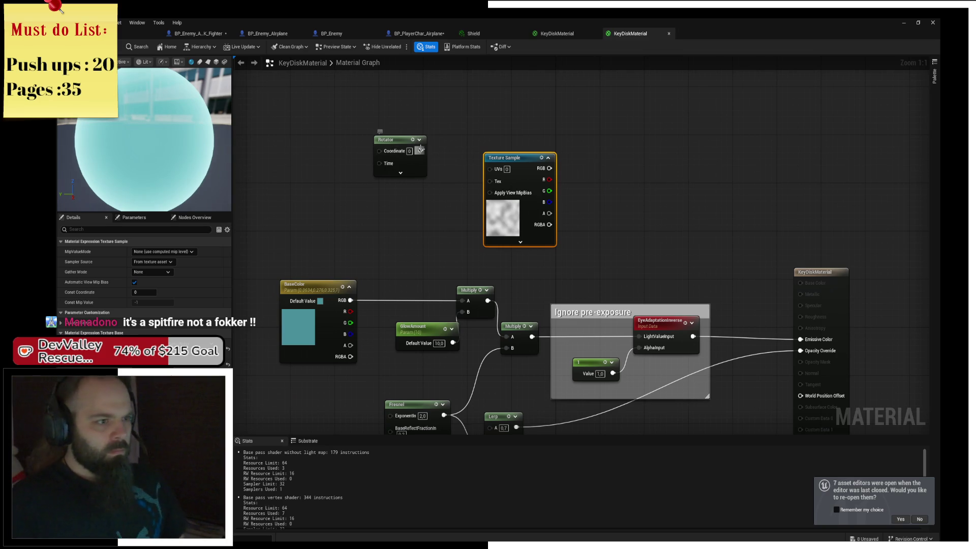
{"action": "left_click_drag", "start_coordinate": [420, 150], "coordinate": [489, 168]}
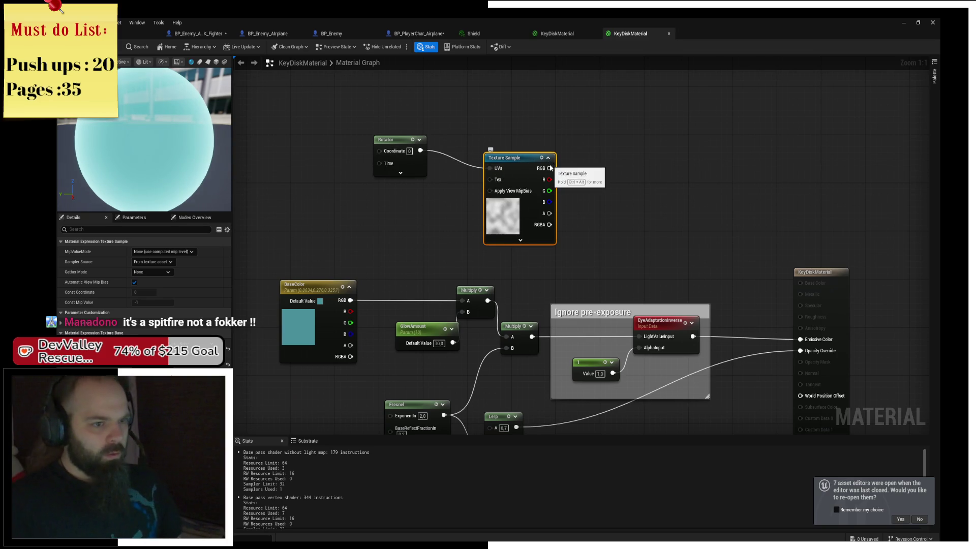
{"action": "mouse_move", "coordinate": [550, 168]}
{"action": "left_mouse_down"}
{"action": "mouse_move", "coordinate": [675, 239]}
{"action": "mouse_move", "coordinate": [800, 339]}
{"action": "mouse_move", "coordinate": [680, 286]}
{"action": "mouse_move", "coordinate": [604, 210]}
{"action": "left_mouse_up"}
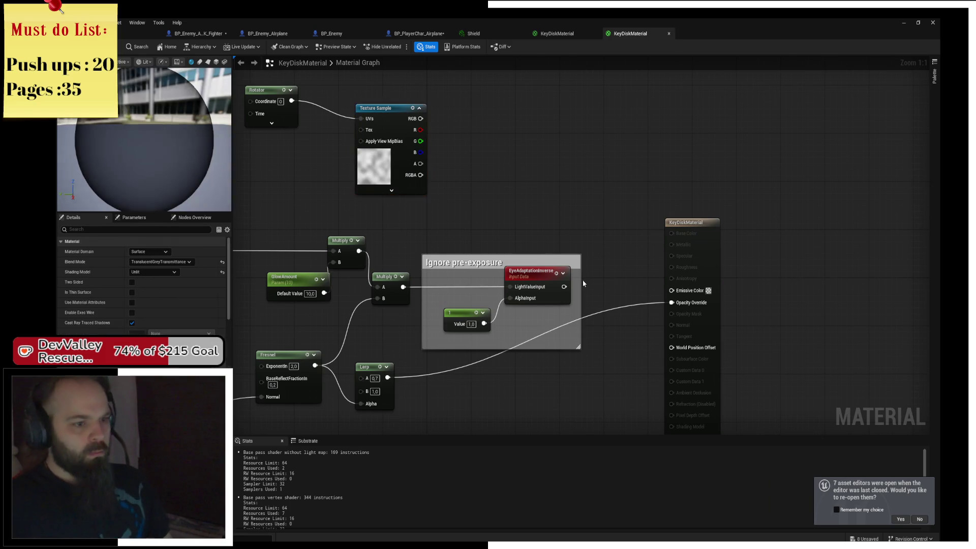
Connect EyeAdaptationInverse to Emissive Color and place a Multiply node before it
{"action": "left_click_drag", "start_coordinate": [564, 287], "coordinate": [671, 289]}
{"action": "scroll", "coordinate": [534, 196], "scroll_direction": "down", "scroll_amount": 1}
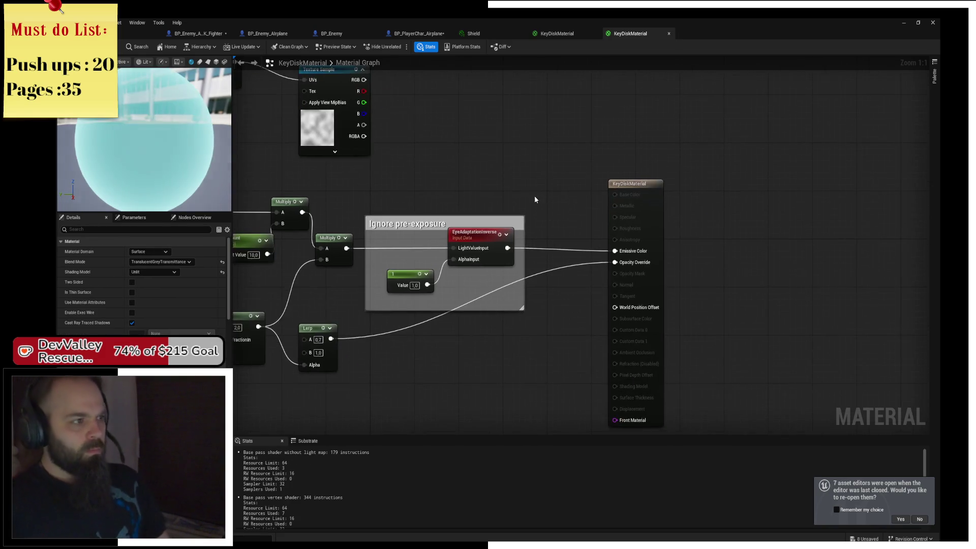
{"action": "right_click", "coordinate": [541, 222]}
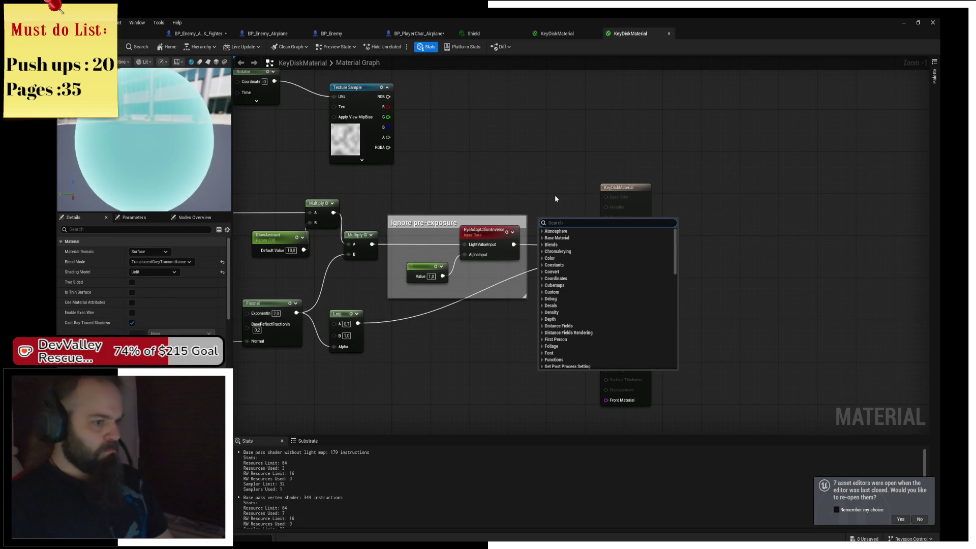
{"action": "type", "text": "m"}
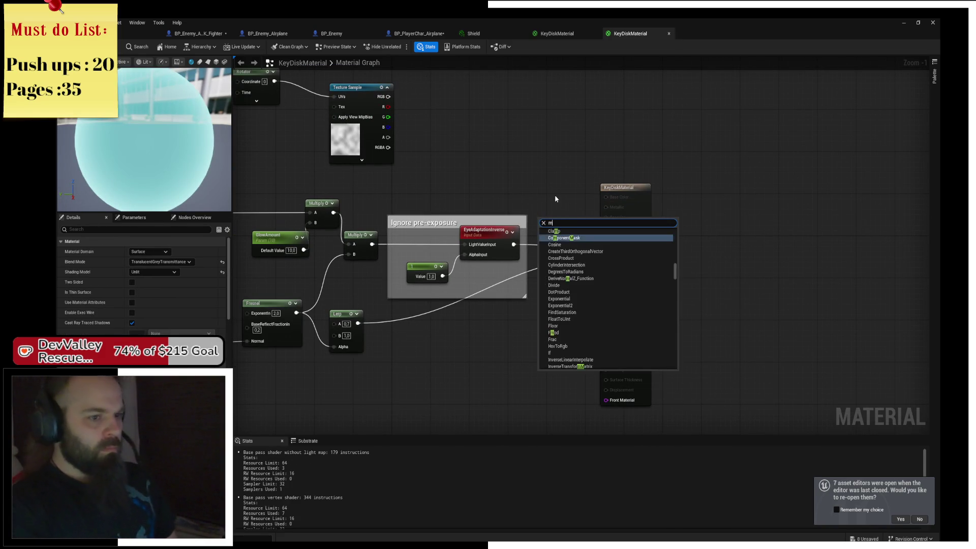
{"action": "type", "text": "ul"}
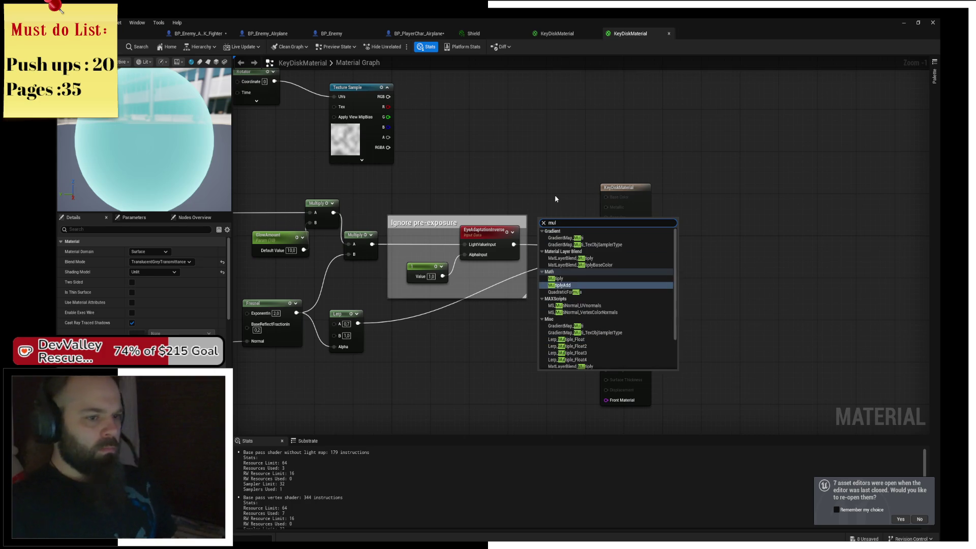
{"action": "key", "text": "Up"}
{"action": "key", "text": "Return"}
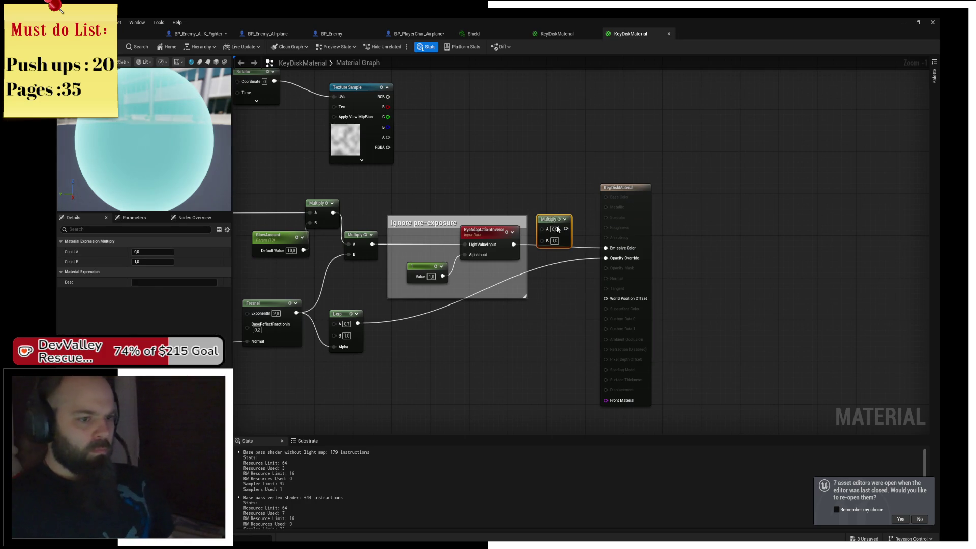
{"action": "mouse_move", "coordinate": [542, 222]}
{"action": "left_mouse_down"}
{"action": "mouse_move", "coordinate": [556, 255]}
{"action": "mouse_move", "coordinate": [565, 225]}
{"action": "mouse_move", "coordinate": [443, 114]}
{"action": "mouse_move", "coordinate": [389, 102]}
{"action": "mouse_move", "coordinate": [525, 146]}
{"action": "left_mouse_up"}
{"action": "left_click_drag", "start_coordinate": [182, 168], "coordinate": [209, 170]}
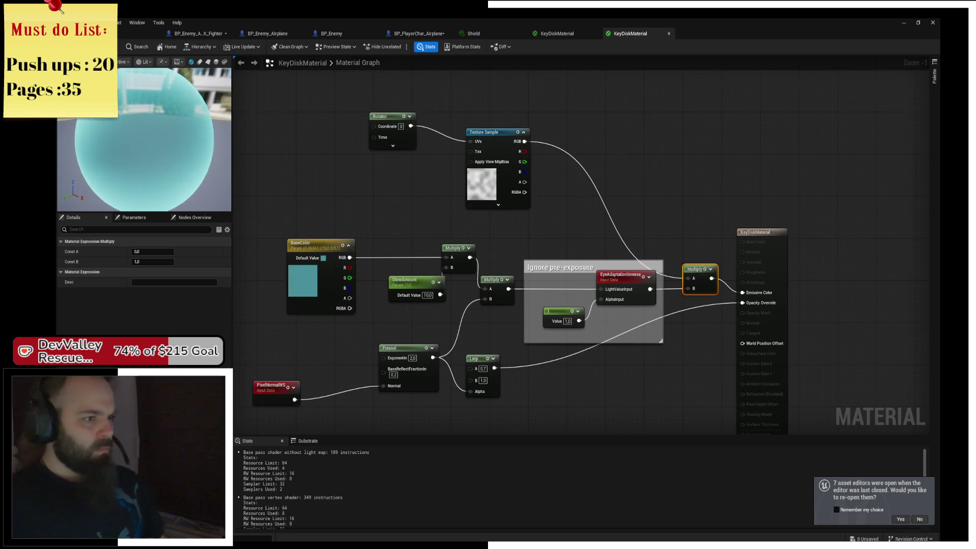
{"action": "scroll", "coordinate": [458, 152], "scroll_direction": "up", "scroll_amount": 1}
{"action": "left_click_drag", "start_coordinate": [476, 160], "coordinate": [373, 163]}
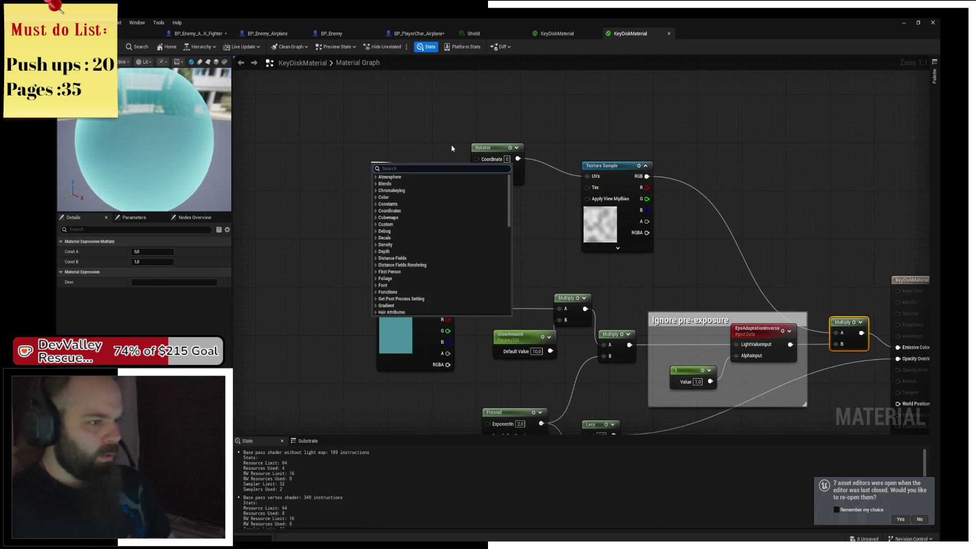
Add a Time node beside the Rotator, then delete it again
{"action": "type", "text": "time"}
{"action": "key", "text": "Return"}
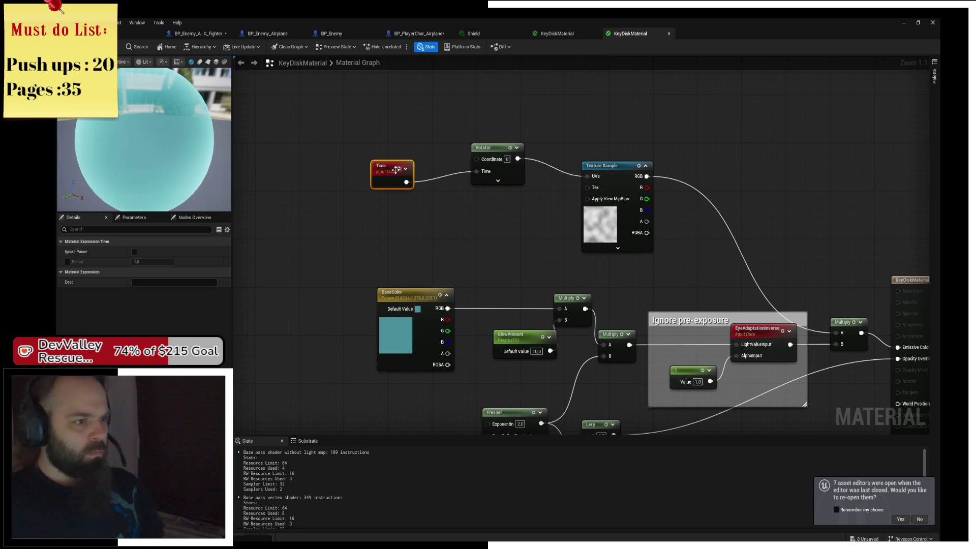
{"action": "left_click_drag", "start_coordinate": [395, 170], "coordinate": [411, 165]}
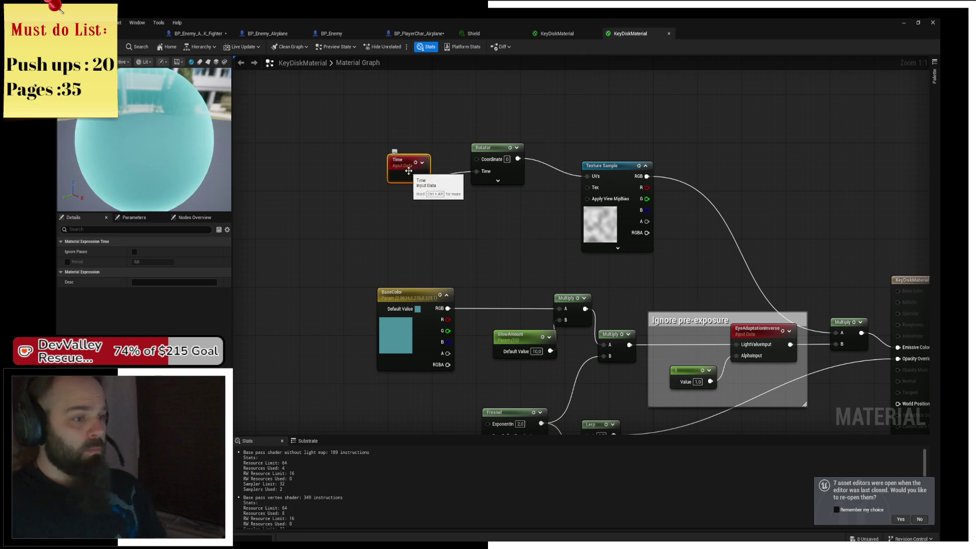
{"action": "key", "text": "Delete"}
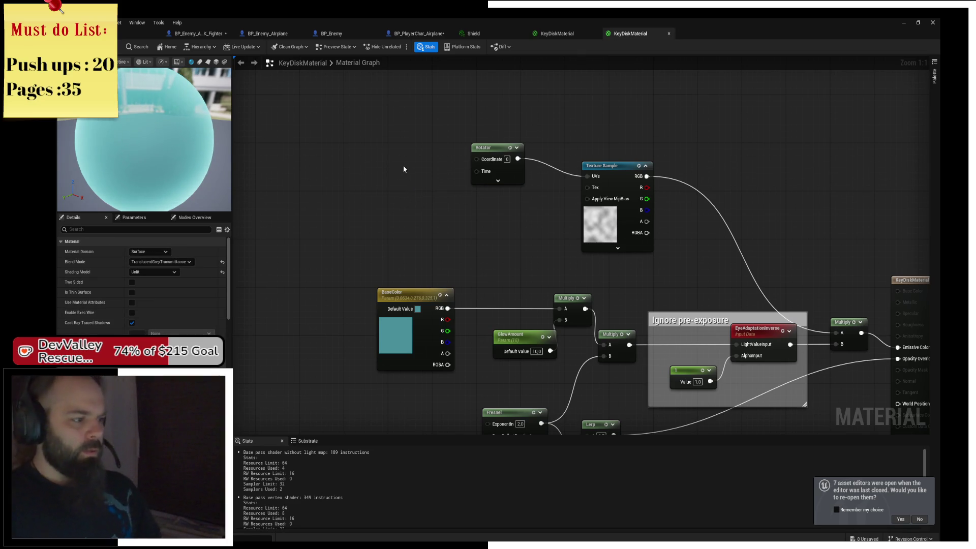
{"action": "right_click", "coordinate": [404, 166]}
{"action": "key", "text": "Escape"}
Place a Constant of 4.0 and wire it into the Rotator's Time input
{"action": "left_click", "coordinate": [389, 164]}
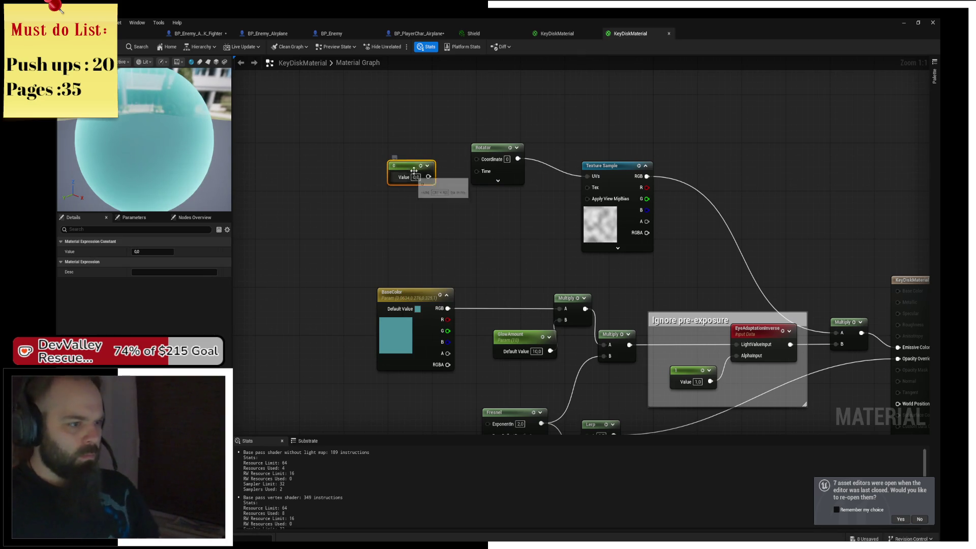
{"action": "mouse_move", "coordinate": [428, 176]}
{"action": "left_mouse_down"}
{"action": "mouse_move", "coordinate": [502, 172]}
{"action": "mouse_move", "coordinate": [486, 173]}
{"action": "left_mouse_up"}
{"action": "left_click", "coordinate": [415, 177]}
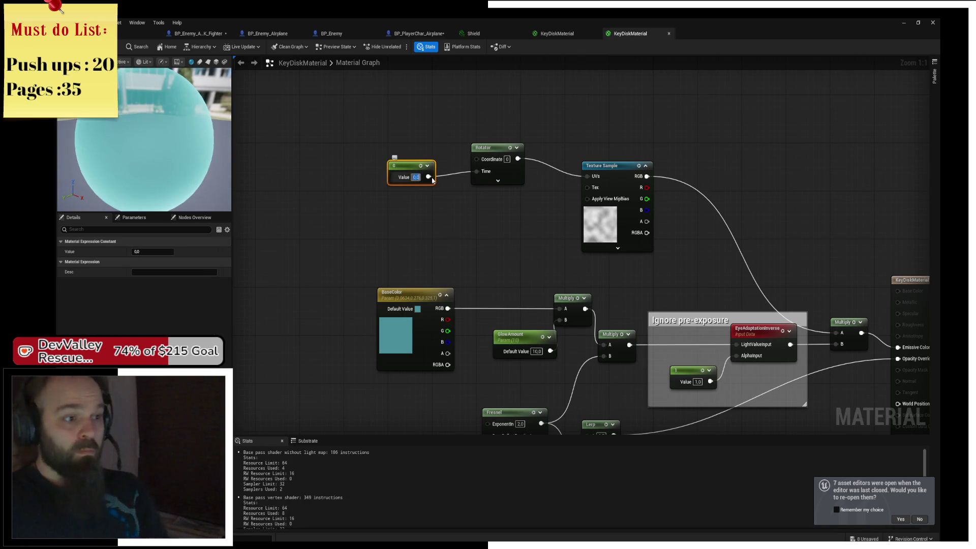
{"action": "type", "text": "4"}
{"action": "key", "text": "Return"}
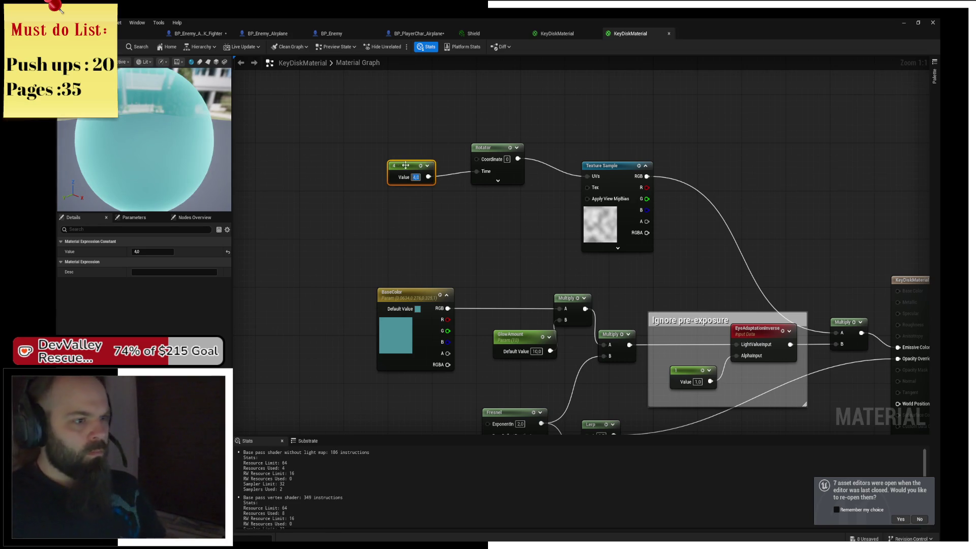
{"action": "left_click_drag", "start_coordinate": [405, 165], "coordinate": [494, 171]}
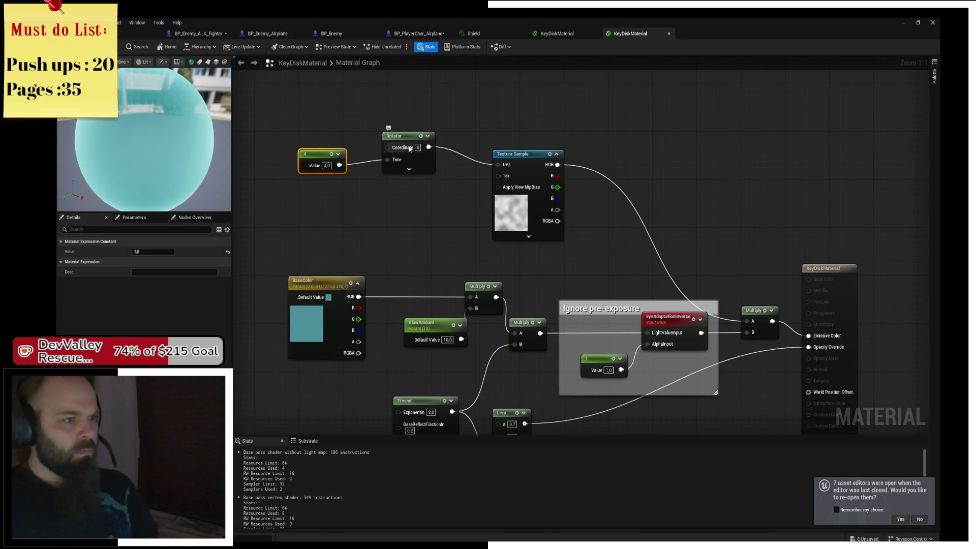
Enter 5 on the Rotator, expand it, disconnect the constant and set Speed to 1.0
{"action": "type", "text": "5"}
{"action": "key", "text": "Return"}
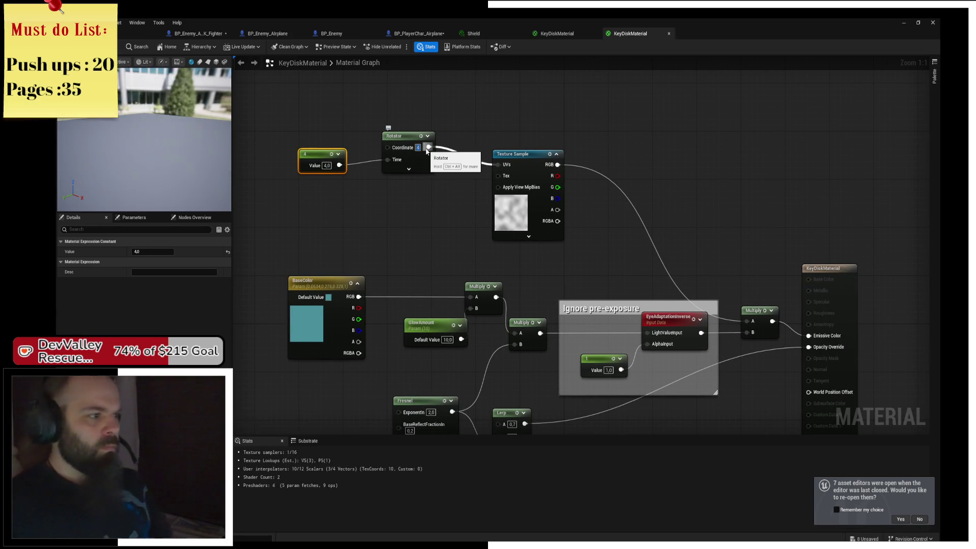
{"action": "left_click_drag", "start_coordinate": [145, 140], "coordinate": [155, 127]}
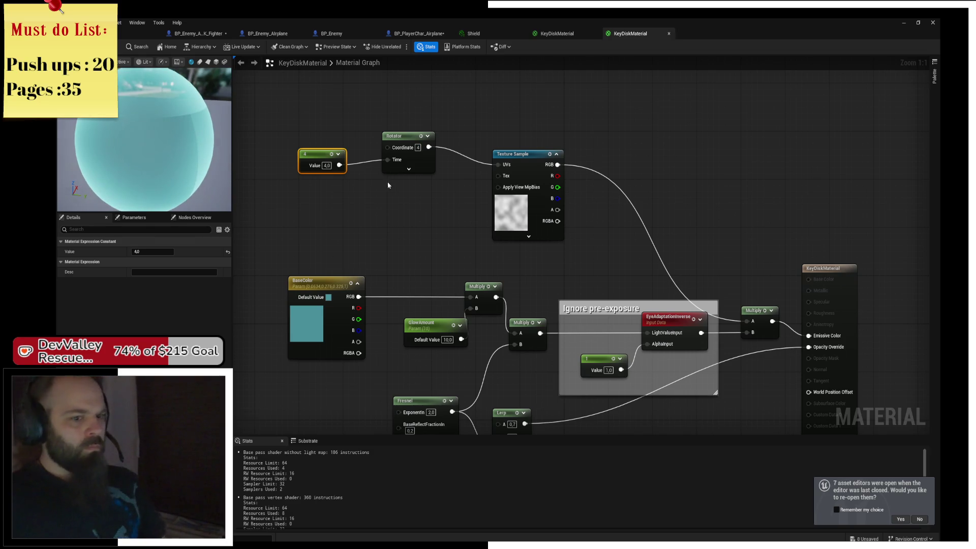
{"action": "left_click_drag", "start_coordinate": [412, 156], "coordinate": [412, 161]}
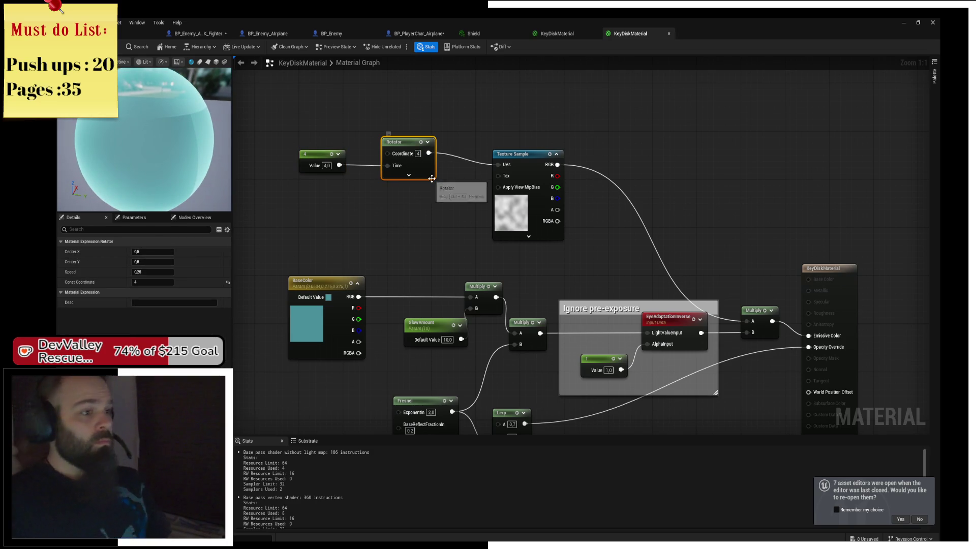
{"action": "left_click", "coordinate": [409, 175]}
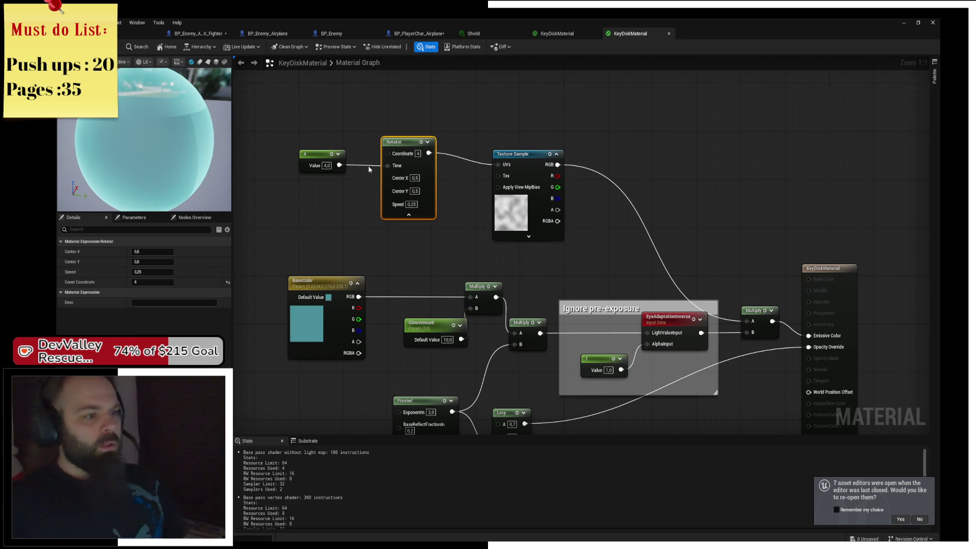
{"action": "left_click", "coordinate": [387, 166], "text": "alt"}
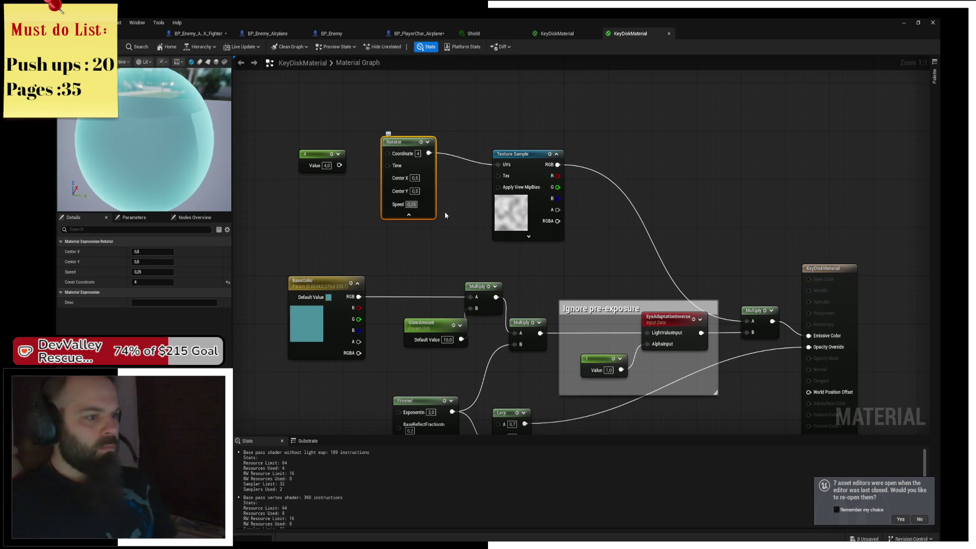
{"action": "type", "text": "1"}
{"action": "key", "text": "Return"}
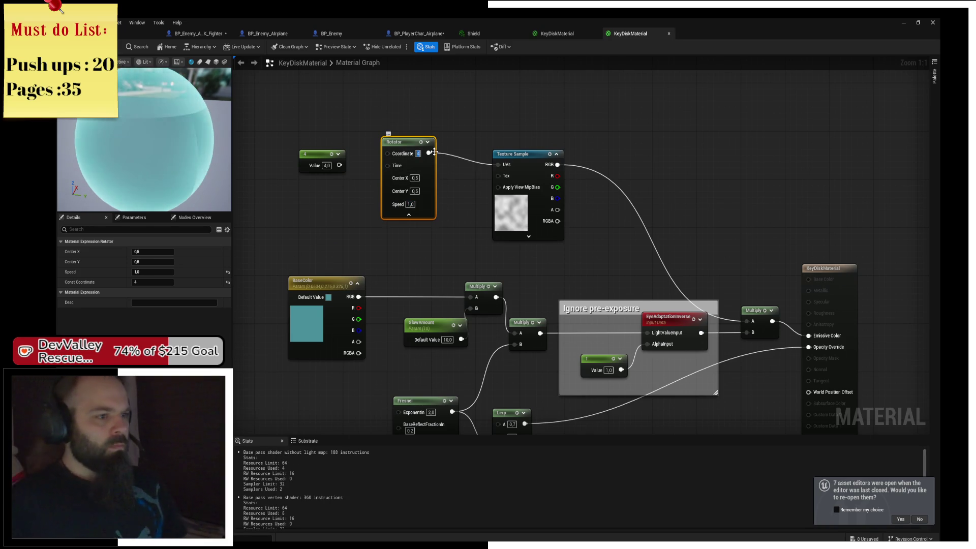
{"action": "type", "text": "0"}
Wire the Rotator into the Texture Sample UVs and raise its Speed to 5.0
{"action": "left_click_drag", "start_coordinate": [429, 152], "coordinate": [498, 164]}
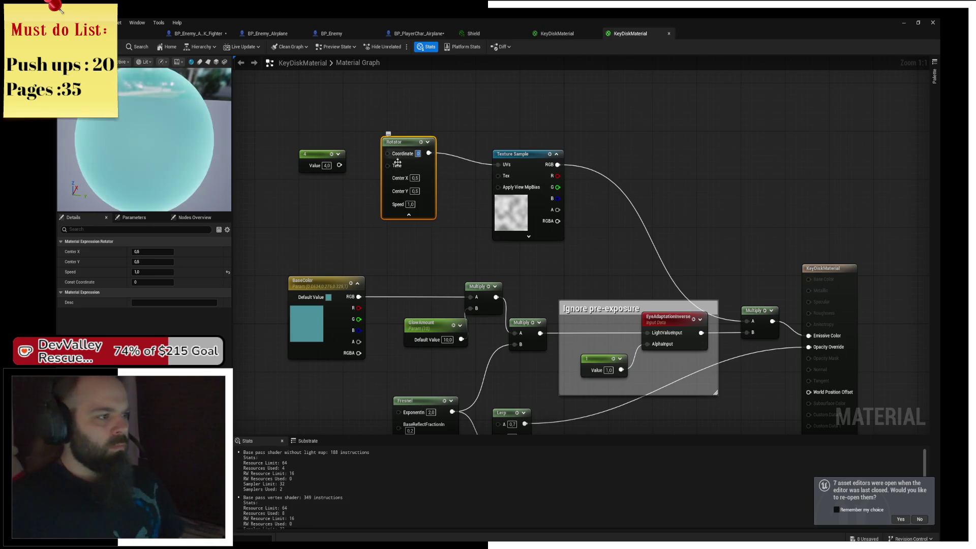
{"action": "double_click", "coordinate": [410, 204]}
{"action": "type", "text": "5"}
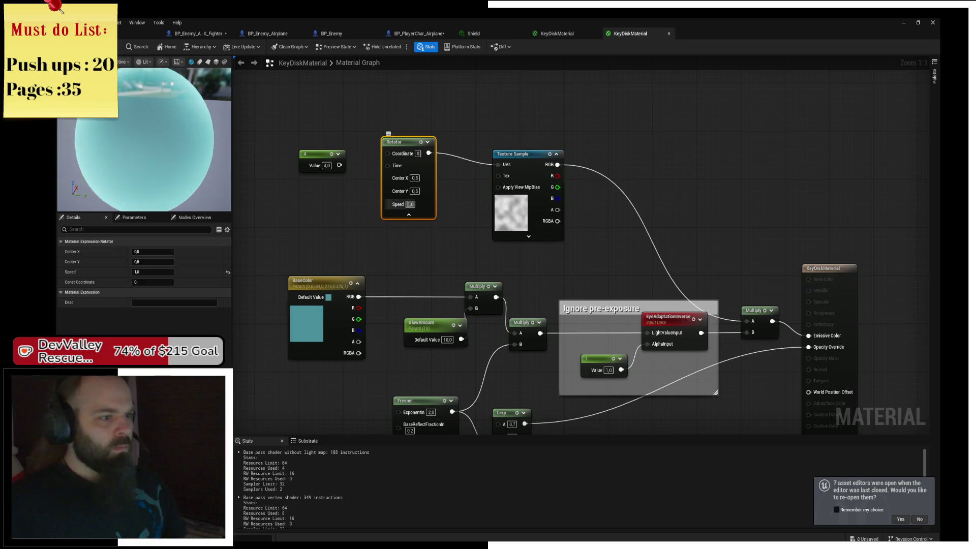
{"action": "key", "text": "Return"}
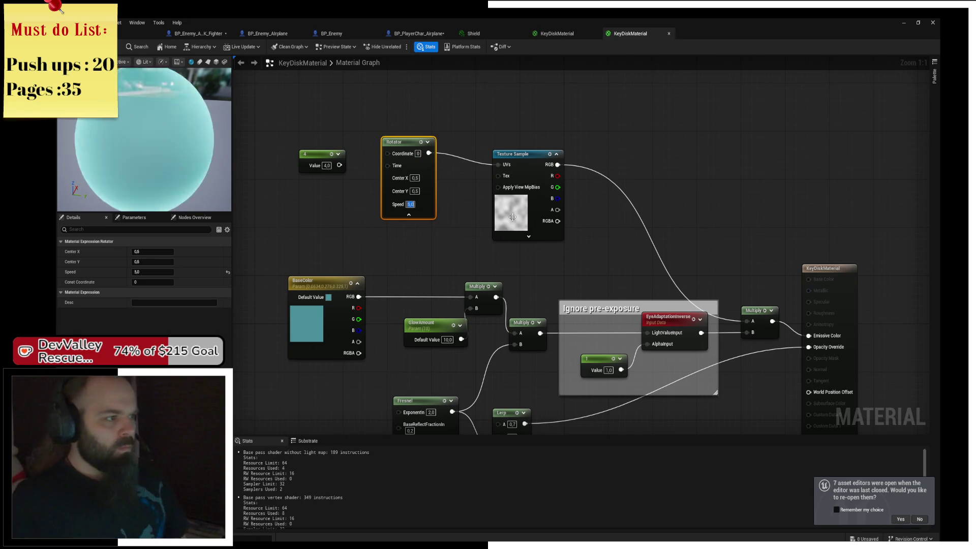
{"action": "mouse_move", "coordinate": [611, 263]}
{"action": "left_mouse_down"}
{"action": "mouse_move", "coordinate": [470, 205]}
{"action": "mouse_move", "coordinate": [470, 169]}
{"action": "left_mouse_up"}
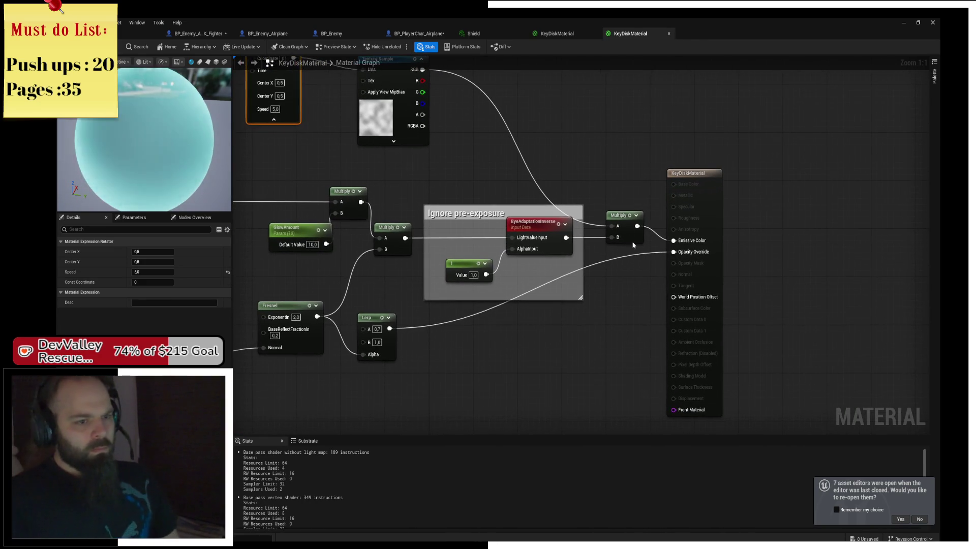
Add a second Multiply below the first and feed the Lerp output into it
{"action": "left_click", "coordinate": [625, 257]}
{"action": "left_click_drag", "start_coordinate": [628, 256], "coordinate": [623, 251]}
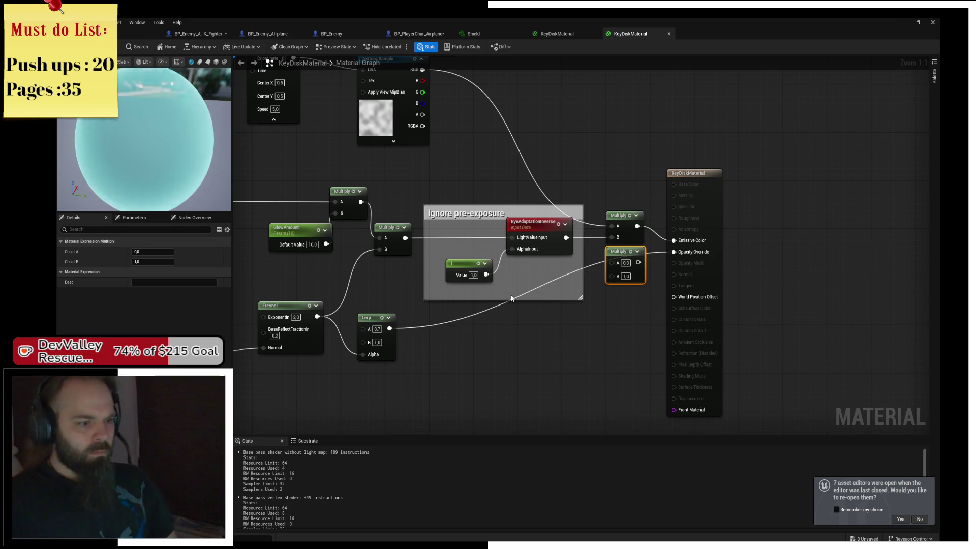
{"action": "mouse_move", "coordinate": [390, 329]}
{"action": "left_mouse_down"}
{"action": "mouse_move", "coordinate": [643, 284]}
{"action": "mouse_move", "coordinate": [611, 276]}
{"action": "mouse_move", "coordinate": [462, 101]}
{"action": "mouse_move", "coordinate": [422, 69]}
{"action": "left_mouse_up"}
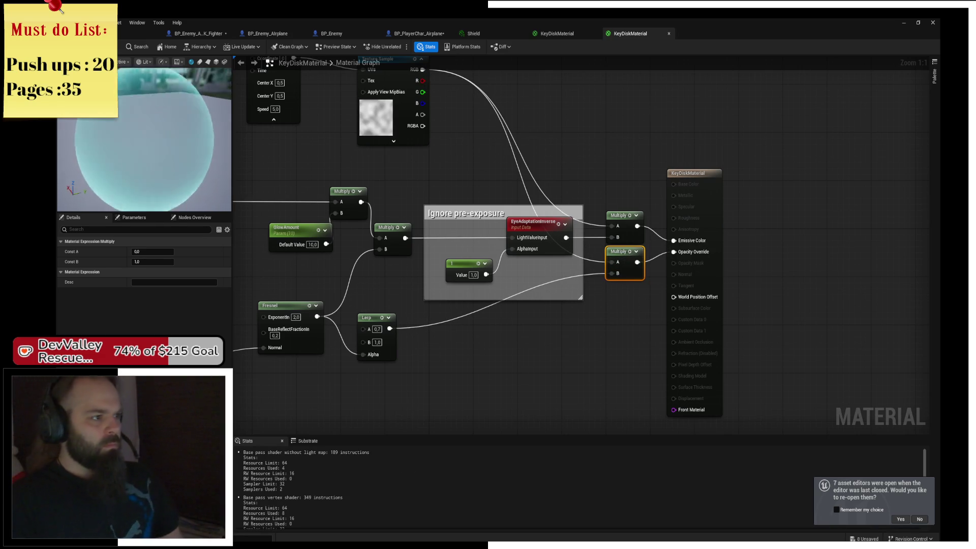
Set the Rotator Speed to 2.0 and start a play test
{"action": "left_click_drag", "start_coordinate": [274, 127], "coordinate": [364, 169]}
{"action": "left_click", "coordinate": [365, 151]}
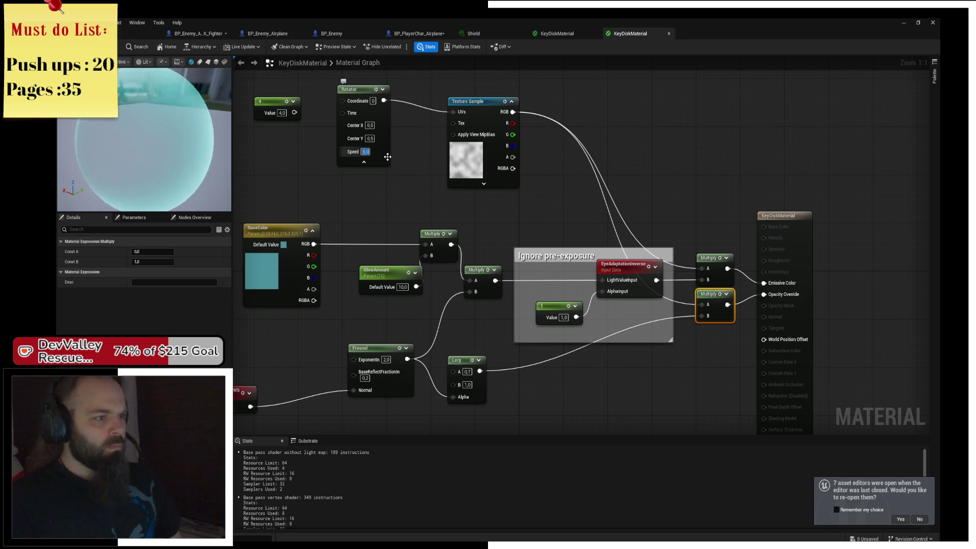
{"action": "type", "text": "2"}
{"action": "key", "text": "Return"}
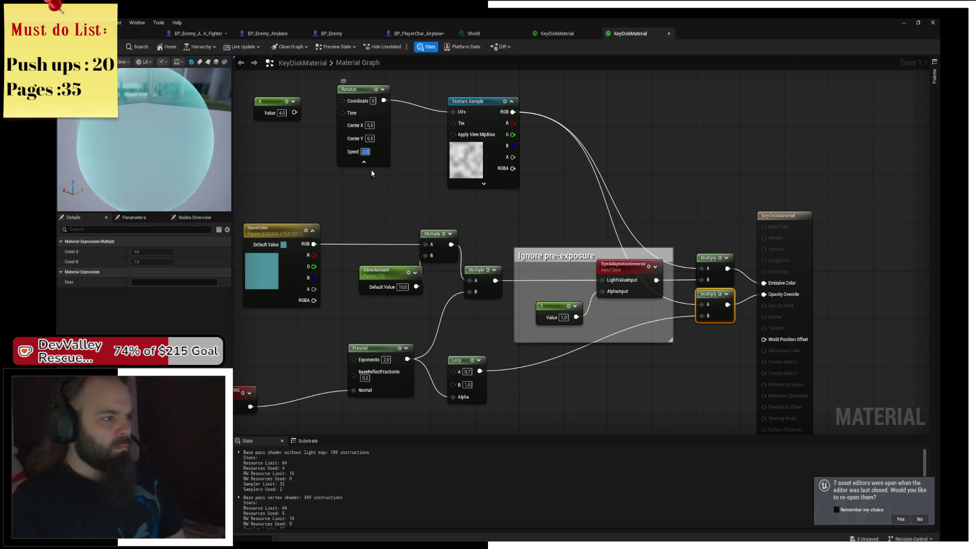
{"action": "left_click_drag", "start_coordinate": [238, 160], "coordinate": [289, 167]}
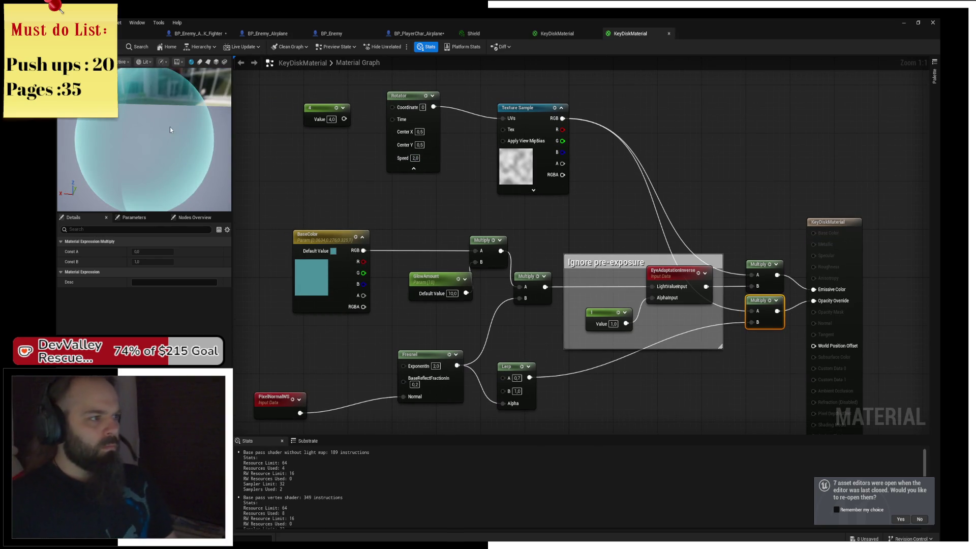
{"action": "key", "text": "alt+Tab"}
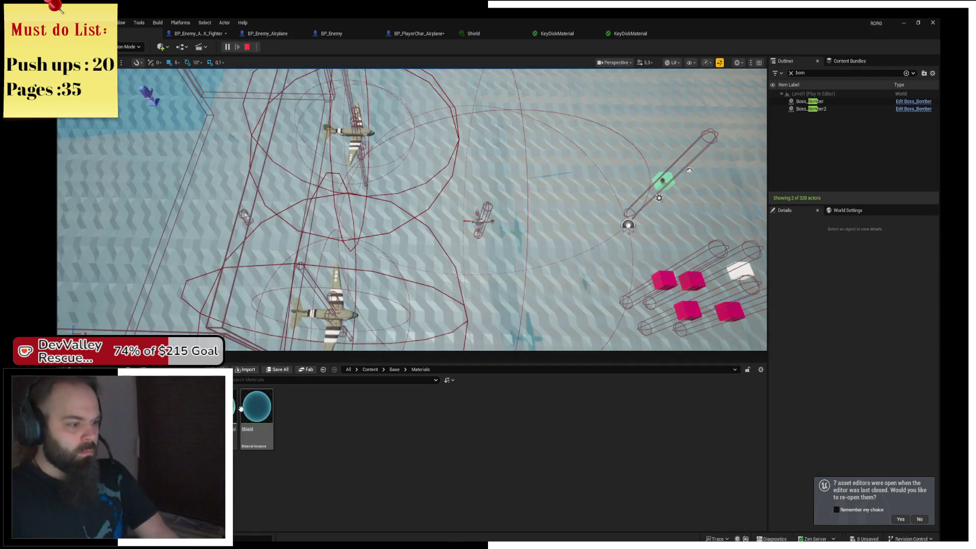
Make the other KeyDiskMaterial the Shield instance's parent, then open the BP_Enemy Blueprint
{"action": "double_click", "coordinate": [263, 435]}
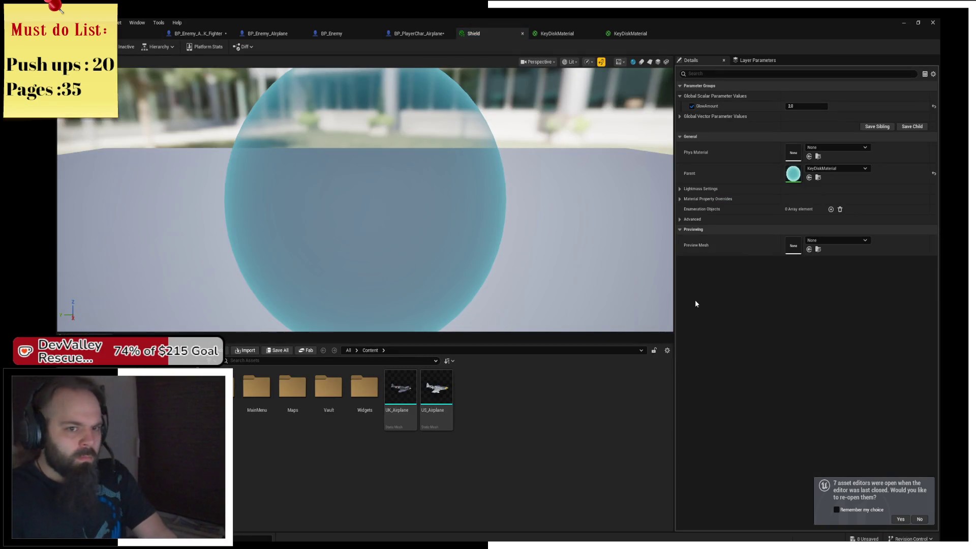
{"action": "left_click", "coordinate": [825, 169]}
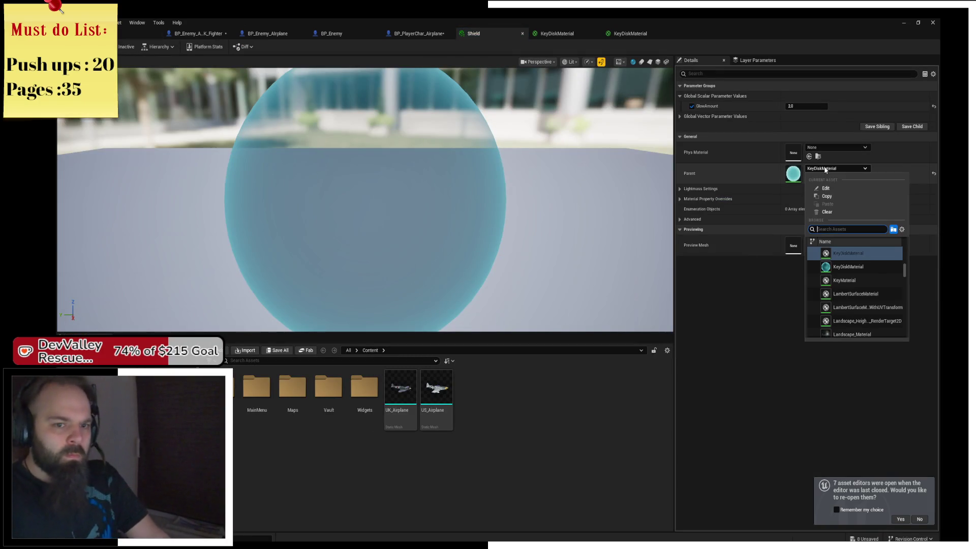
{"action": "left_click", "coordinate": [866, 265]}
{"action": "left_click_drag", "start_coordinate": [447, 217], "coordinate": [397, 212]}
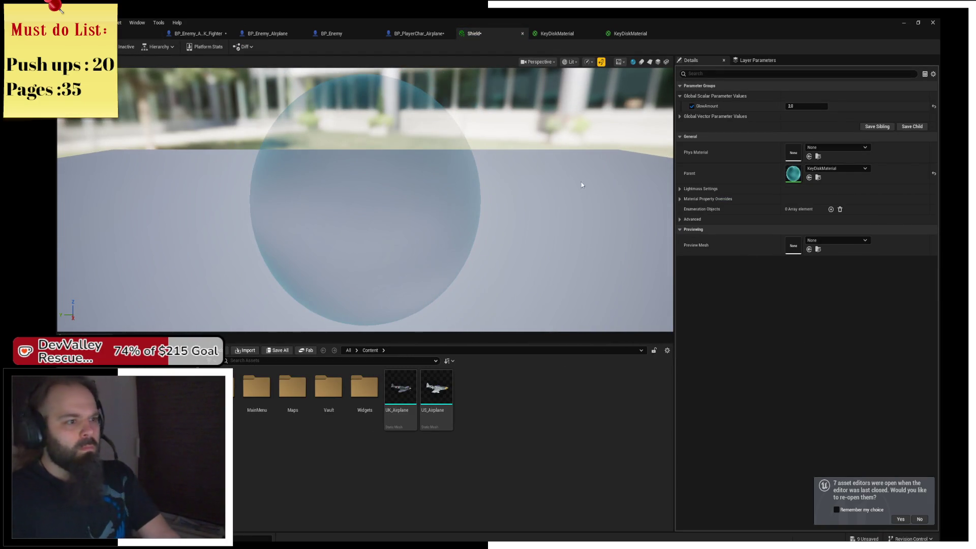
{"action": "scroll", "coordinate": [329, 146], "scroll_direction": "up", "scroll_amount": 2}
{"action": "left_click", "coordinate": [122, 38]}
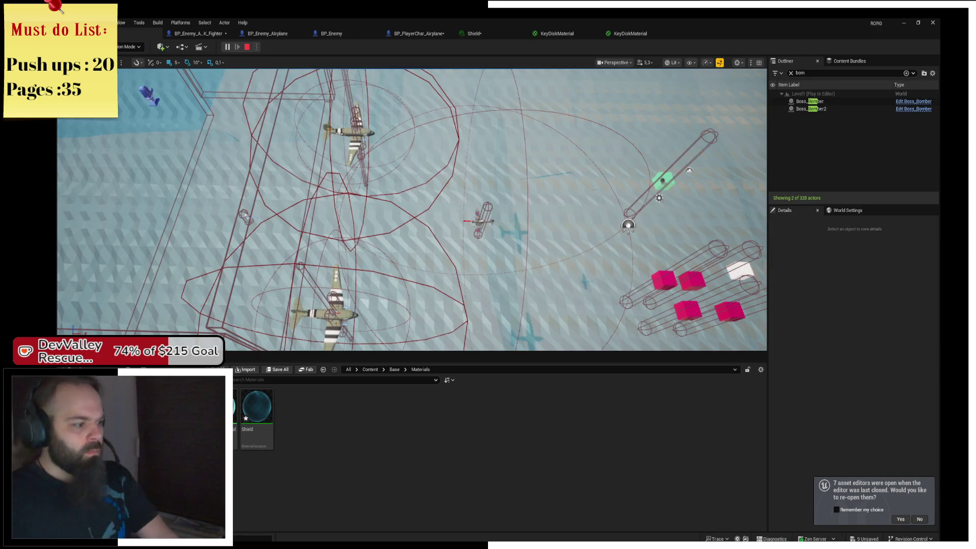
{"action": "left_click", "coordinate": [333, 34]}
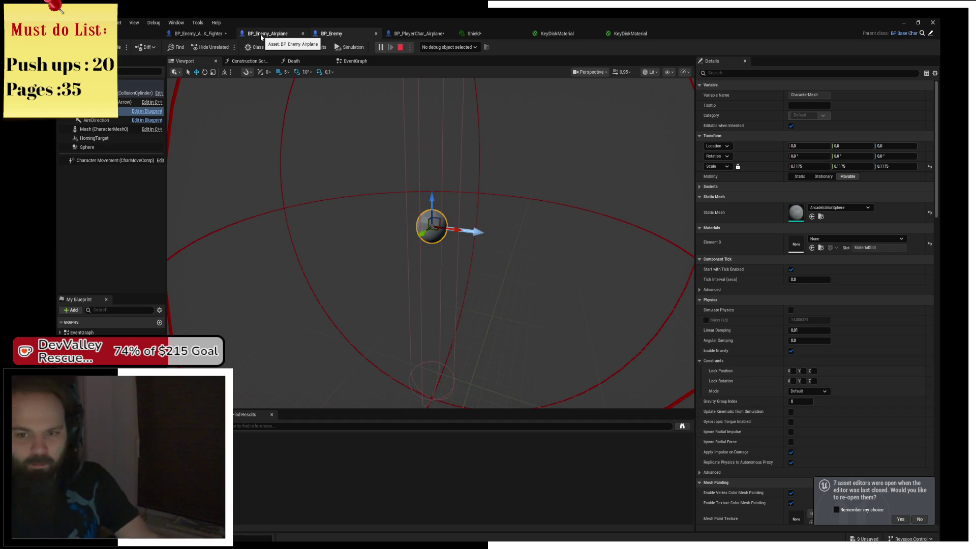
In the player plane Blueprint, assign KeyDiskMaterial to the shield sphere
{"action": "left_click", "coordinate": [199, 34]}
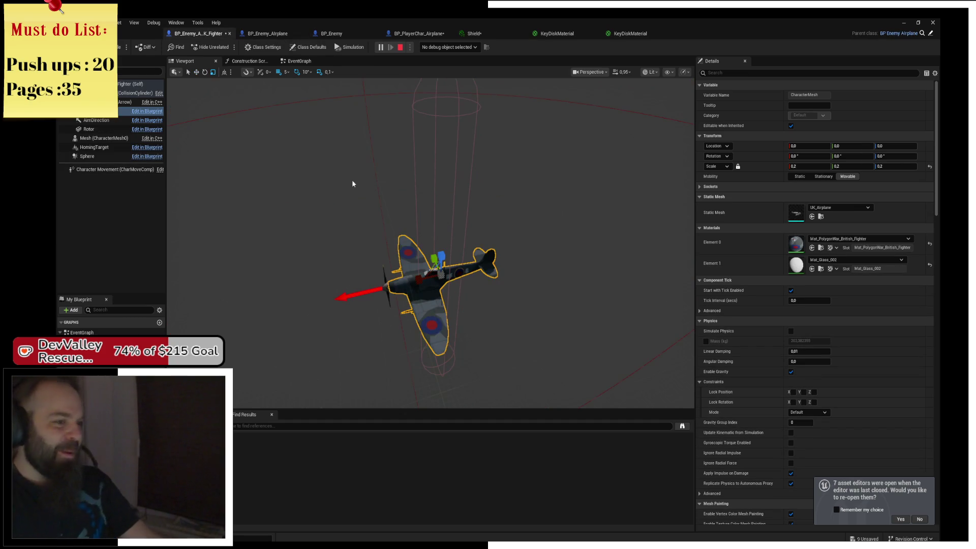
{"action": "left_click_drag", "start_coordinate": [353, 183], "coordinate": [386, 193]}
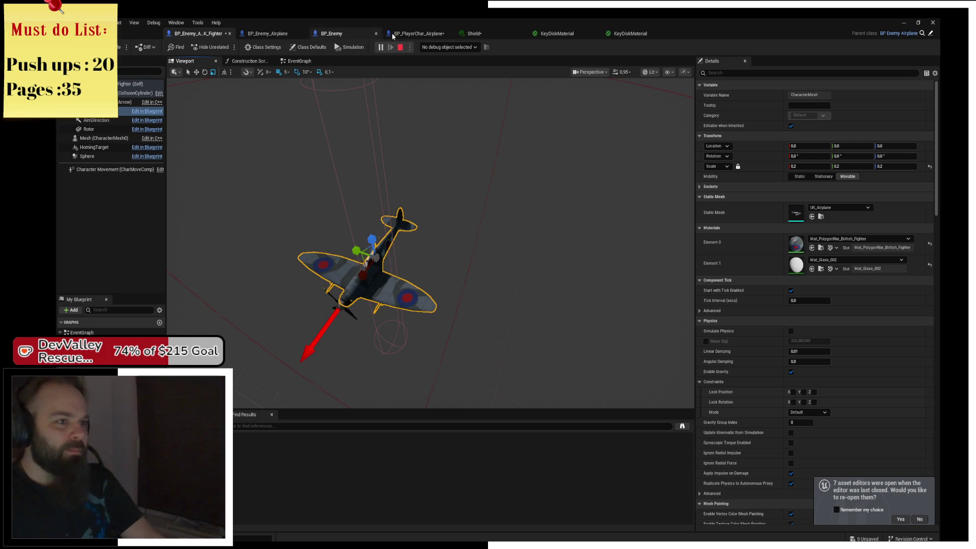
{"action": "left_click", "coordinate": [417, 33]}
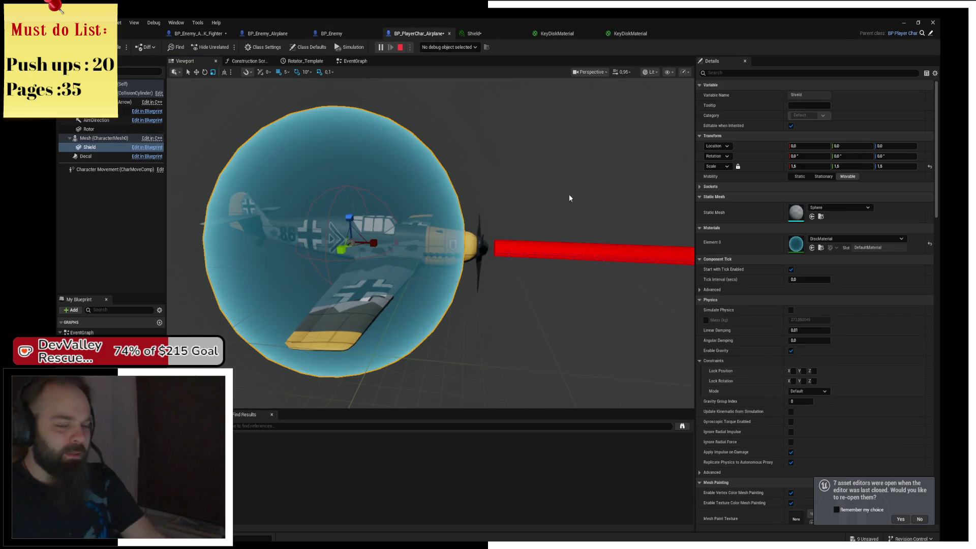
{"action": "left_click", "coordinate": [821, 238]}
{"action": "type", "text": "disk"}
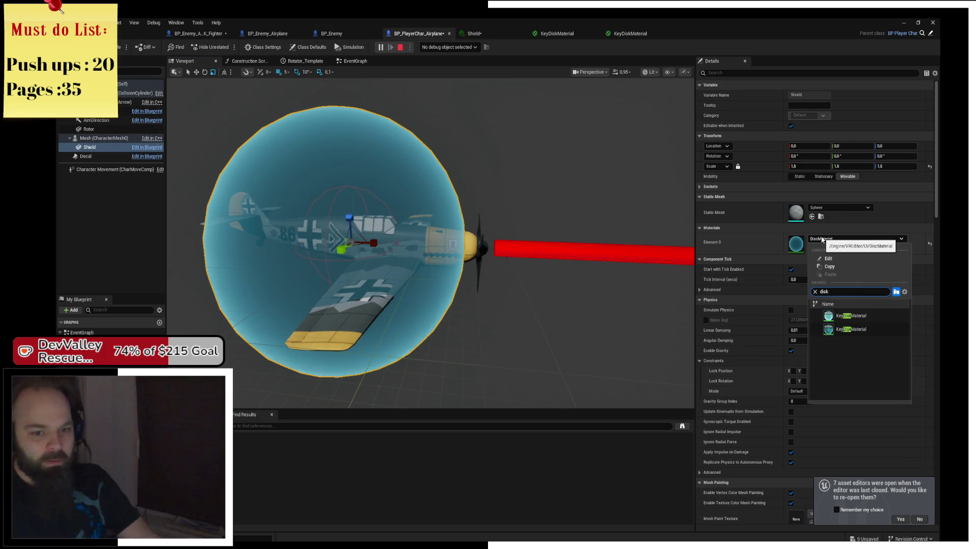
{"action": "left_click", "coordinate": [874, 333]}
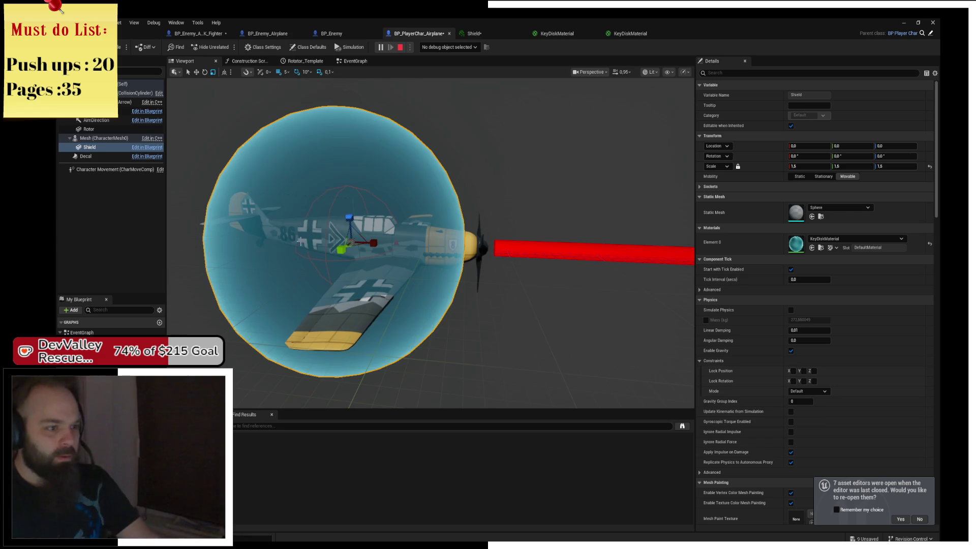
{"action": "key", "text": "f"}
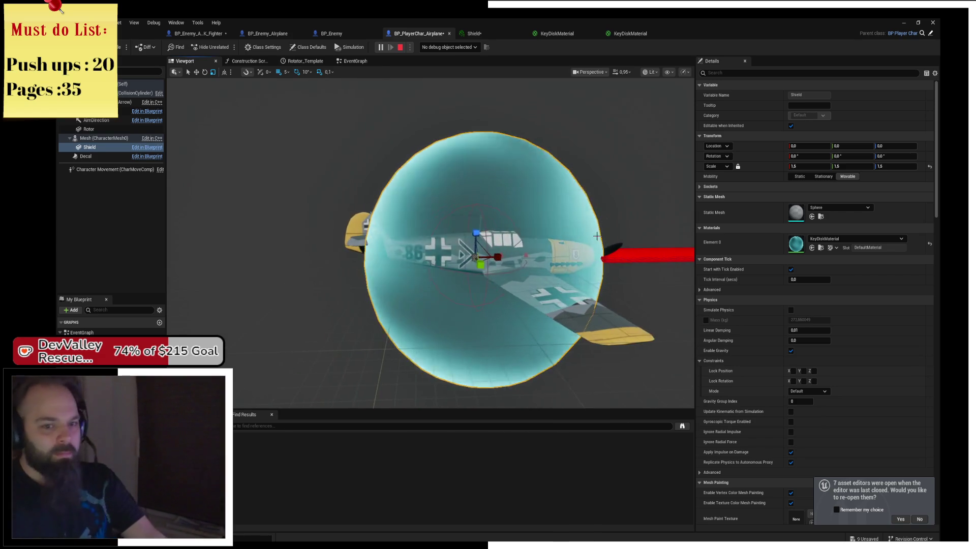
Search 'shield' to give the sphere the Shield material, and stop the play session
{"action": "left_click", "coordinate": [827, 241]}
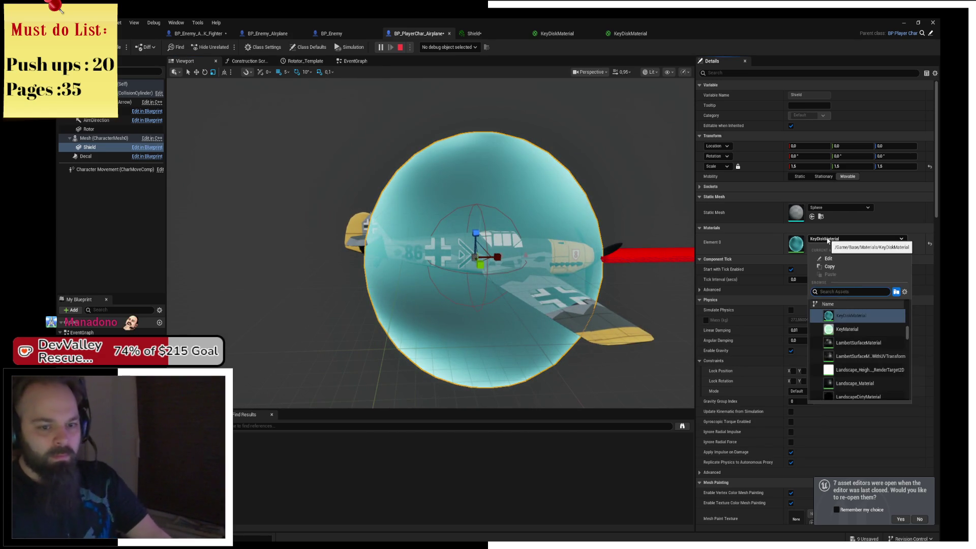
{"action": "type", "text": "shield"}
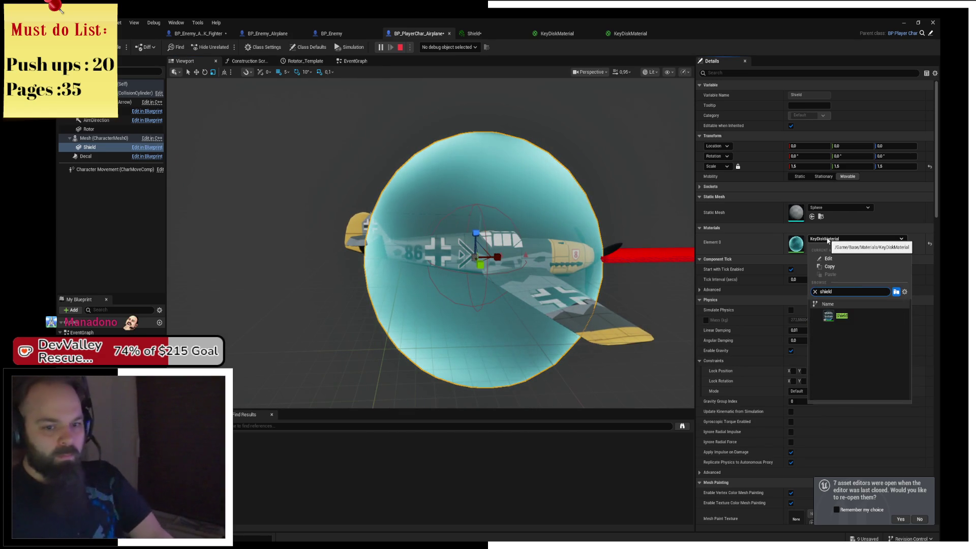
{"action": "left_click", "coordinate": [854, 315]}
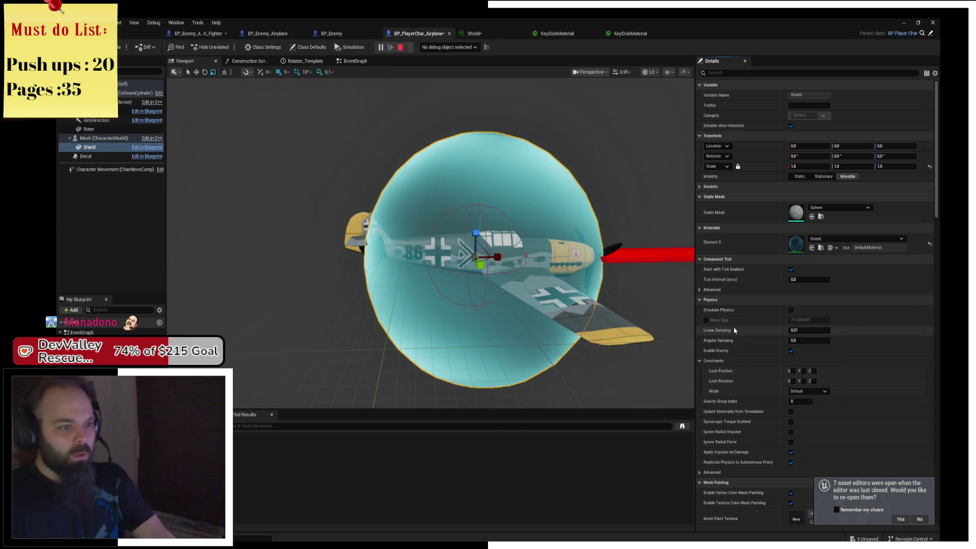
{"action": "left_click", "coordinate": [401, 48]}
Launch Play mode and fly the plane with S, W, D and A to watch the shield
{"action": "key", "text": "alt+p"}
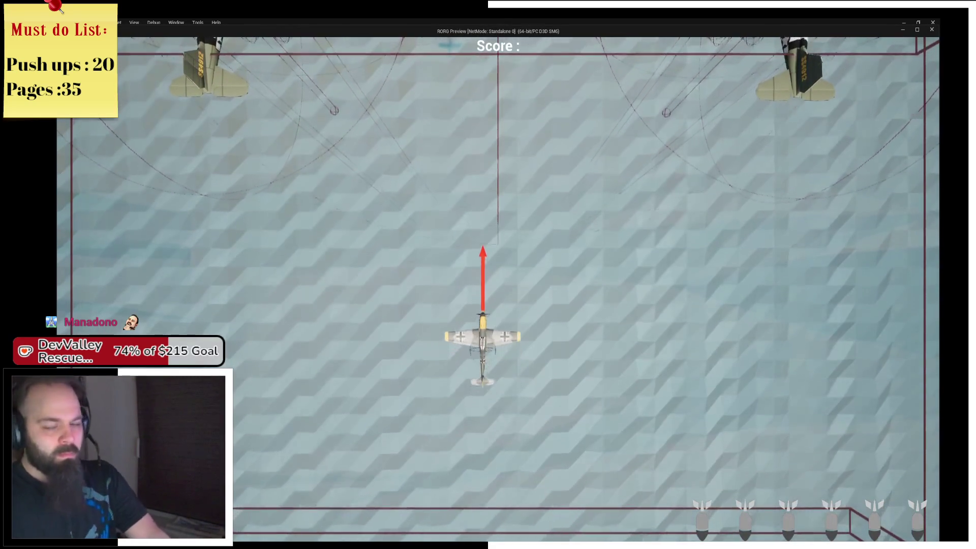
{"action": "key", "text": "alt+Tab"}
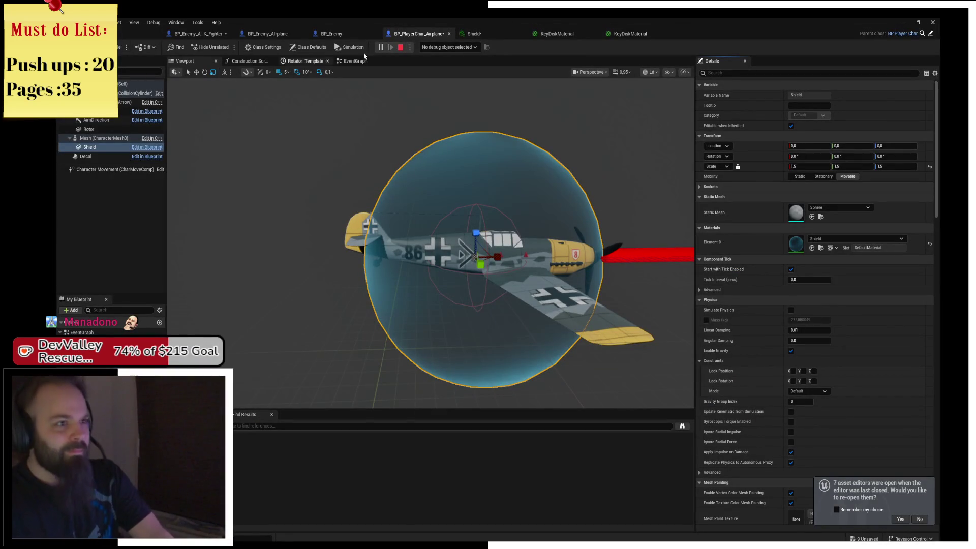
{"action": "key", "text": "alt+Tab"}
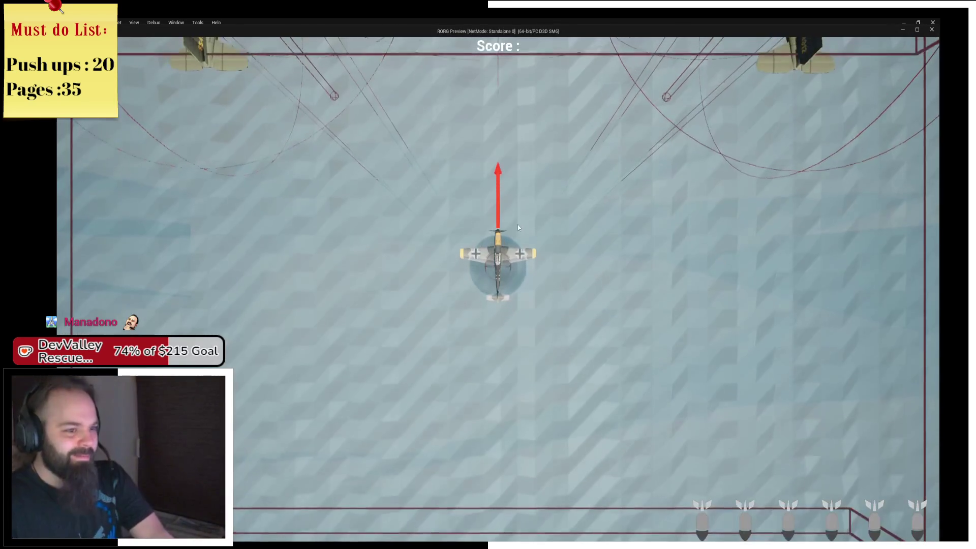
{"action": "key", "text": "s"}
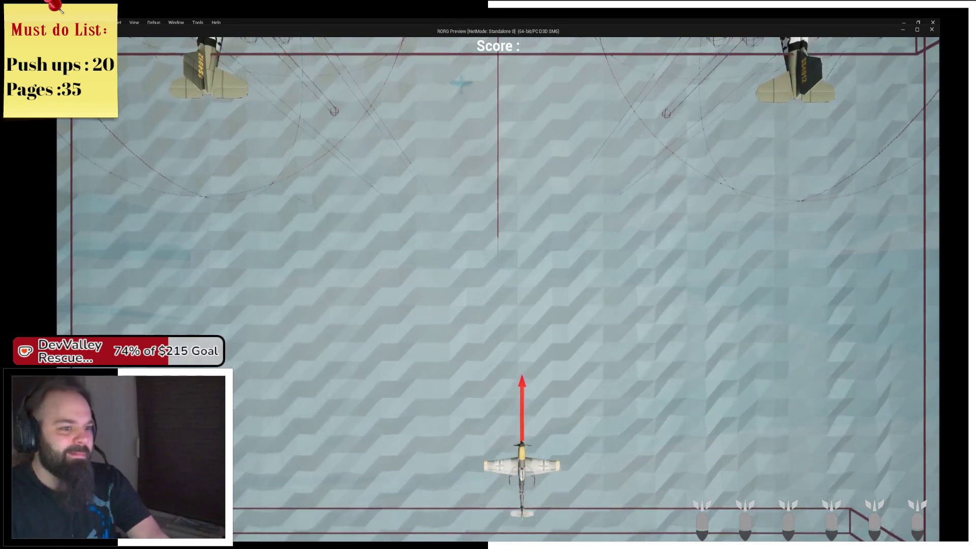
{"action": "key", "text": "w"}
{"action": "key", "text": "d"}
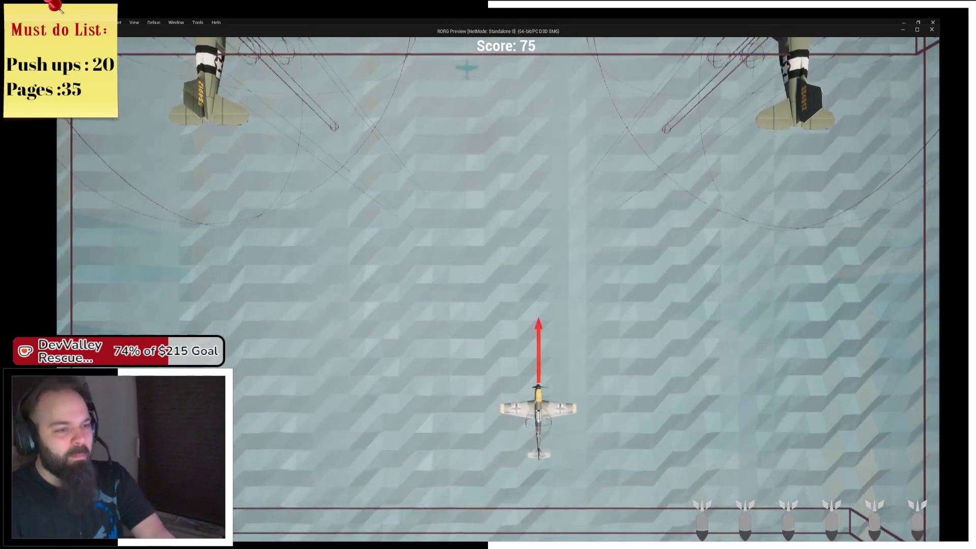
{"action": "key", "text": "a"}
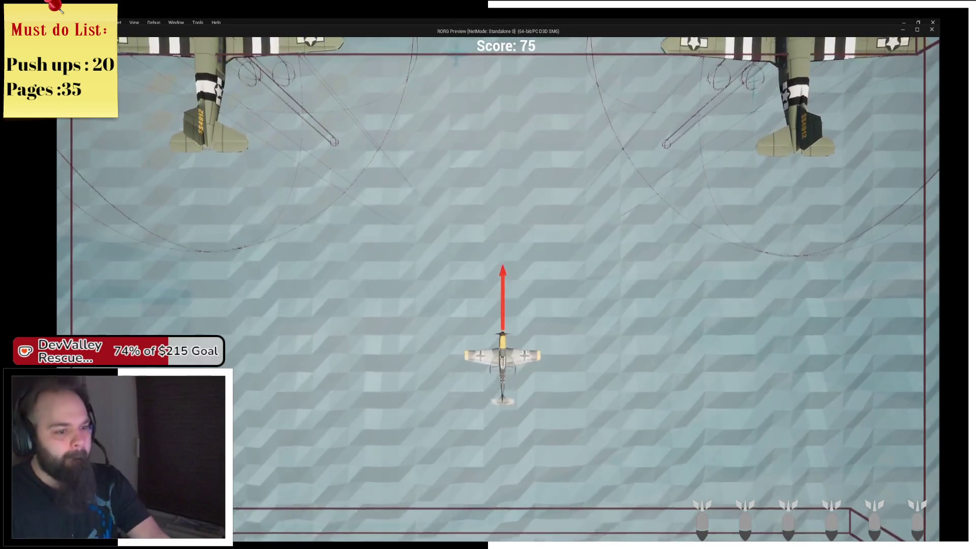
{"action": "key", "text": "alt+Tab"}
Stop the play session and reframe the viewport around the player plane and shield
{"action": "left_click", "coordinate": [401, 47]}
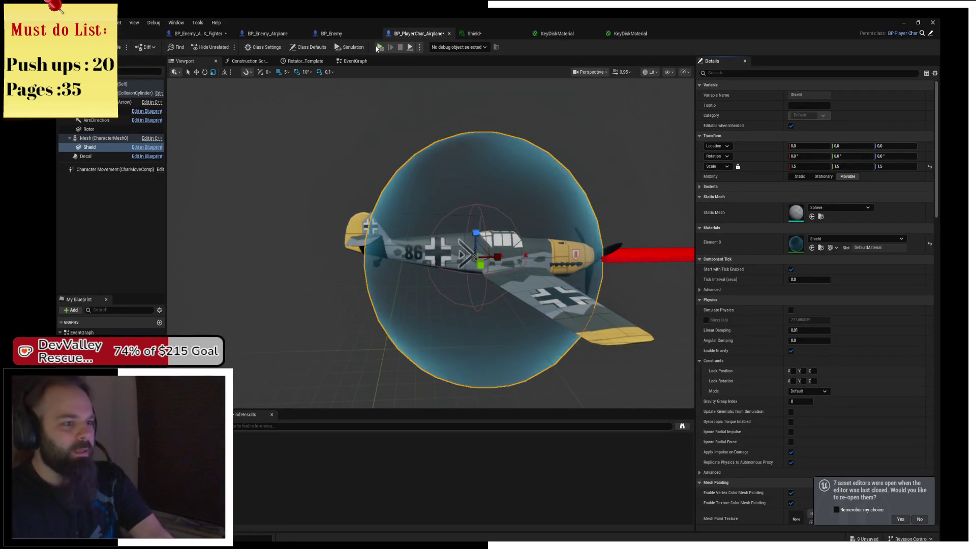
{"action": "left_click_drag", "start_coordinate": [447, 163], "coordinate": [407, 193]}
{"action": "mouse_move", "coordinate": [464, 177]}
{"action": "left_mouse_down"}
{"action": "mouse_move", "coordinate": [427, 189]}
{"action": "mouse_move", "coordinate": [464, 178]}
{"action": "mouse_move", "coordinate": [417, 181]}
{"action": "left_mouse_up"}
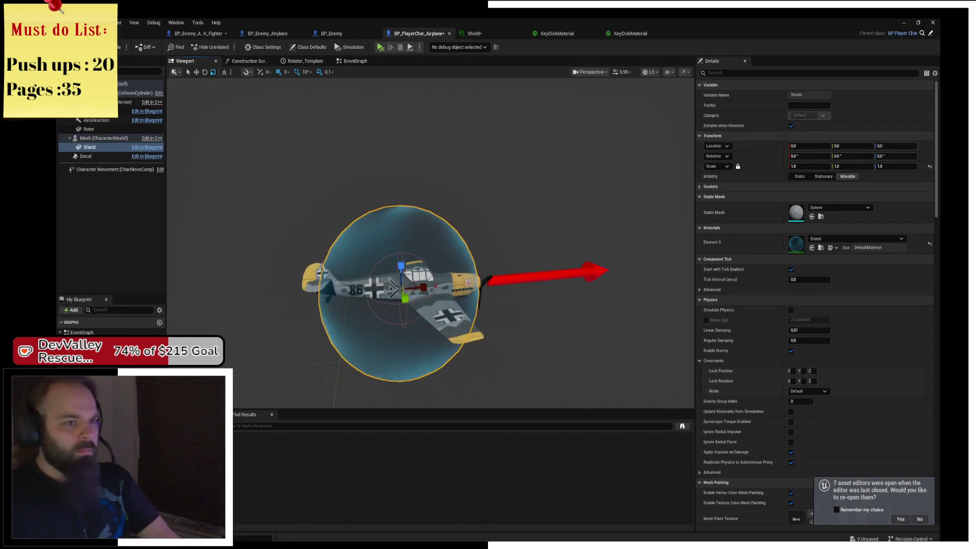
Cycle through the enemy Blueprint tabs and the Shield material to reach the KeyDiskMaterial graph
{"action": "left_click", "coordinate": [329, 33]}
{"action": "left_click", "coordinate": [266, 35]}
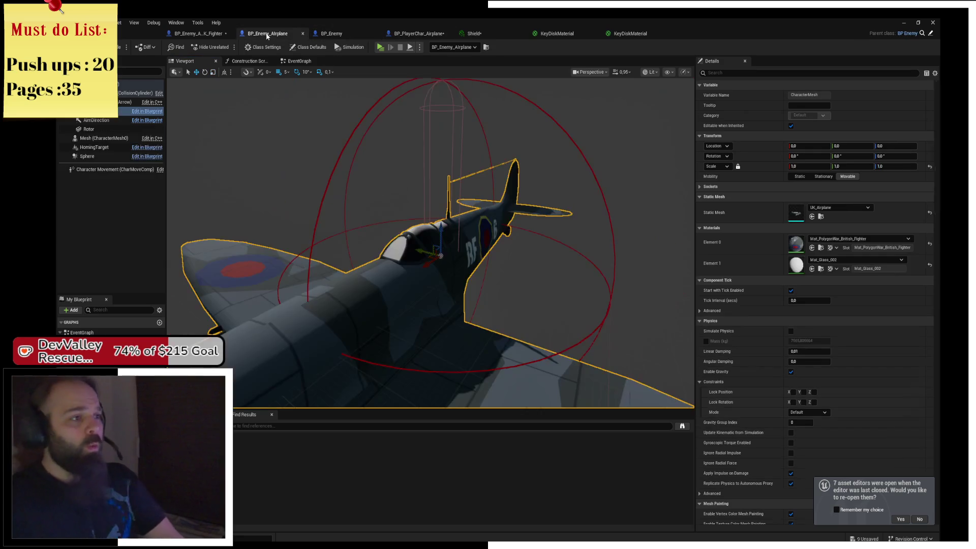
{"action": "left_click", "coordinate": [204, 35]}
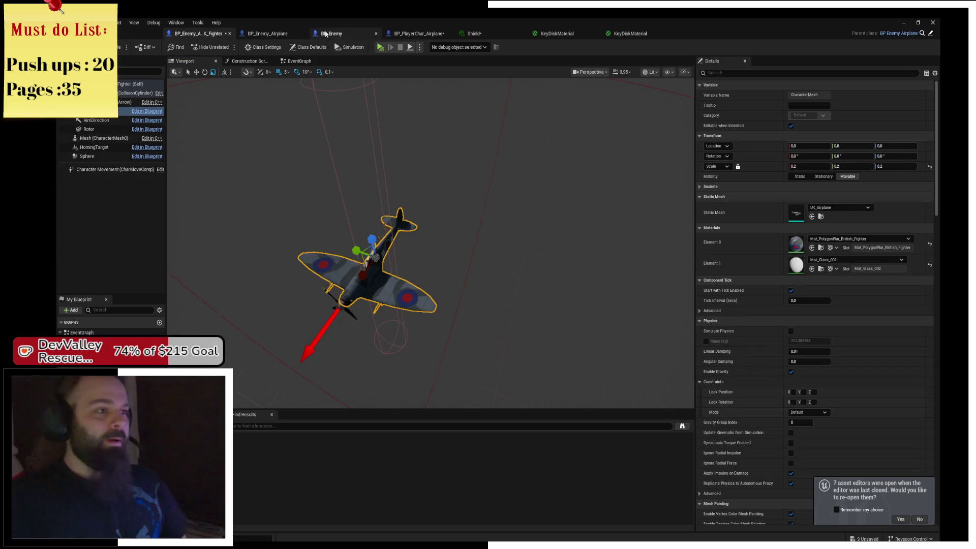
{"action": "left_click", "coordinate": [305, 38]}
{"action": "left_click", "coordinate": [345, 34]}
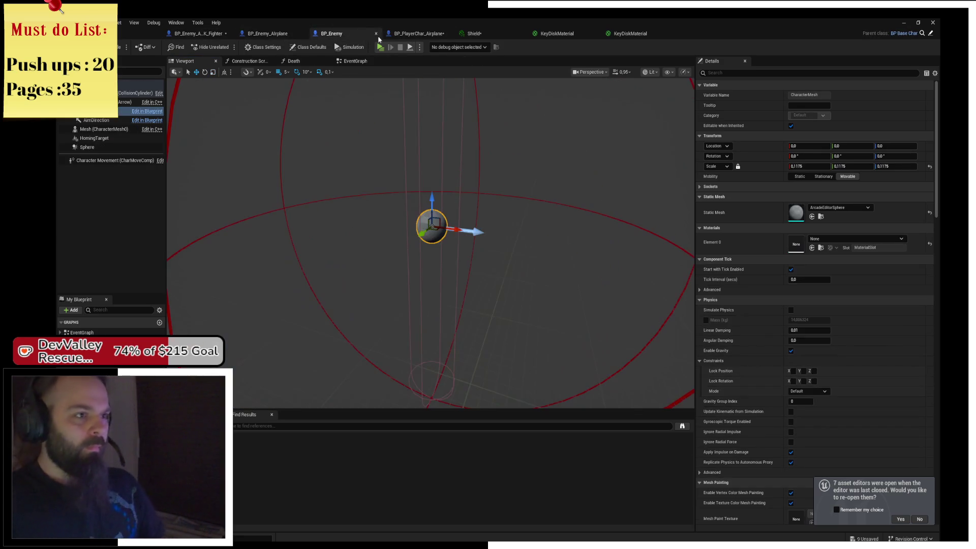
{"action": "left_click", "coordinate": [492, 34]}
{"action": "left_click", "coordinate": [559, 33]}
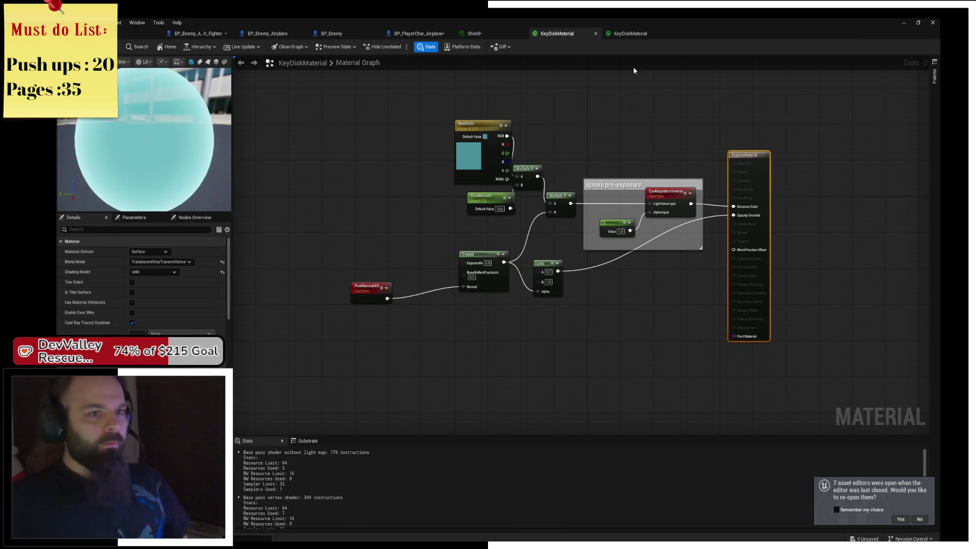
In the larger KeyDiskMaterial graph, add a Sine node fed by the constant
{"action": "left_click", "coordinate": [635, 40]}
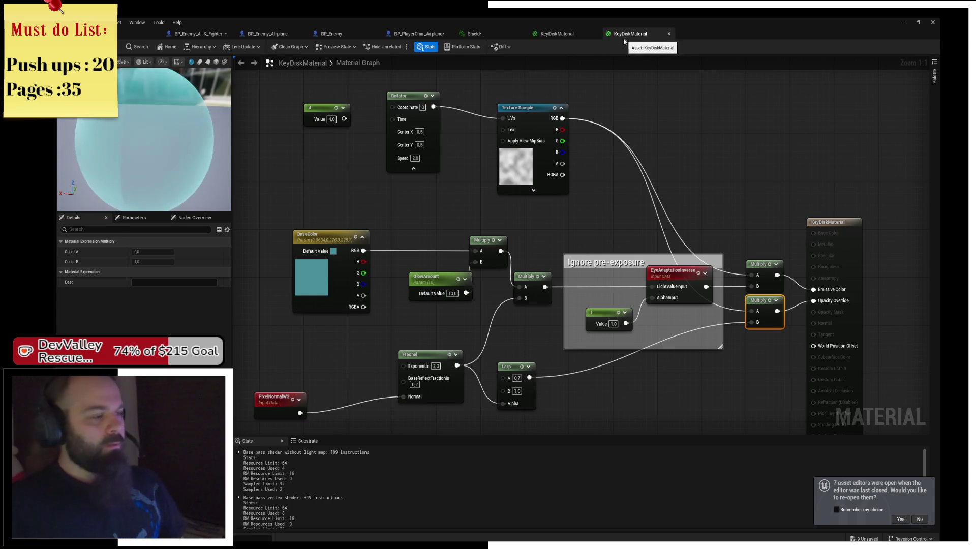
{"action": "scroll", "coordinate": [662, 105], "scroll_direction": "down", "scroll_amount": 2}
{"action": "scroll", "coordinate": [583, 206], "scroll_direction": "up", "scroll_amount": 2}
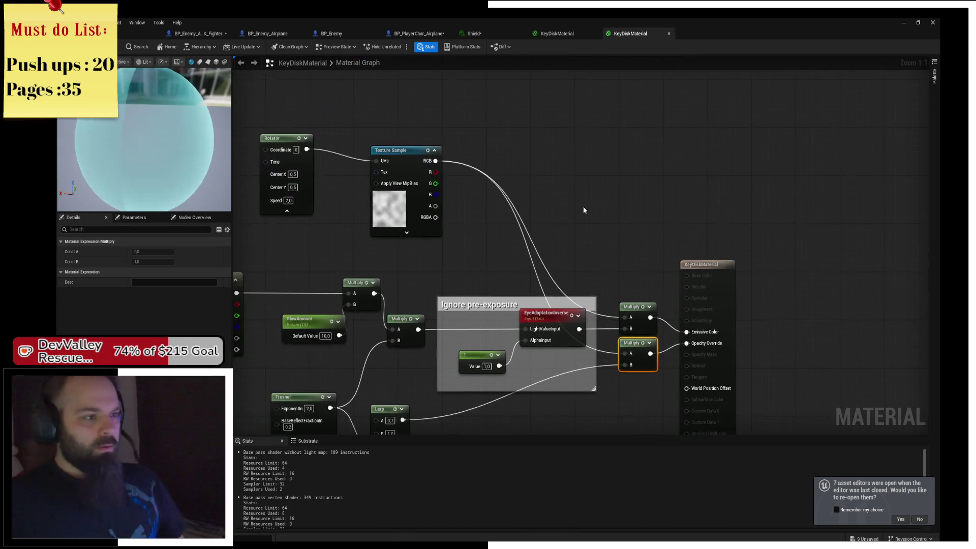
{"action": "right_click", "coordinate": [414, 131]}
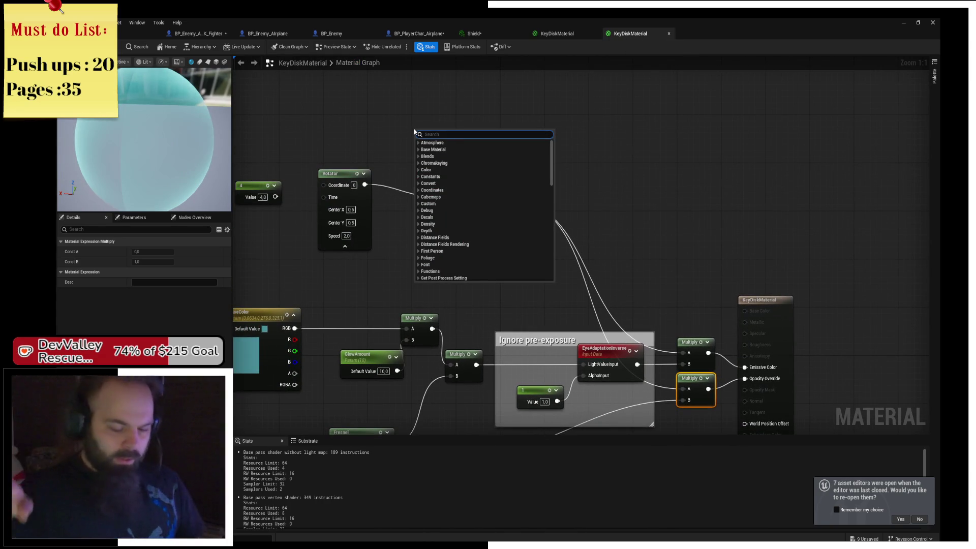
{"action": "type", "text": "sine"}
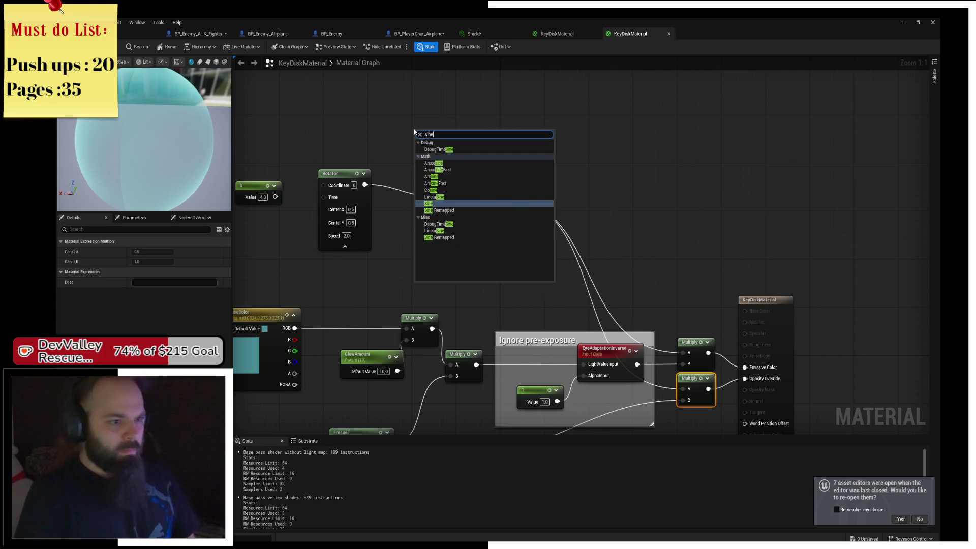
{"action": "key", "text": "Return"}
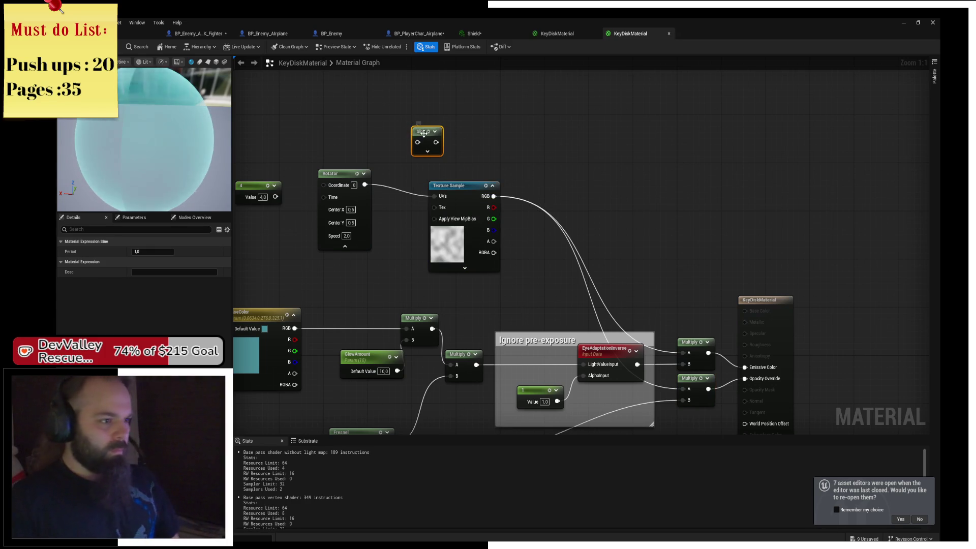
{"action": "left_click_drag", "start_coordinate": [423, 133], "coordinate": [323, 121]}
{"action": "left_click_drag", "start_coordinate": [275, 196], "coordinate": [319, 130]}
{"action": "left_click", "coordinate": [453, 186]}
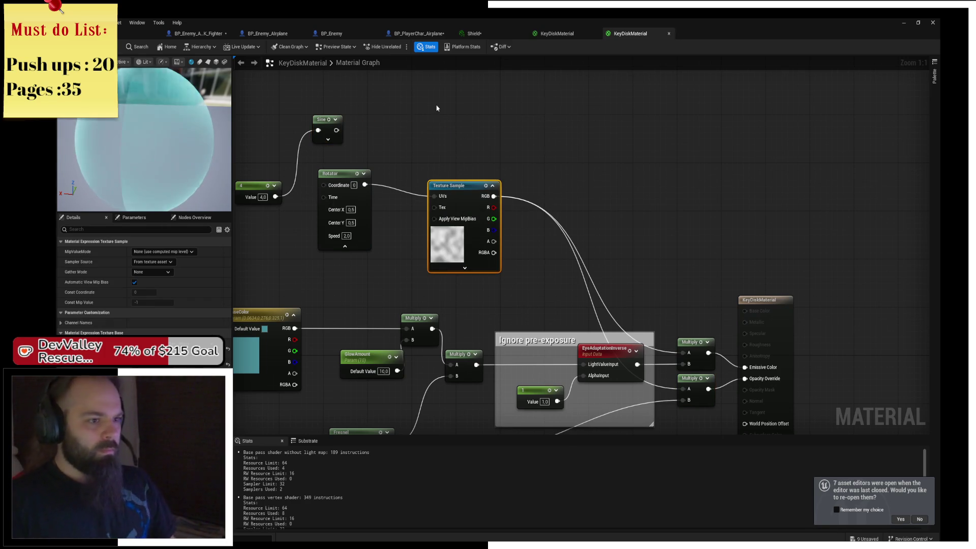
Duplicate the Texture Sample, give it the noise texture, and wire Sine into its UVs
{"action": "key", "text": "ctrl+c"}
{"action": "key", "text": "ctrl+v"}
{"action": "left_click_drag", "start_coordinate": [466, 102], "coordinate": [467, 89]}
{"action": "left_click", "coordinate": [168, 345]}
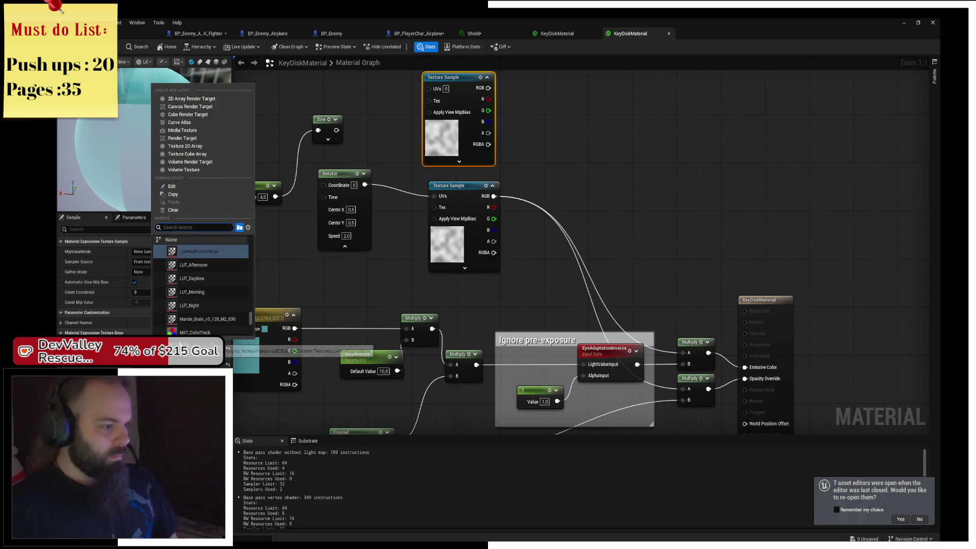
{"action": "scroll", "coordinate": [220, 262], "scroll_direction": "up", "scroll_amount": 2}
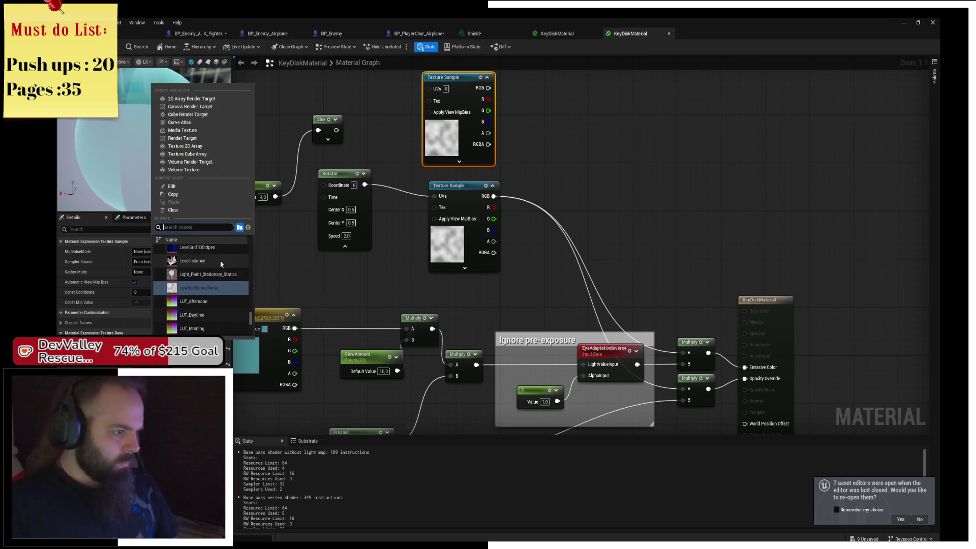
{"action": "type", "text": "noise"}
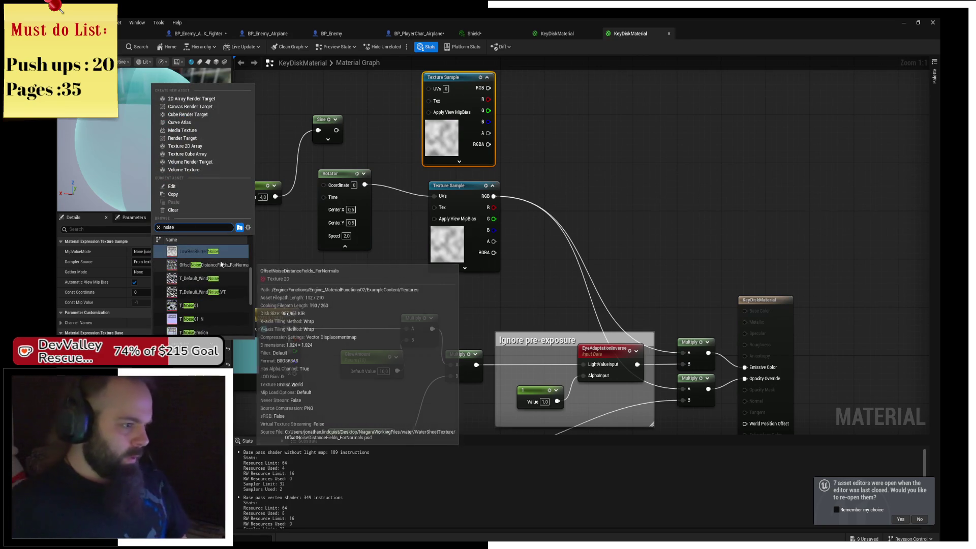
{"action": "left_click", "coordinate": [200, 302]}
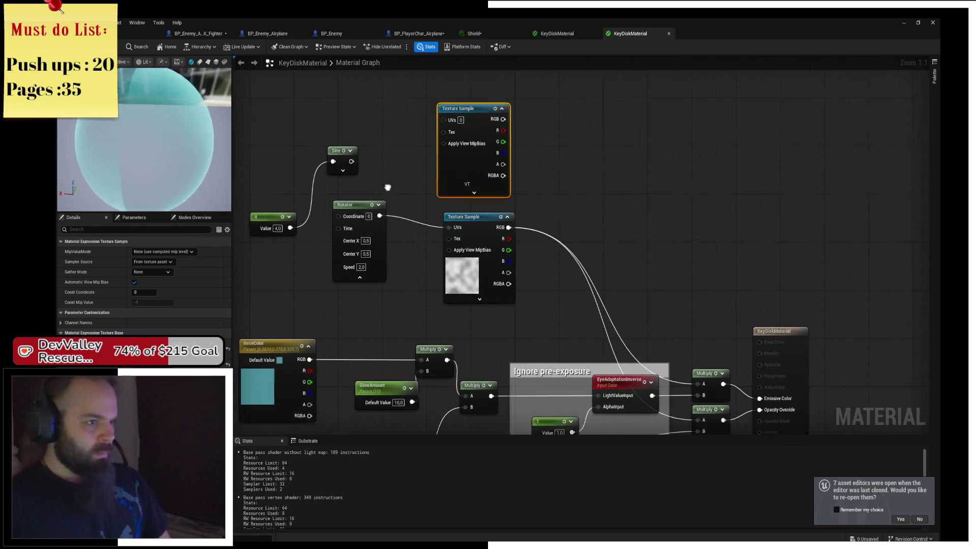
{"action": "mouse_move", "coordinate": [363, 187]}
{"action": "left_mouse_down"}
{"action": "mouse_move", "coordinate": [468, 152]}
{"action": "mouse_move", "coordinate": [457, 146]}
{"action": "left_mouse_up"}
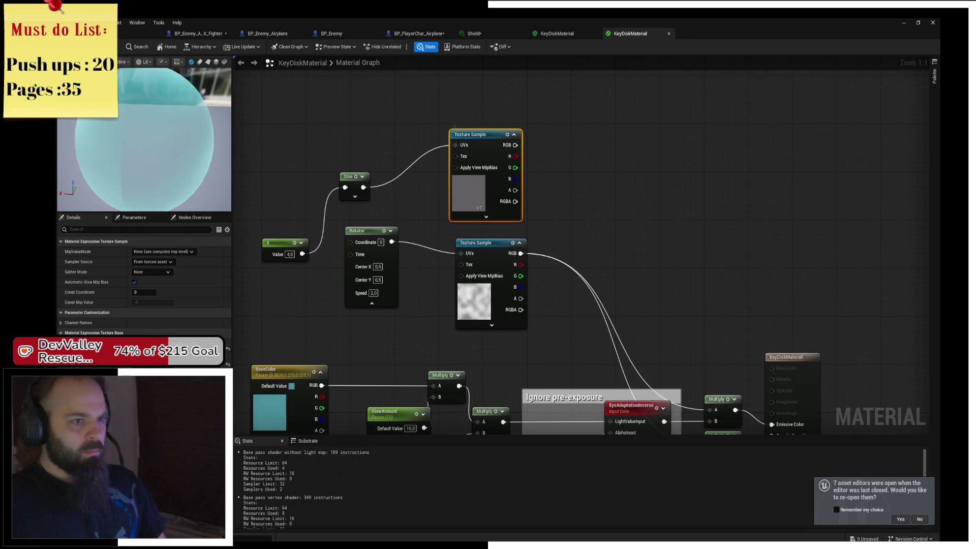
{"action": "left_click_drag", "start_coordinate": [526, 160], "coordinate": [434, 128]}
Insert a Multiply before Emissive Color: A = new texture RGB, B = old Multiply
{"action": "left_click", "coordinate": [625, 375]}
{"action": "left_click_drag", "start_coordinate": [634, 316], "coordinate": [536, 214]}
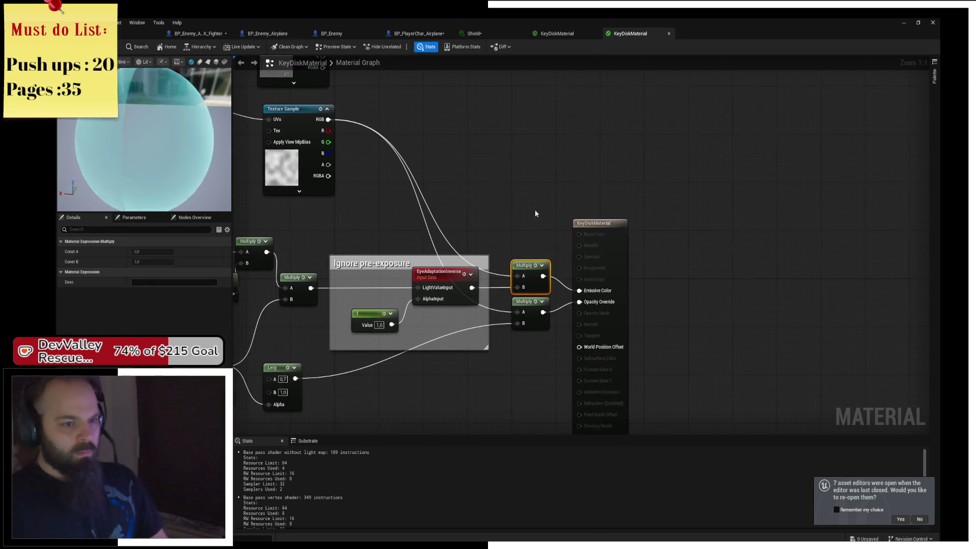
{"action": "left_click_drag", "start_coordinate": [610, 228], "coordinate": [682, 228]}
{"action": "left_click", "coordinate": [526, 265]}
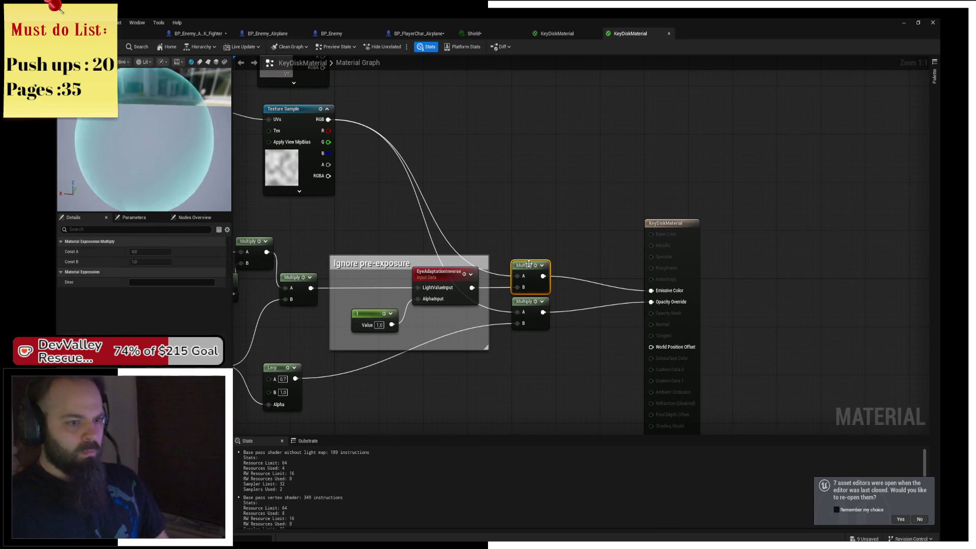
{"action": "key", "text": "ctrl+d"}
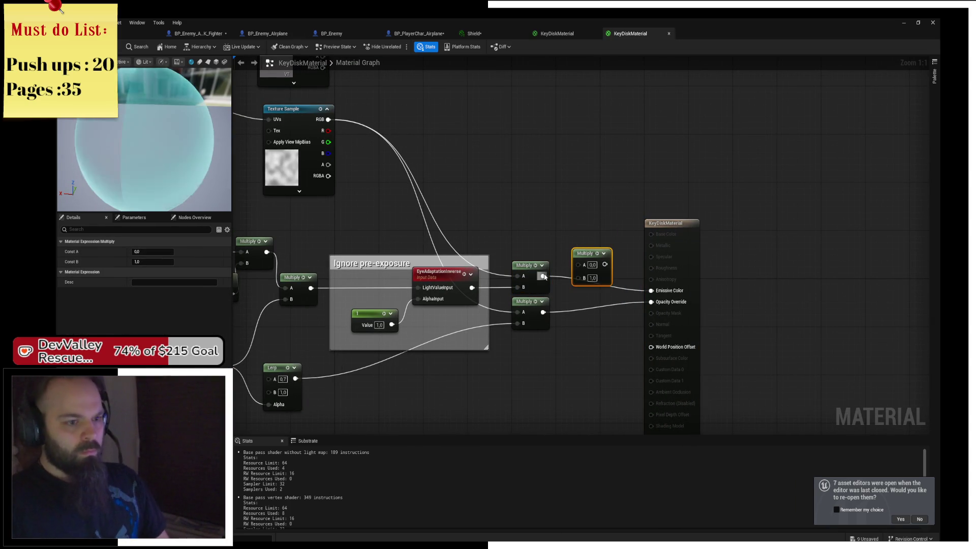
{"action": "left_click_drag", "start_coordinate": [543, 277], "coordinate": [651, 290]}
{"action": "mouse_move", "coordinate": [577, 265]}
{"action": "left_mouse_down"}
{"action": "mouse_move", "coordinate": [391, 70]}
{"action": "mouse_move", "coordinate": [330, 69]}
{"action": "mouse_move", "coordinate": [314, 94]}
{"action": "mouse_move", "coordinate": [322, 87]}
{"action": "left_mouse_up"}
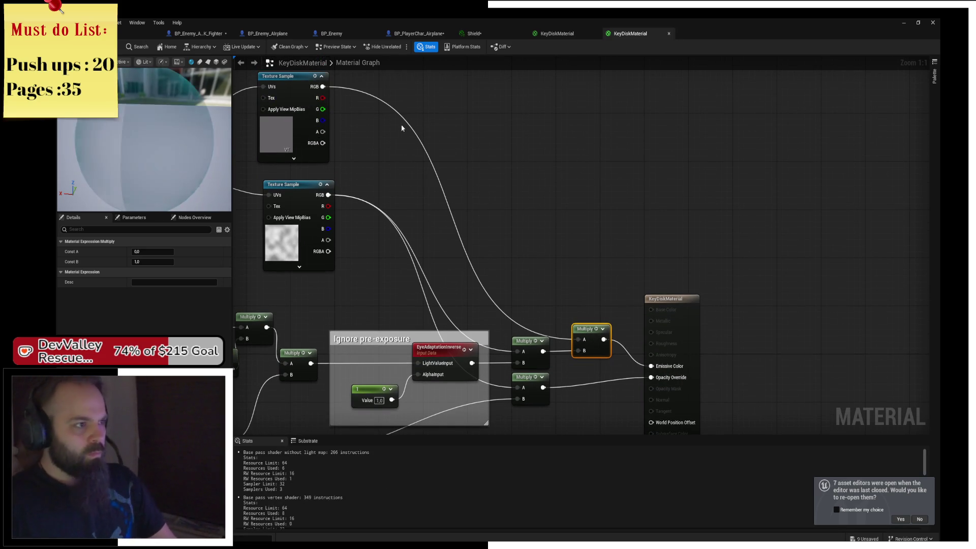
{"action": "left_click_drag", "start_coordinate": [343, 144], "coordinate": [419, 167]}
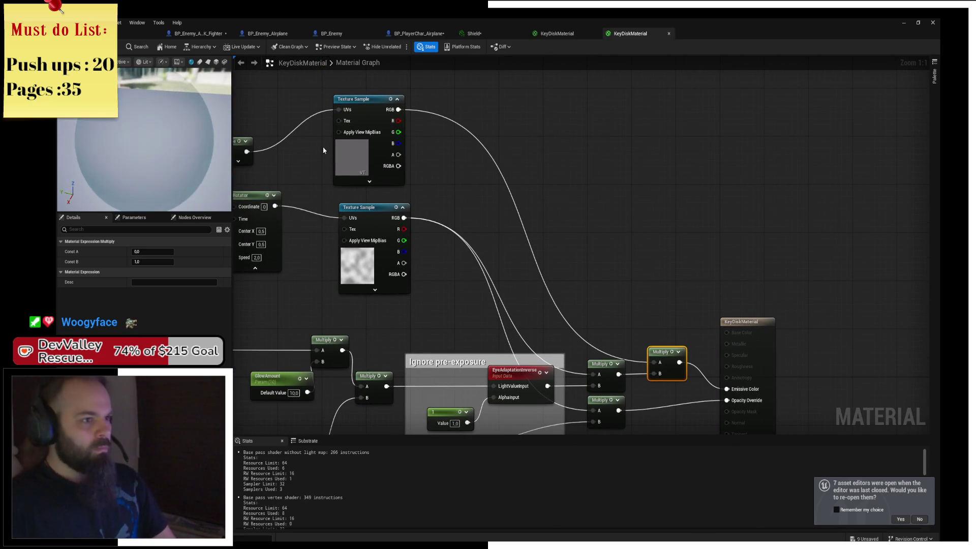
Set the Sine period to 4 and the constant to 1, then apply the material
{"action": "left_click_drag", "start_coordinate": [323, 151], "coordinate": [370, 174]}
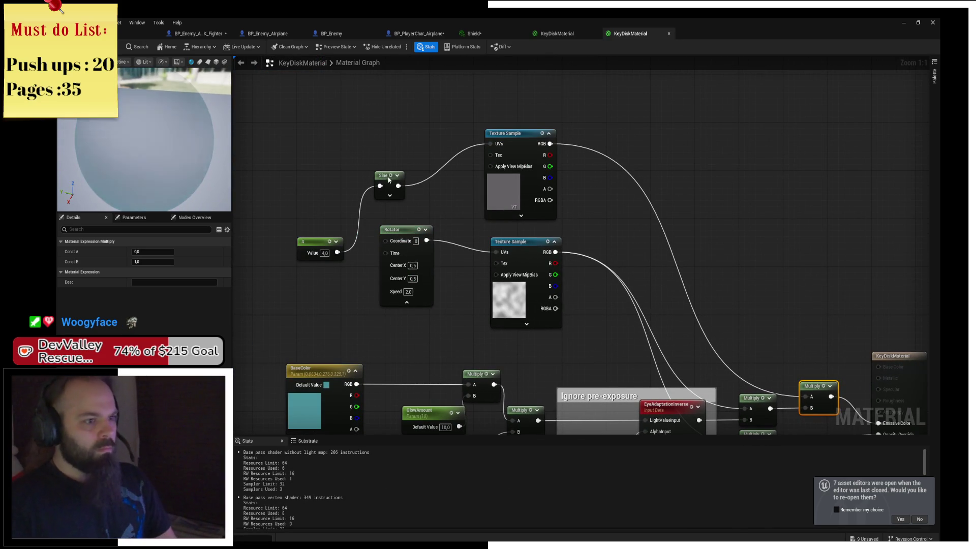
{"action": "mouse_move", "coordinate": [391, 183]}
{"action": "left_mouse_down"}
{"action": "mouse_move", "coordinate": [388, 159]}
{"action": "mouse_move", "coordinate": [421, 140]}
{"action": "left_mouse_up"}
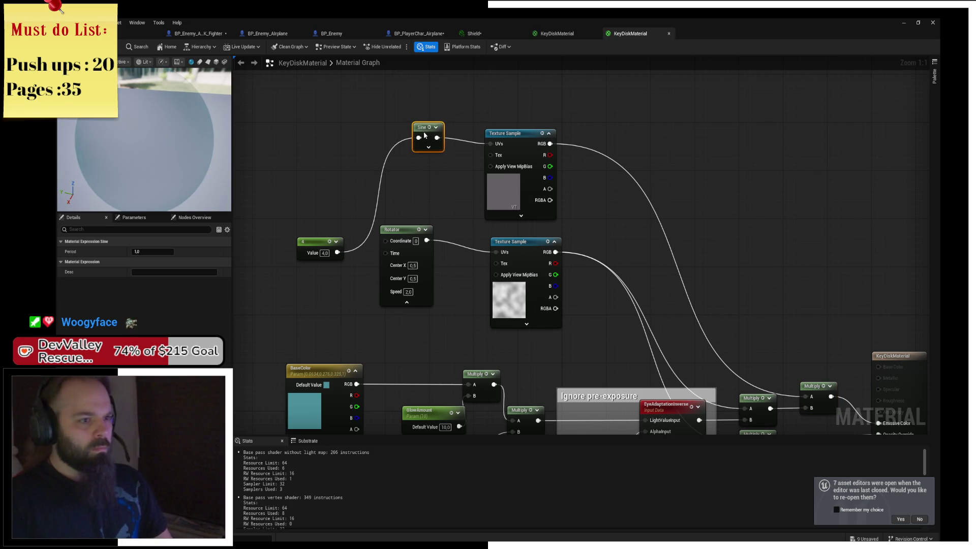
{"action": "mouse_move", "coordinate": [333, 234]}
{"action": "left_mouse_down"}
{"action": "mouse_move", "coordinate": [352, 160]}
{"action": "mouse_move", "coordinate": [391, 134]}
{"action": "left_mouse_up"}
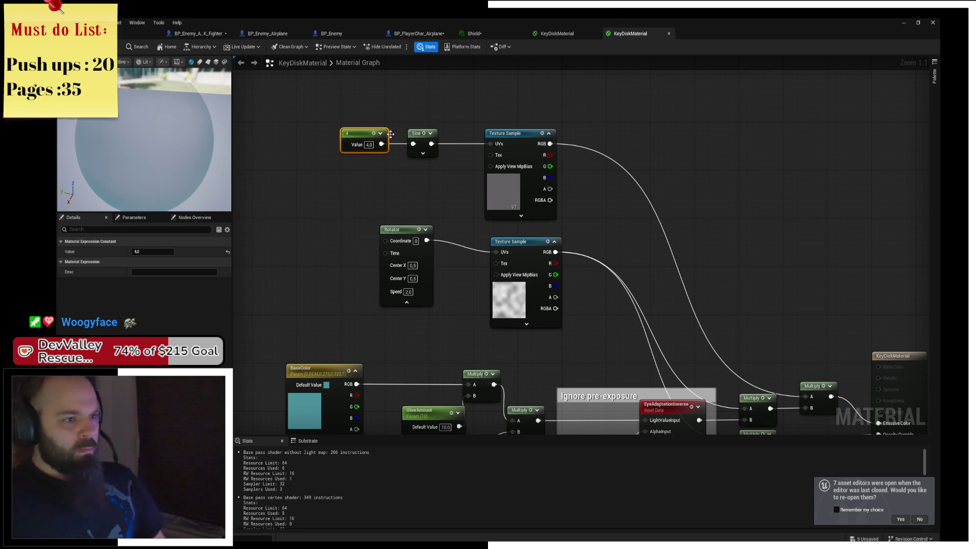
{"action": "left_click", "coordinate": [423, 153]}
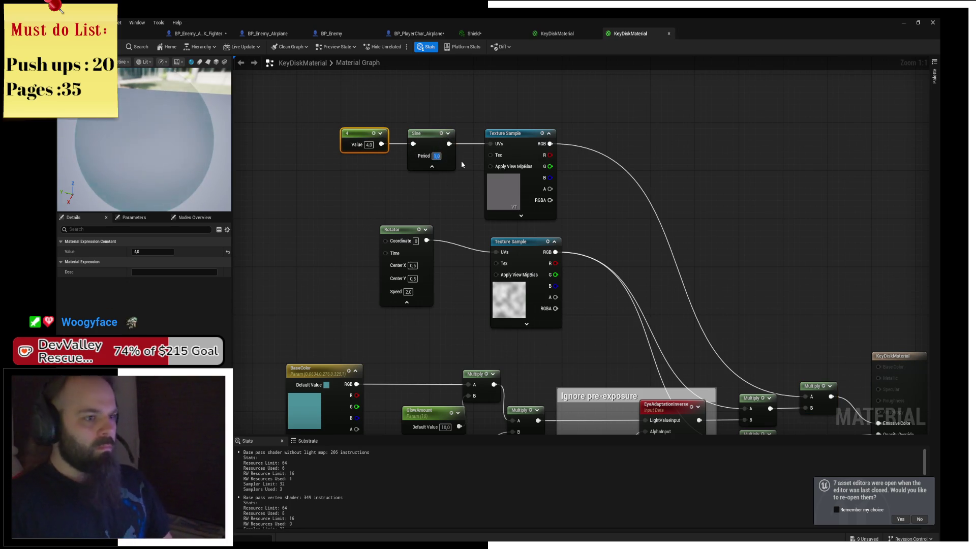
{"action": "type", "text": "4"}
{"action": "key", "text": "Return"}
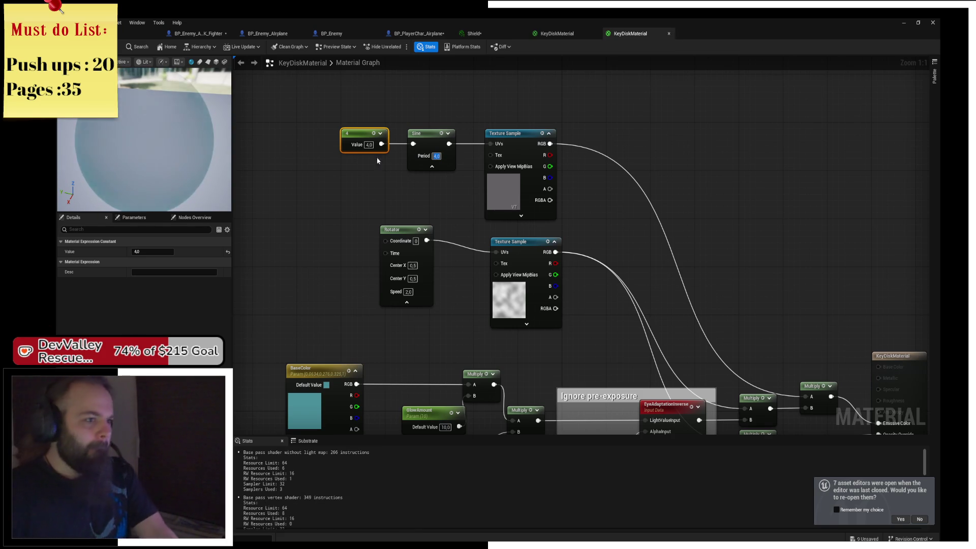
{"action": "type", "text": "1"}
{"action": "key", "text": "Return"}
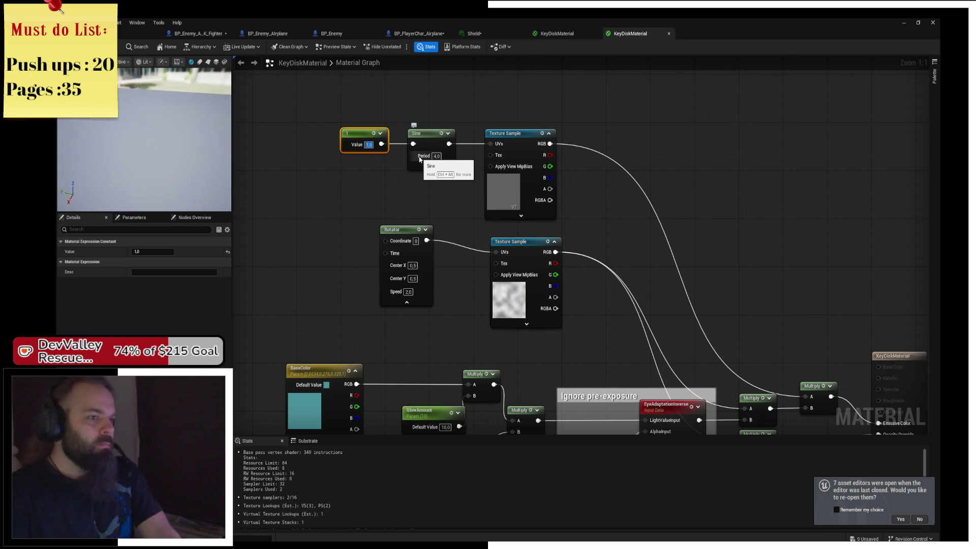
{"action": "left_click", "coordinate": [120, 47]}
{"action": "left_click", "coordinate": [136, 34]}
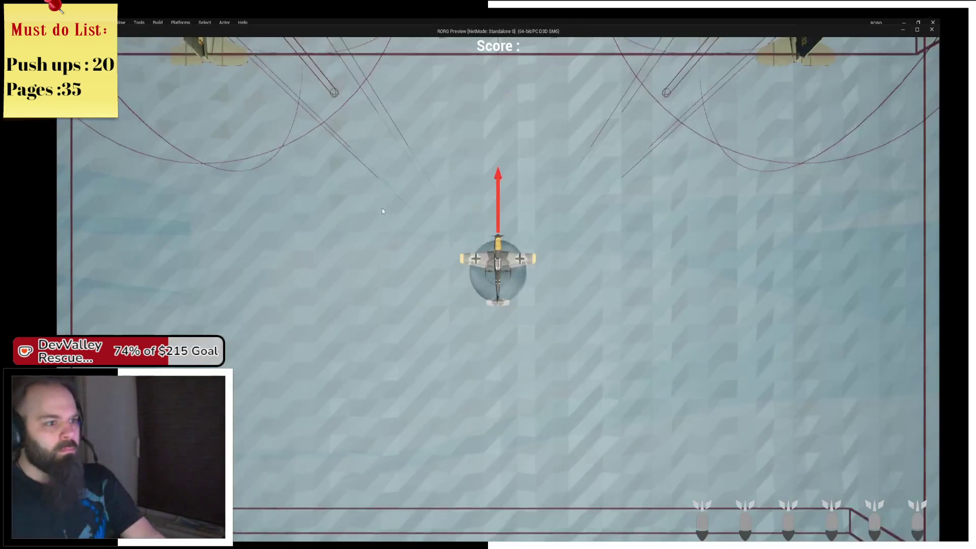
Play-test the shielded plane, restart the session once, then exit with Escape
{"action": "left_click", "coordinate": [226, 46]}
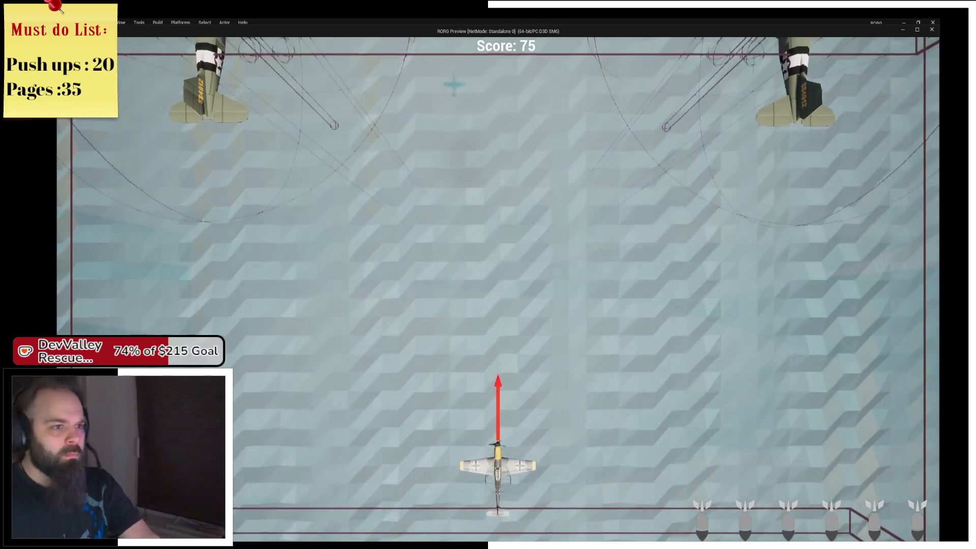
{"action": "key", "text": "alt+Tab"}
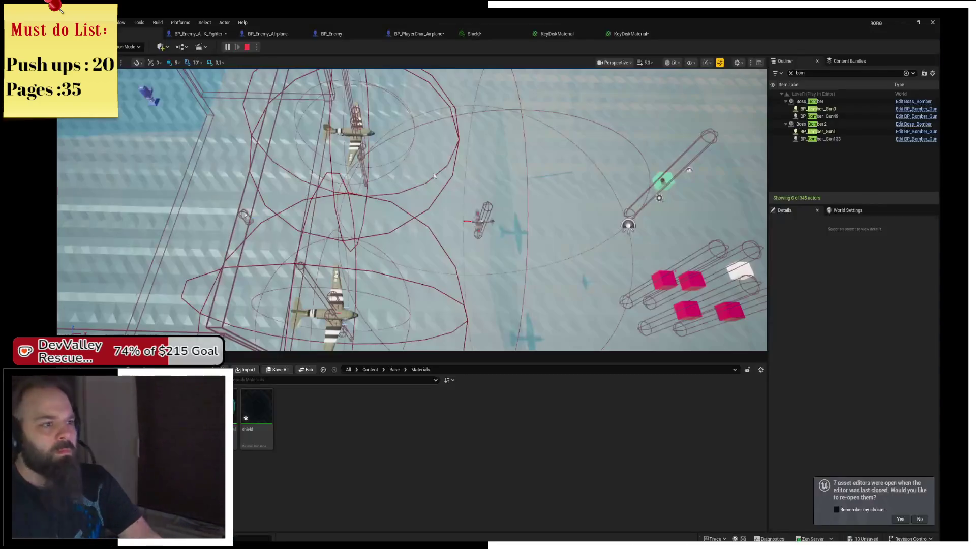
{"action": "left_click", "coordinate": [247, 46]}
{"action": "left_click", "coordinate": [227, 47]}
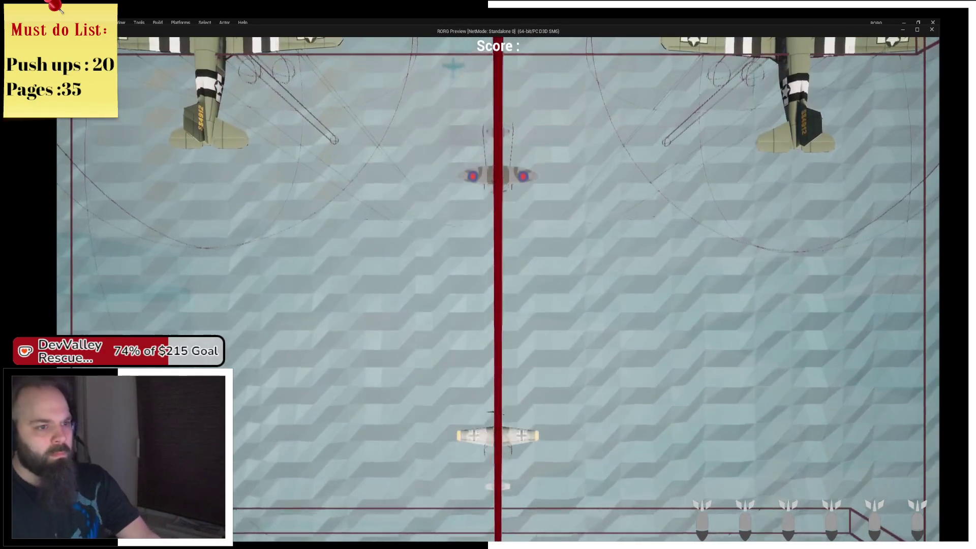
{"action": "key", "text": "alt+Tab"}
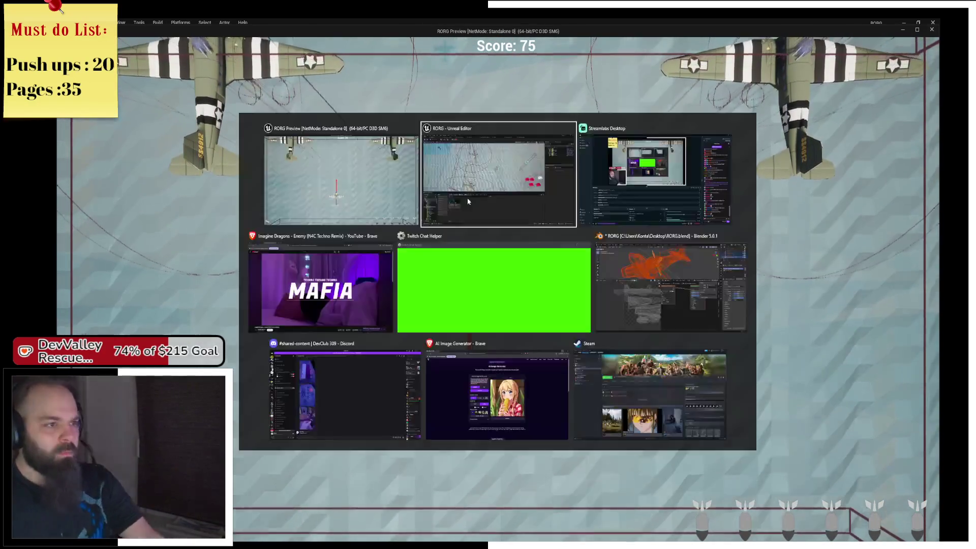
{"action": "key", "text": "Escape"}
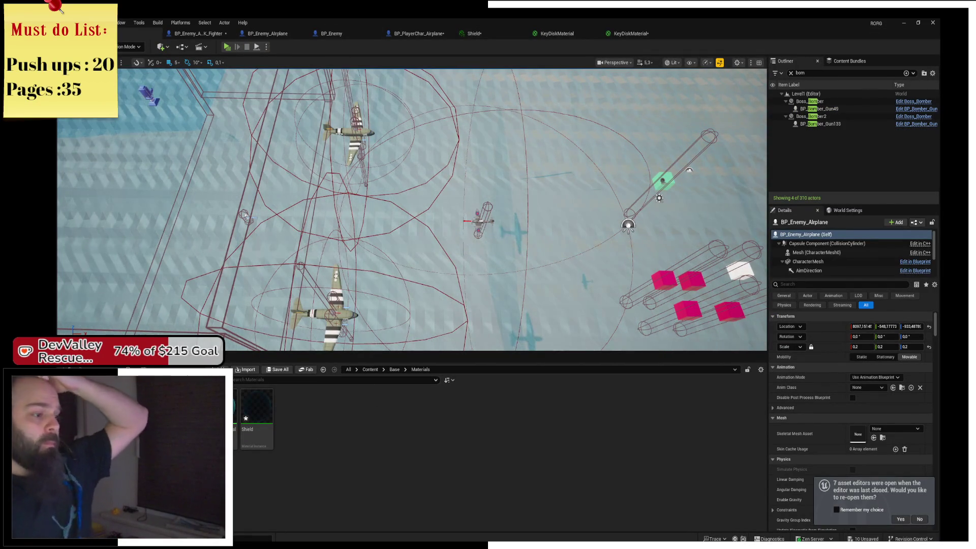
Open BP_Enemy_Airplane_US_Fighter, drag its AimDirection arrow to X 460, and save
{"action": "key", "text": "alt+Left"}
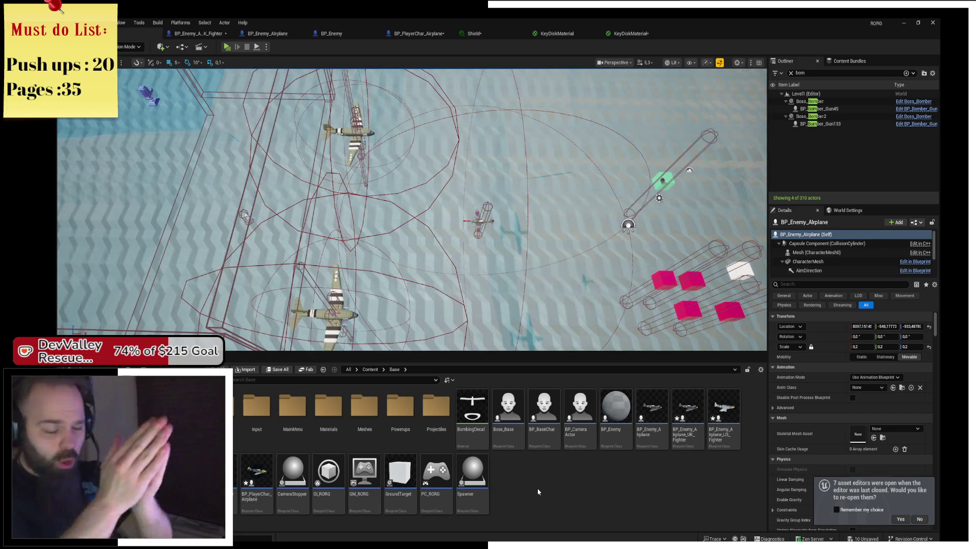
{"action": "left_click", "coordinate": [726, 437]}
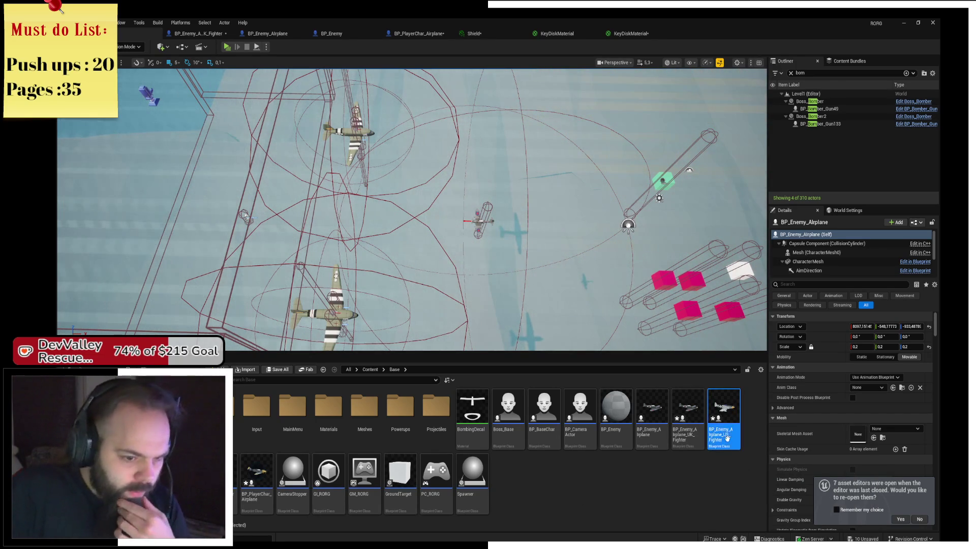
{"action": "double_click", "coordinate": [733, 447]}
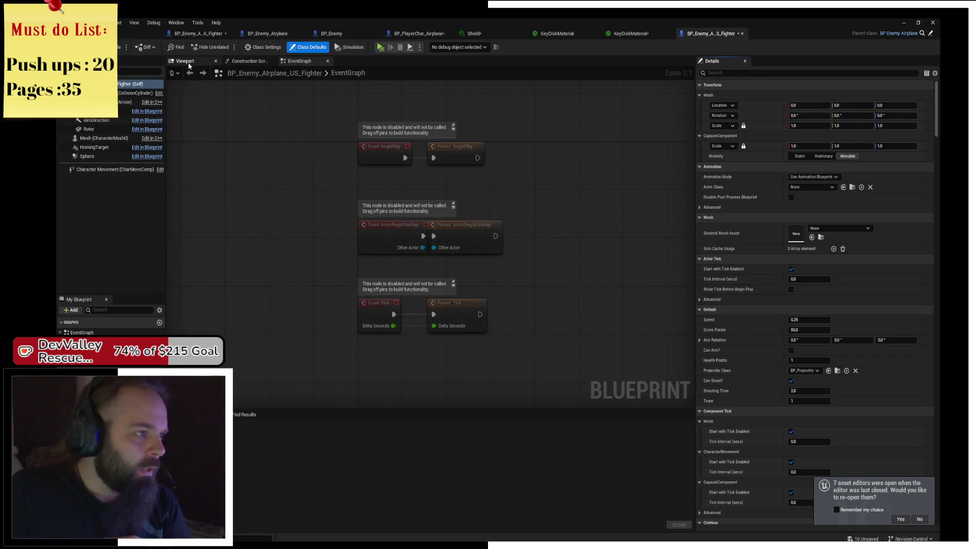
{"action": "left_click", "coordinate": [185, 61]}
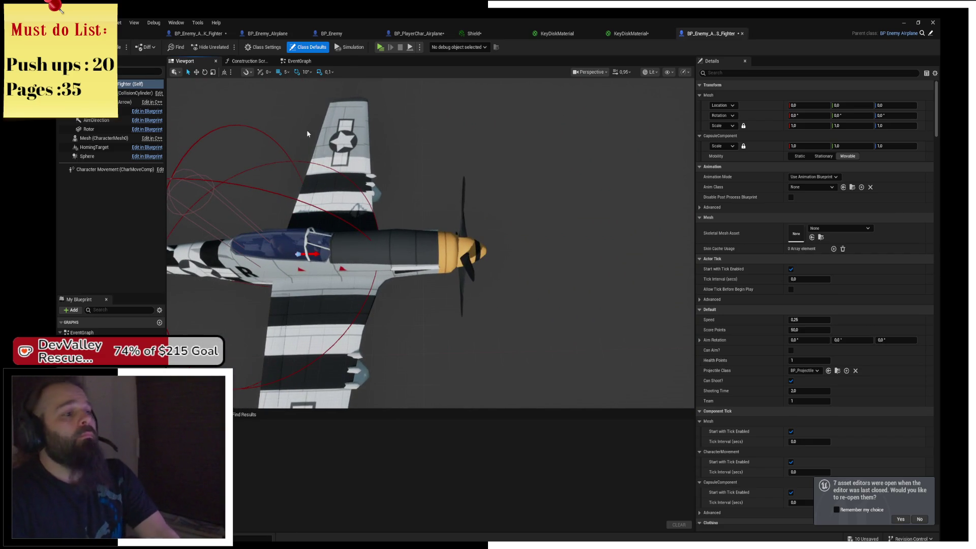
{"action": "left_click", "coordinate": [96, 120]}
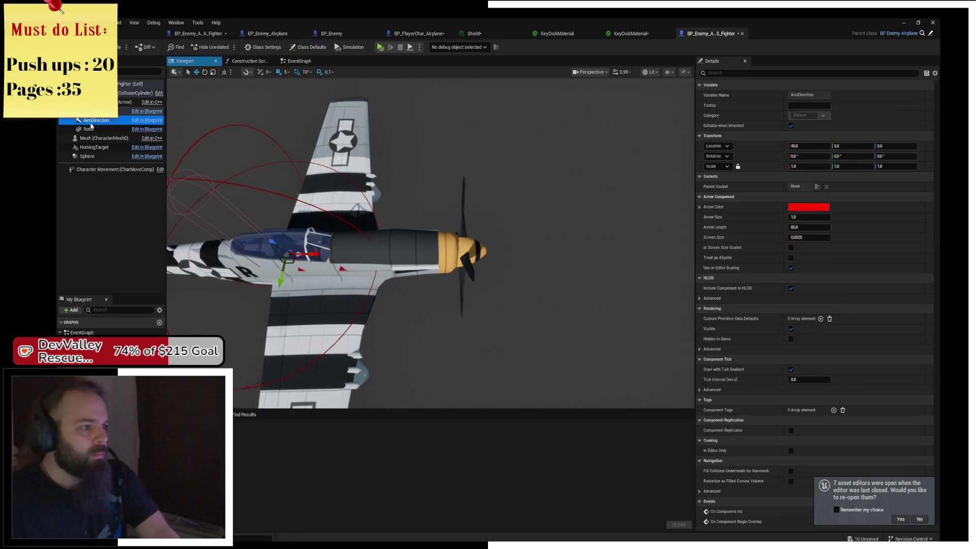
{"action": "mouse_move", "coordinate": [312, 254]}
{"action": "left_mouse_down"}
{"action": "mouse_move", "coordinate": [519, 254]}
{"action": "mouse_move", "coordinate": [458, 234]}
{"action": "mouse_move", "coordinate": [448, 239]}
{"action": "mouse_move", "coordinate": [564, 262]}
{"action": "left_mouse_up"}
{"action": "key", "text": "ctrl+s"}
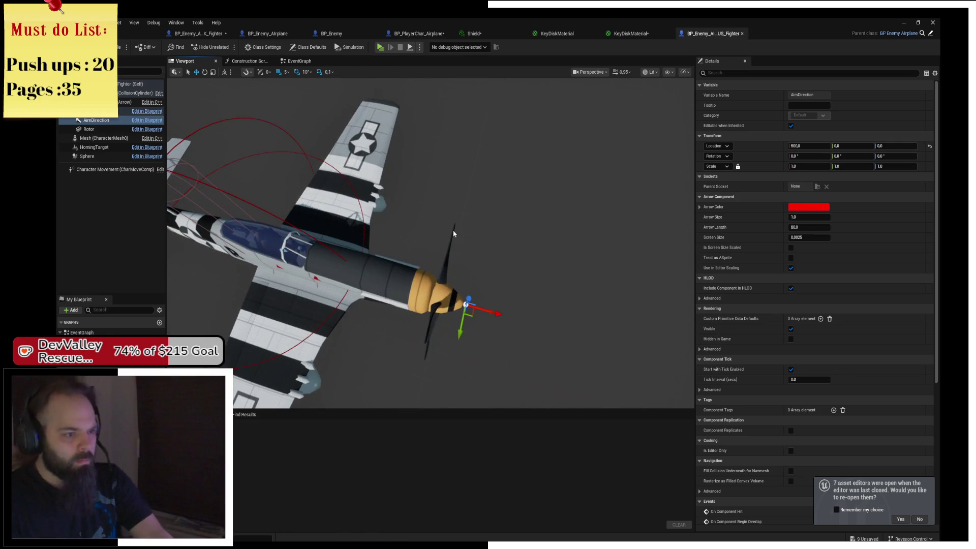
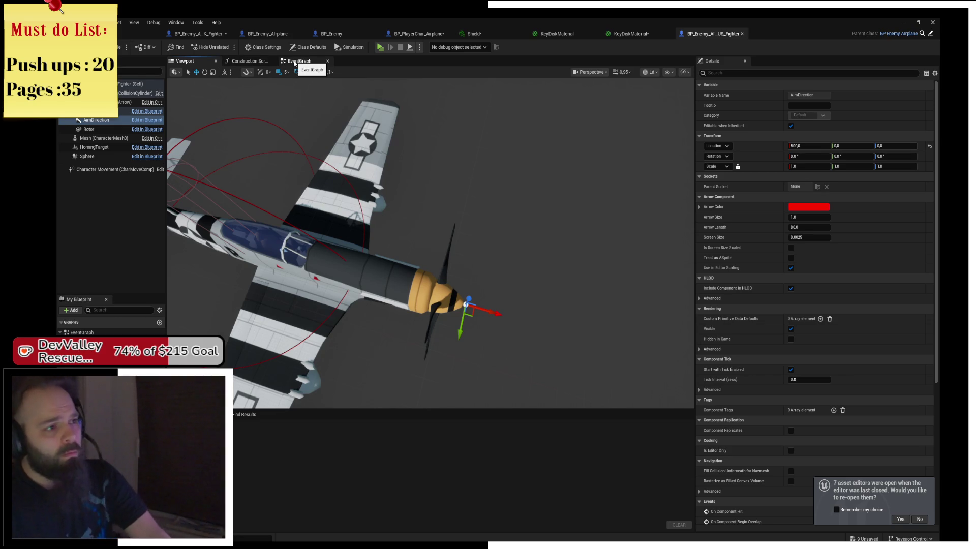
Duplicate BP_Projectile_Enemy_1 in the Projectiles folder as BP_Projectile_Enemy_2 and open it
{"action": "left_click", "coordinate": [137, 33]}
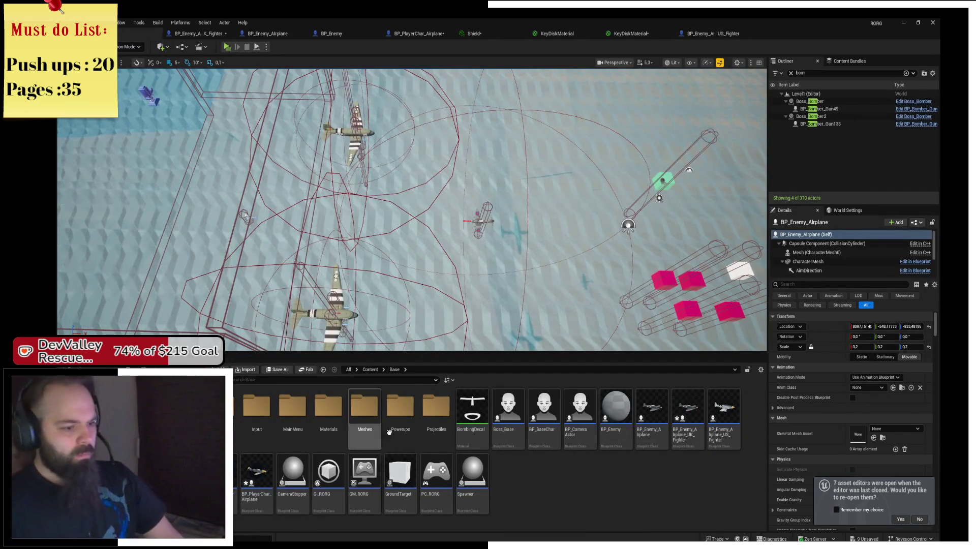
{"action": "double_click", "coordinate": [422, 430]}
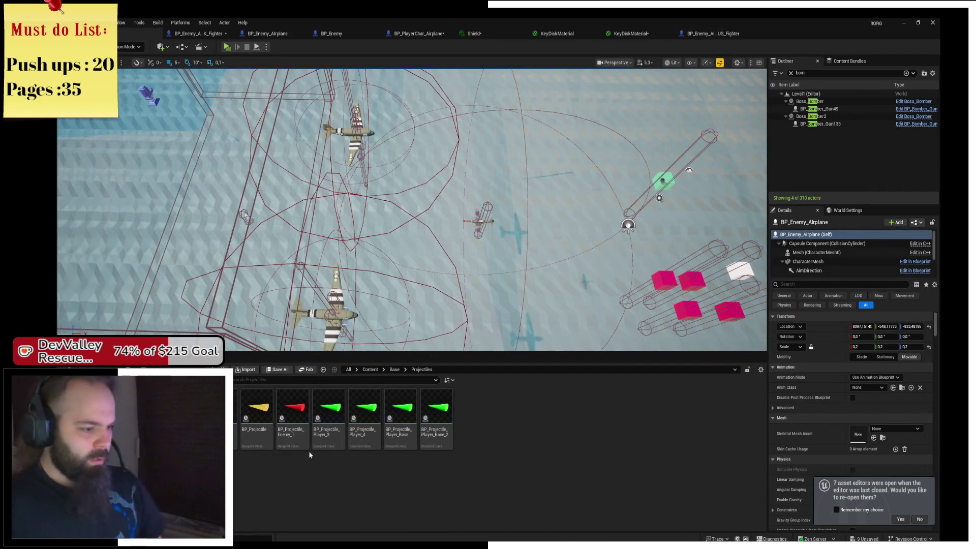
{"action": "right_click", "coordinate": [294, 429]}
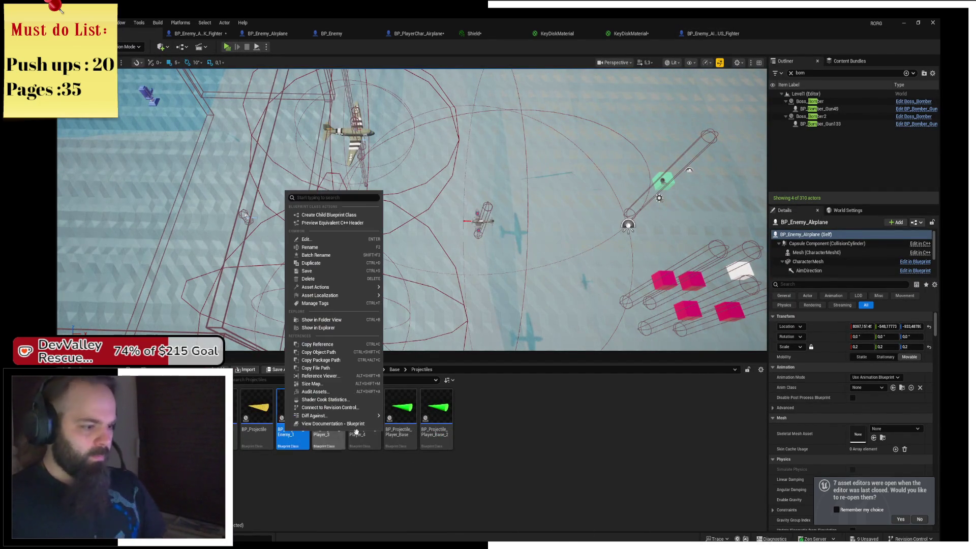
{"action": "left_click", "coordinate": [347, 263]}
{"action": "key", "text": "Return"}
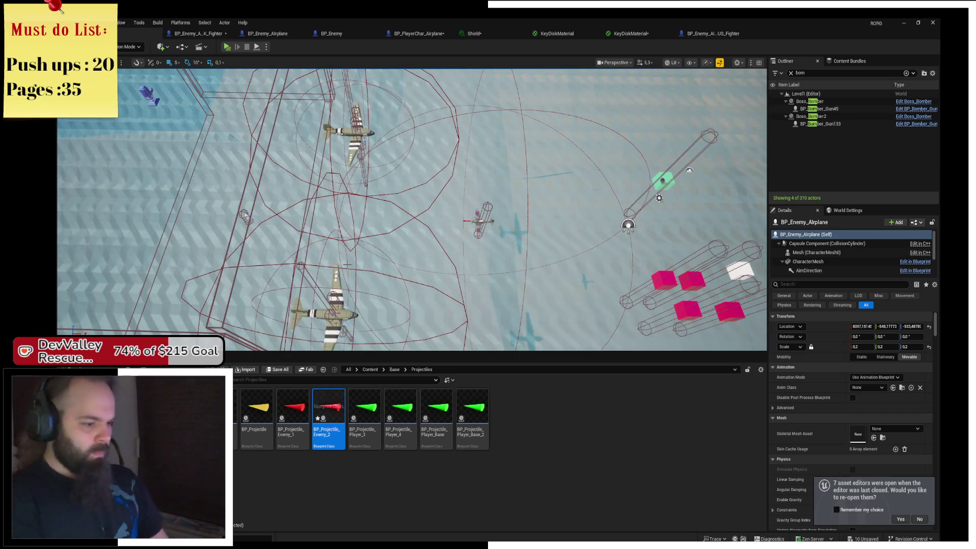
{"action": "key", "text": "Return"}
Add a Delay node to the projectile's event graph
{"action": "left_click_drag", "start_coordinate": [404, 176], "coordinate": [425, 138]}
{"action": "right_click", "coordinate": [290, 279]}
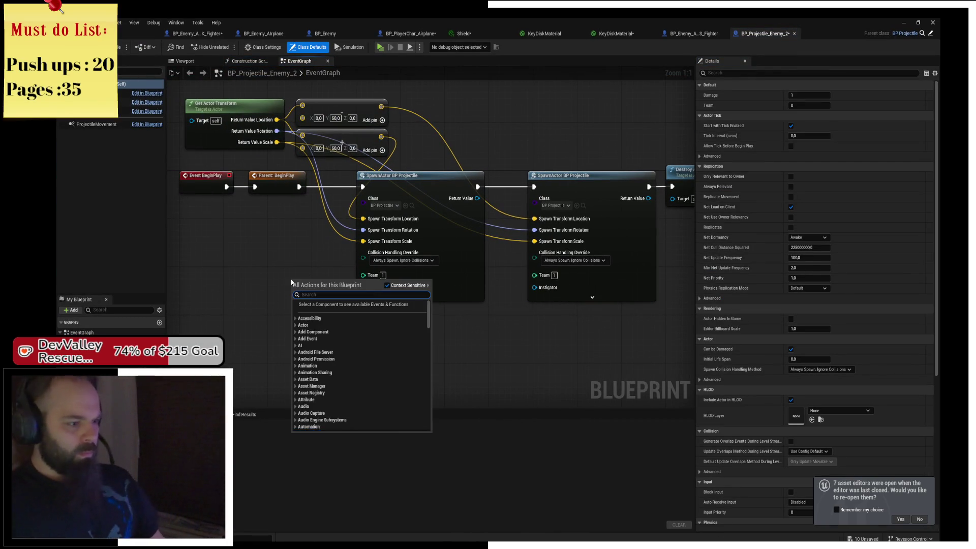
{"action": "type", "text": "Del"}
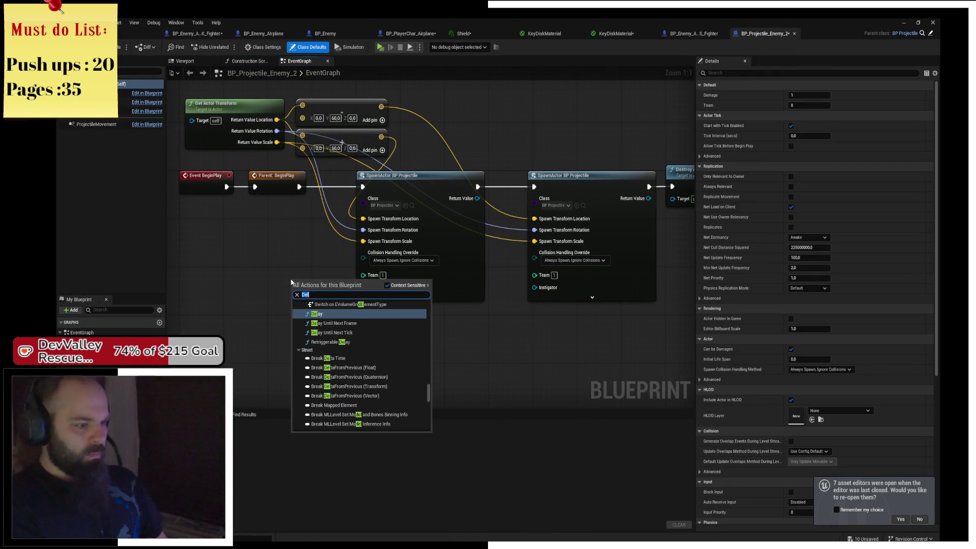
{"action": "type", "text": "for loop"}
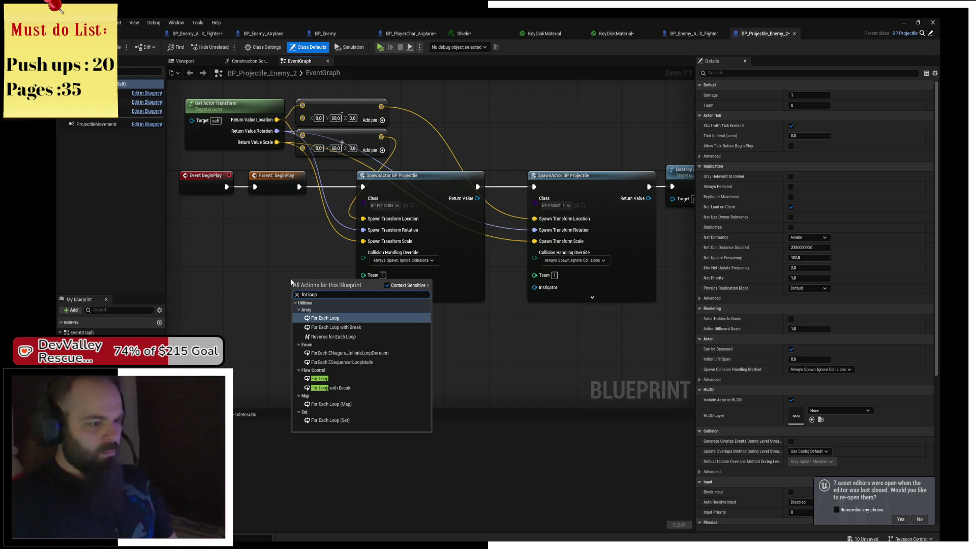
{"action": "type", "text": " wir"}
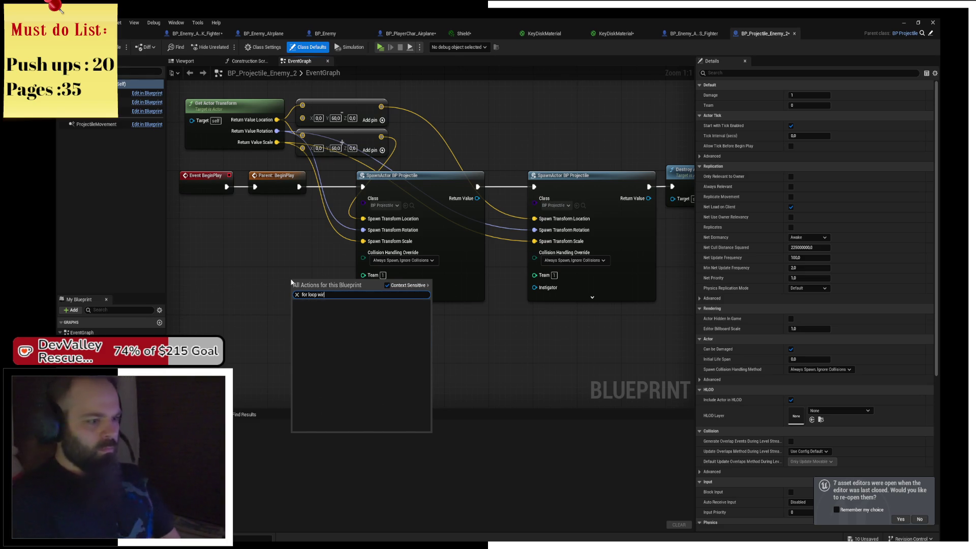
{"action": "key", "text": "BackSpace"}
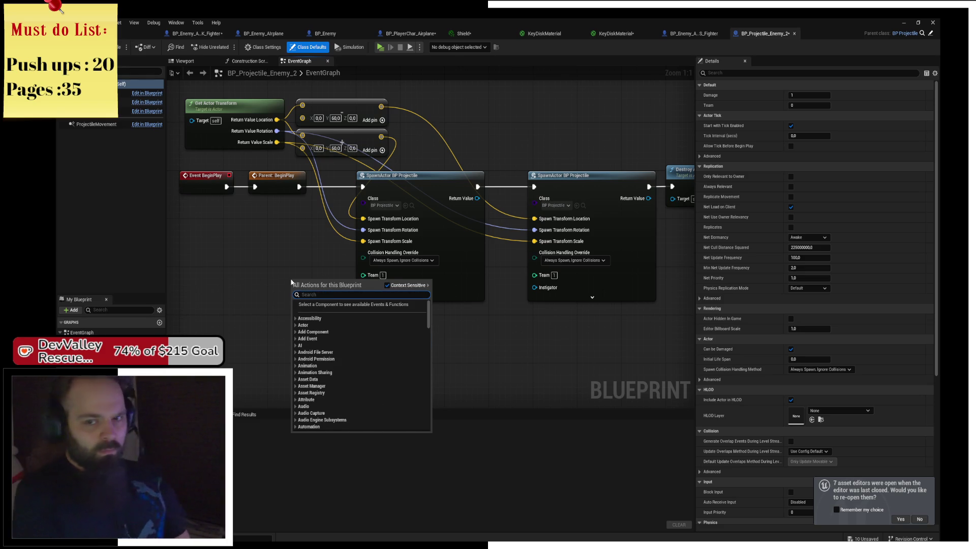
{"action": "type", "text": "delay"}
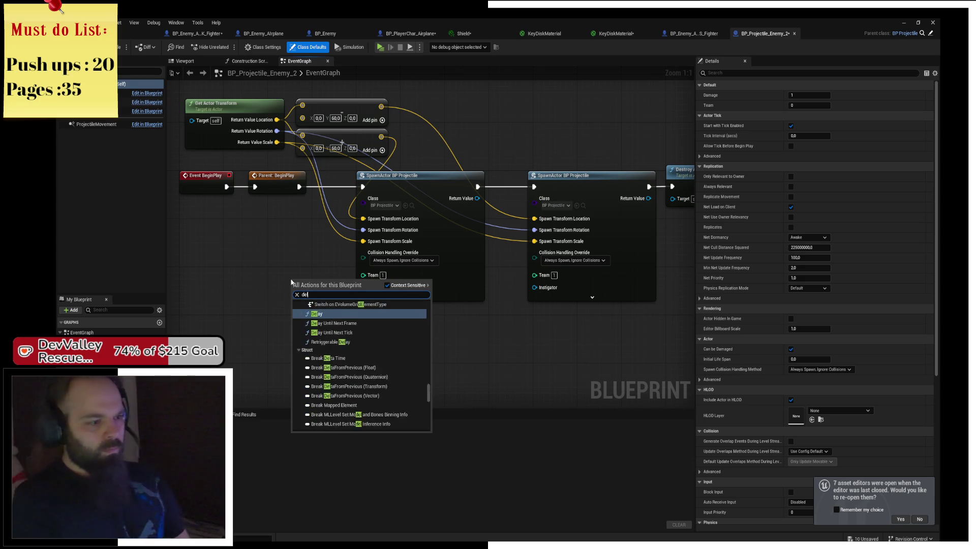
{"action": "key", "text": "Return"}
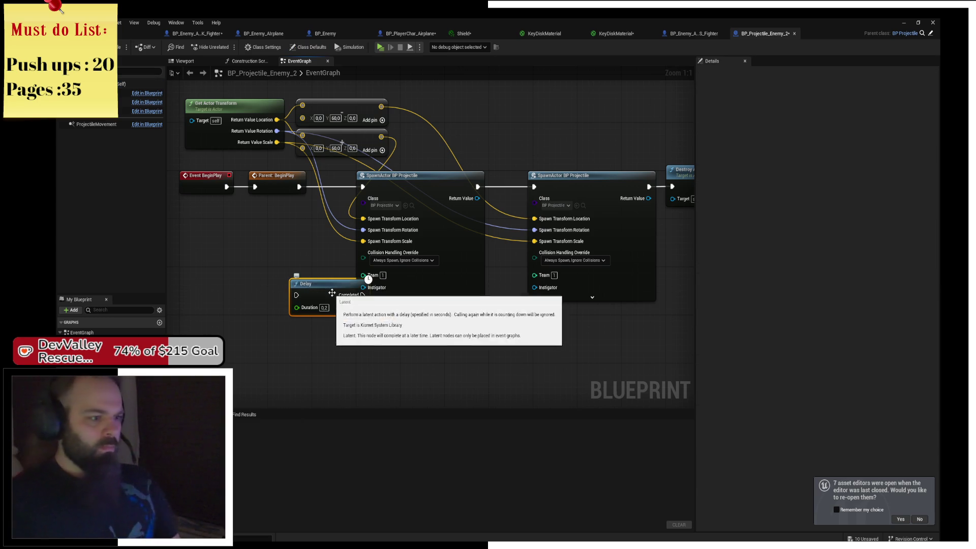
{"action": "mouse_move", "coordinate": [308, 288]}
{"action": "left_mouse_down"}
{"action": "mouse_move", "coordinate": [515, 282]}
{"action": "mouse_move", "coordinate": [495, 282]}
{"action": "mouse_move", "coordinate": [505, 280]}
{"action": "mouse_move", "coordinate": [389, 346]}
{"action": "left_mouse_up"}
Delete the Destroy Actor node and wire the Delay between the two SpawnActor nodes
{"action": "mouse_move", "coordinate": [468, 148]}
{"action": "left_mouse_down"}
{"action": "mouse_move", "coordinate": [528, 175]}
{"action": "mouse_move", "coordinate": [581, 173]}
{"action": "left_mouse_up"}
{"action": "left_click", "coordinate": [581, 173]}
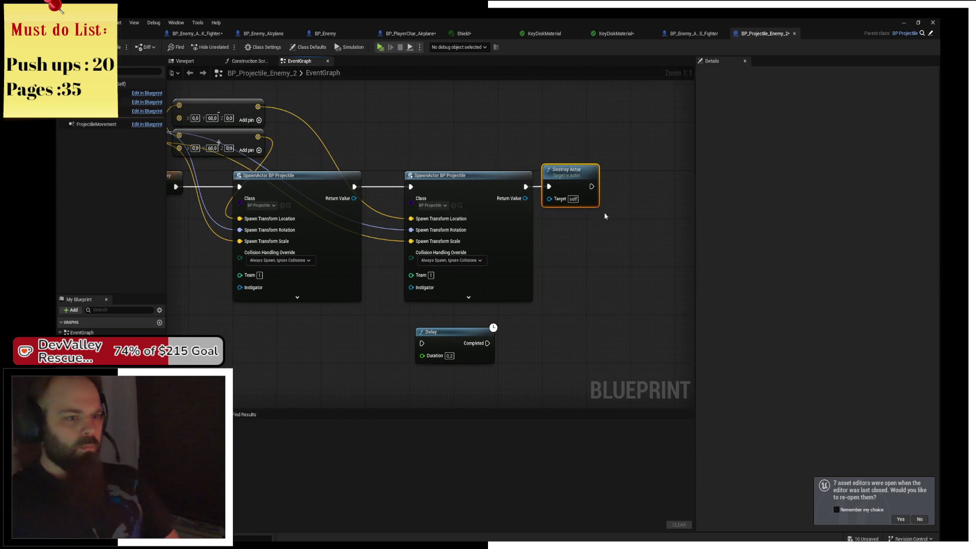
{"action": "key", "text": "Delete"}
{"action": "left_click_drag", "start_coordinate": [471, 197], "coordinate": [652, 203]}
{"action": "left_click_drag", "start_coordinate": [348, 218], "coordinate": [435, 222]}
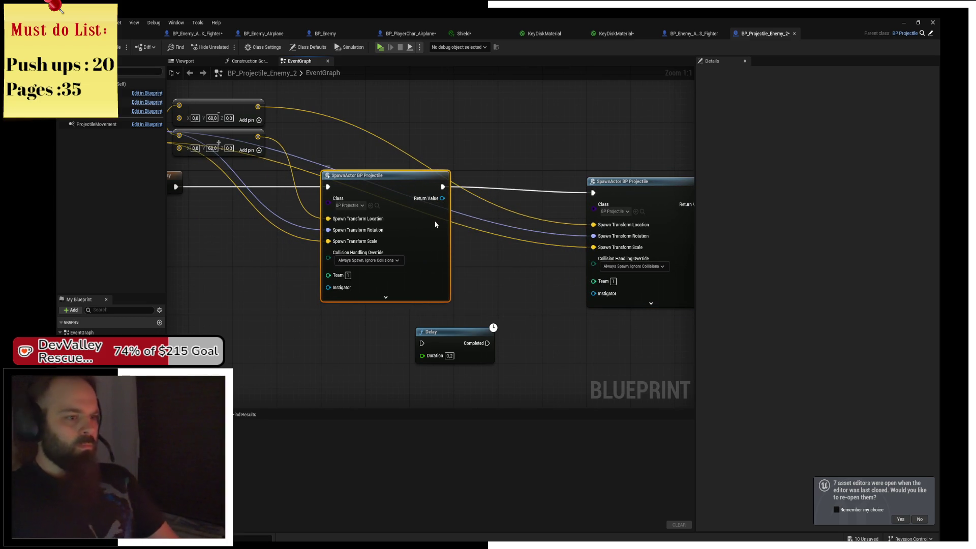
{"action": "mouse_move", "coordinate": [425, 335]}
{"action": "left_mouse_down"}
{"action": "mouse_move", "coordinate": [493, 177]}
{"action": "mouse_move", "coordinate": [482, 188]}
{"action": "left_mouse_up"}
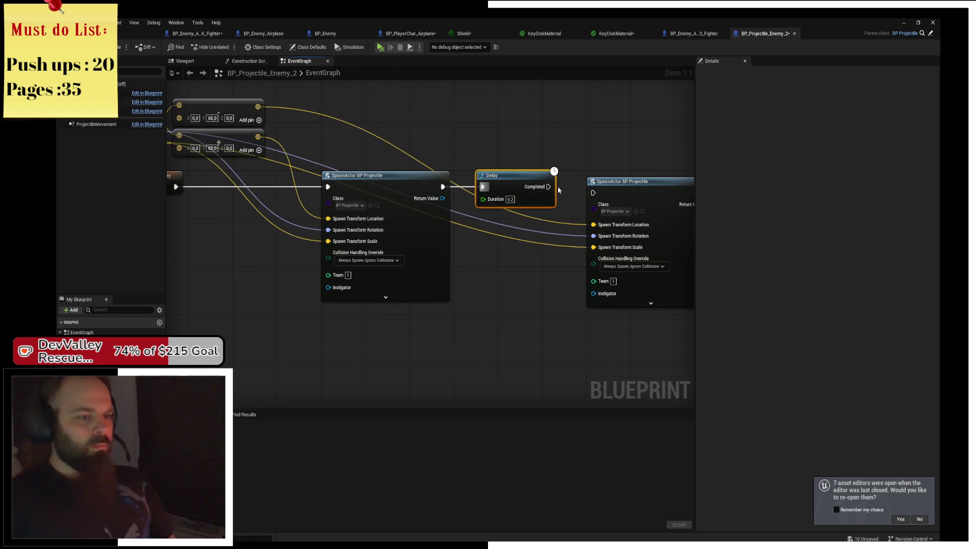
{"action": "left_click_drag", "start_coordinate": [593, 193], "coordinate": [593, 182]}
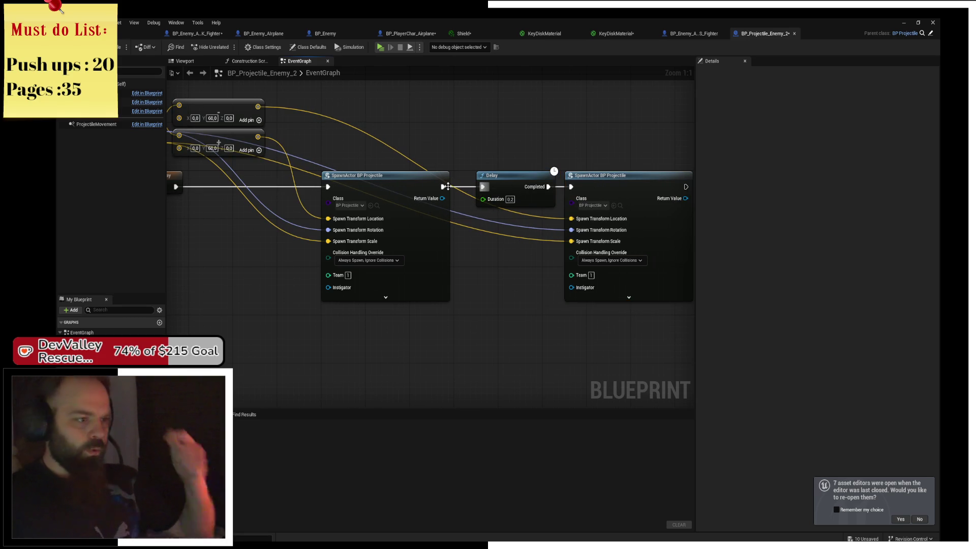
{"action": "mouse_move", "coordinate": [264, 215]}
{"action": "left_mouse_down"}
{"action": "mouse_move", "coordinate": [402, 224]}
{"action": "mouse_move", "coordinate": [382, 260]}
{"action": "left_mouse_up"}
Delete the two vector add offset nodes near Get Actor Transform
{"action": "right_click", "coordinate": [382, 261]}
{"action": "left_click", "coordinate": [407, 251]}
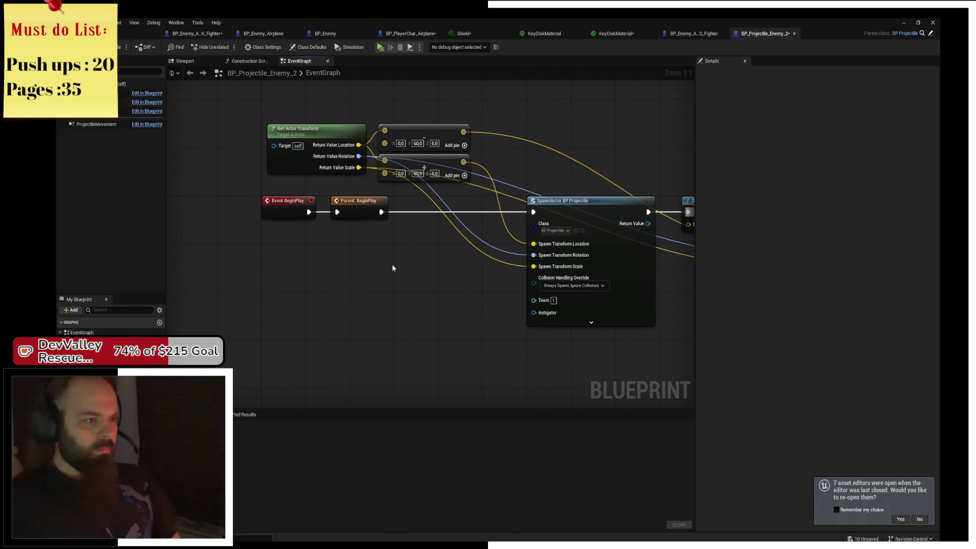
{"action": "right_click", "coordinate": [392, 268]}
{"action": "left_click_drag", "start_coordinate": [550, 237], "coordinate": [380, 222]}
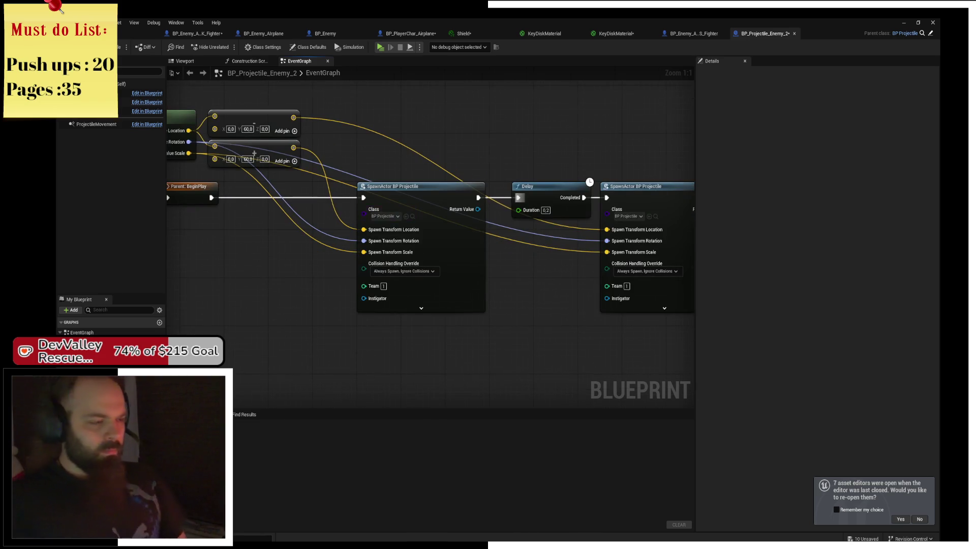
{"action": "left_click_drag", "start_coordinate": [340, 178], "coordinate": [440, 180]}
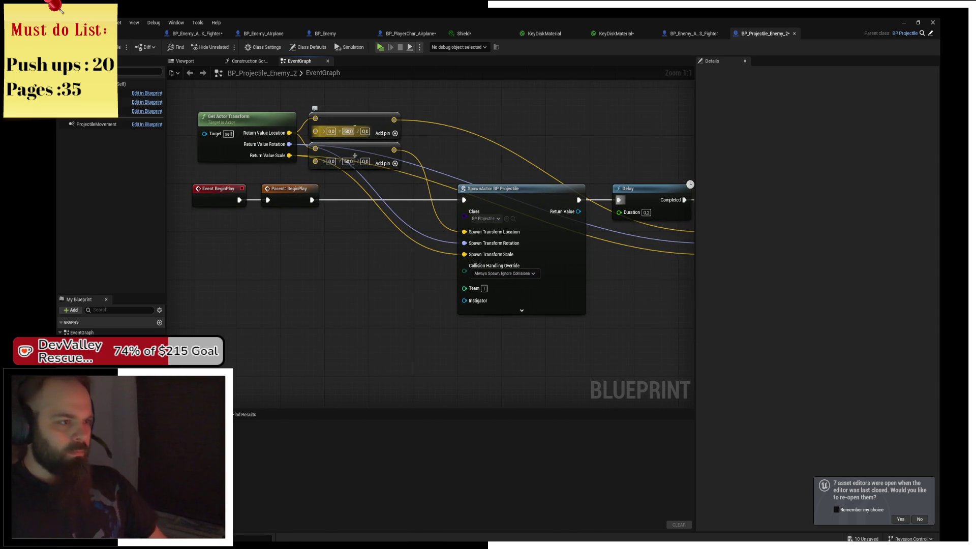
{"action": "left_click_drag", "start_coordinate": [363, 104], "coordinate": [373, 164]}
{"action": "left_click_drag", "start_coordinate": [457, 356], "coordinate": [379, 354]}
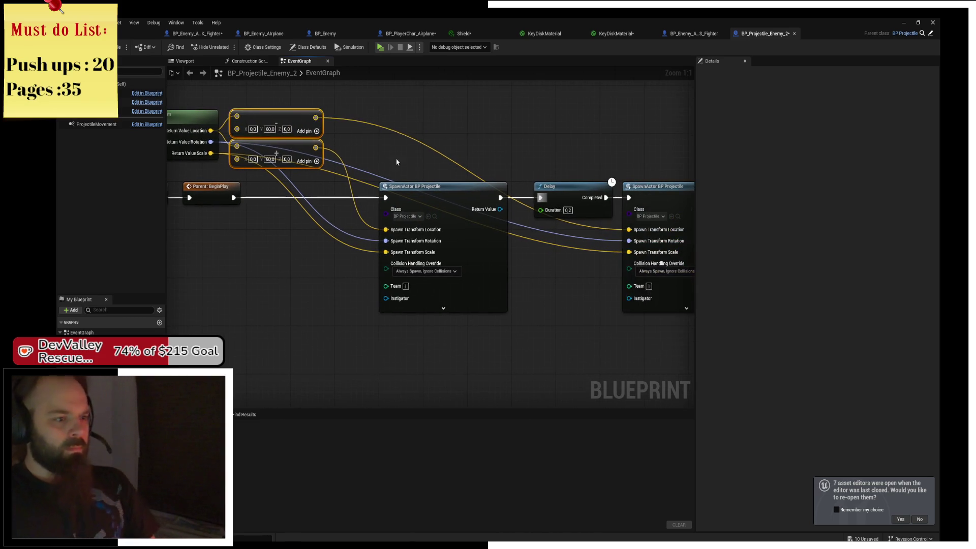
{"action": "key", "text": "Delete"}
Remove the second spawn and Delay, wire Get Actor Transform straight into the spawn, and save
{"action": "left_click", "coordinate": [634, 189]}
{"action": "key", "text": "Delete"}
{"action": "left_click", "coordinate": [569, 216]}
{"action": "key", "text": "Delete"}
{"action": "left_click_drag", "start_coordinate": [352, 163], "coordinate": [420, 174]}
{"action": "left_click_drag", "start_coordinate": [282, 142], "coordinate": [456, 244]}
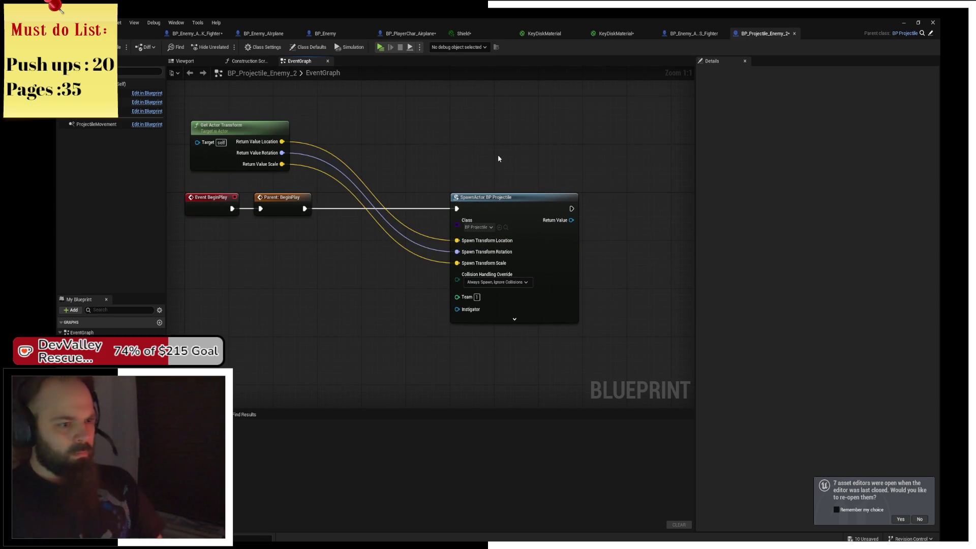
{"action": "left_click_drag", "start_coordinate": [482, 207], "coordinate": [377, 199]}
{"action": "left_click", "coordinate": [482, 188]}
{"action": "key", "text": "ctrl+s"}
Add a Delay after the spawn, then copy-paste the spawn and Delay pair into a chain
{"action": "left_click", "coordinate": [480, 198]}
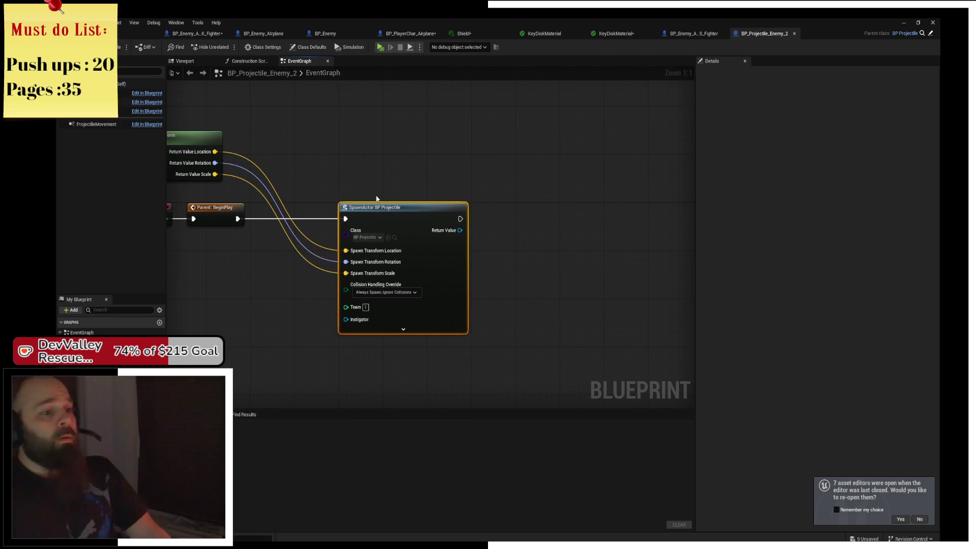
{"action": "mouse_move", "coordinate": [458, 218]}
{"action": "left_mouse_down"}
{"action": "mouse_move", "coordinate": [544, 218]}
{"action": "mouse_move", "coordinate": [515, 206]}
{"action": "left_mouse_up"}
{"action": "type", "text": "delay"}
{"action": "key", "text": "Return"}
{"action": "mouse_move", "coordinate": [421, 183]}
{"action": "left_mouse_down"}
{"action": "mouse_move", "coordinate": [556, 241]}
{"action": "mouse_move", "coordinate": [385, 241]}
{"action": "mouse_move", "coordinate": [490, 217]}
{"action": "mouse_move", "coordinate": [464, 210]}
{"action": "mouse_move", "coordinate": [554, 208]}
{"action": "left_mouse_up"}
{"action": "key", "text": "ctrl+c"}
{"action": "key", "text": "ctrl+v"}
{"action": "key", "text": "ctrl+z"}
{"action": "left_click_drag", "start_coordinate": [430, 210], "coordinate": [486, 212]}
{"action": "key", "text": "Escape"}
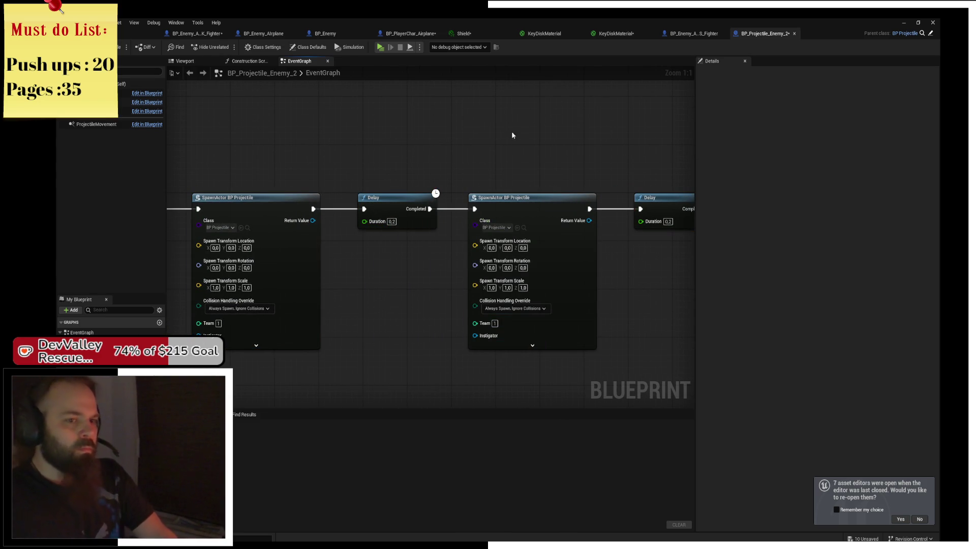
Set the Delay Duration to 0.05 seconds along the spawn chain
{"action": "left_click_drag", "start_coordinate": [501, 135], "coordinate": [273, 144]}
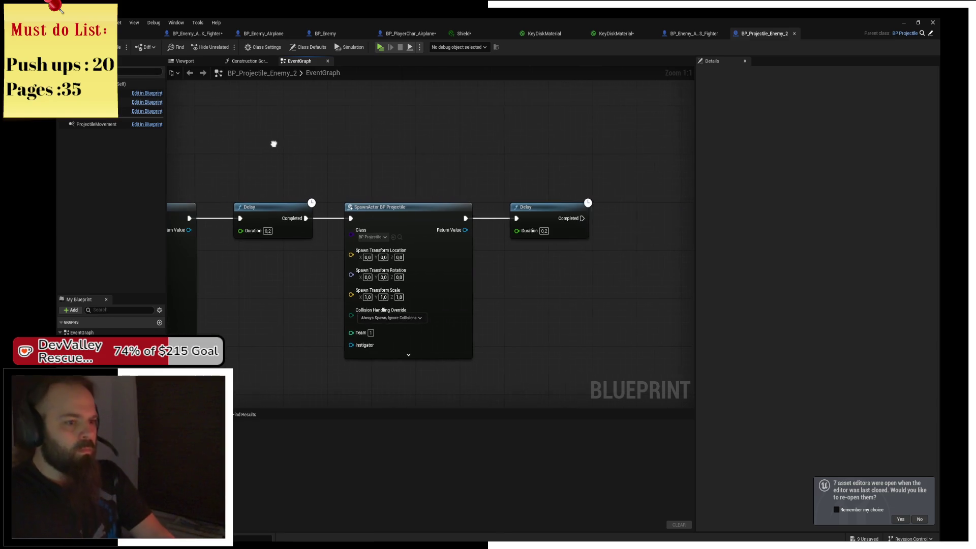
{"action": "left_click", "coordinate": [549, 218]}
{"action": "left_click_drag", "start_coordinate": [364, 149], "coordinate": [538, 172]}
{"action": "left_click_drag", "start_coordinate": [434, 179], "coordinate": [562, 177]}
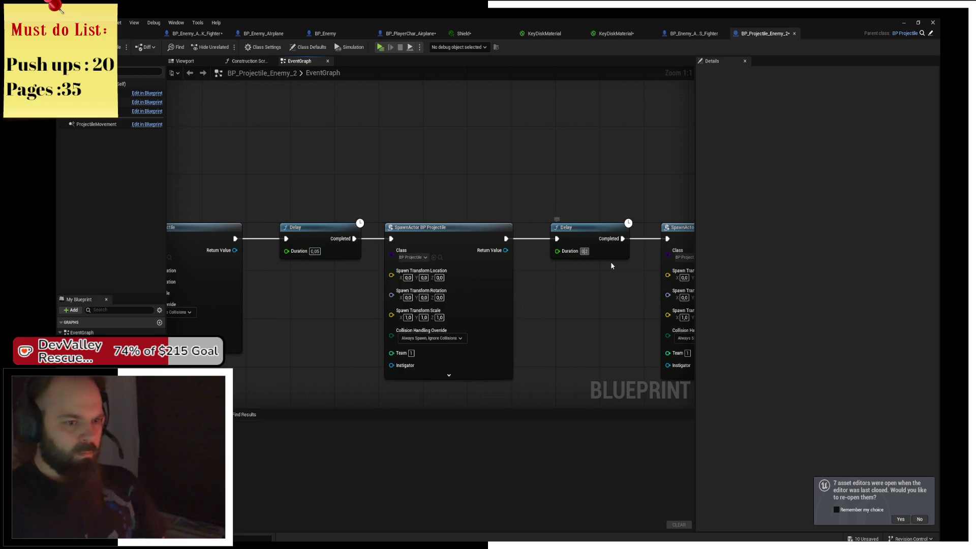
{"action": "type", "text": "0,05"}
{"action": "left_click_drag", "start_coordinate": [610, 261], "coordinate": [399, 250]}
{"action": "scroll", "coordinate": [392, 192], "scroll_direction": "down", "scroll_amount": 2}
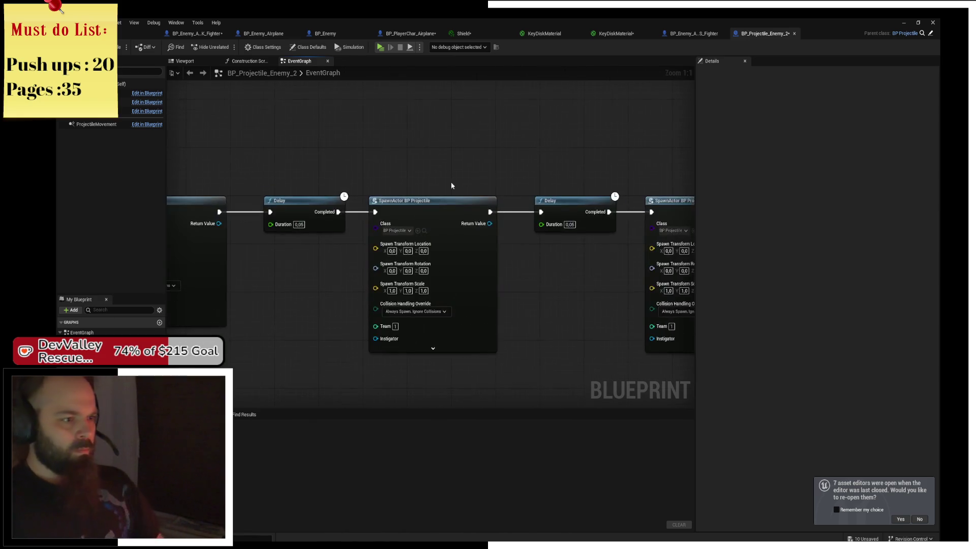
{"action": "mouse_move", "coordinate": [342, 174]}
{"action": "left_mouse_down"}
{"action": "mouse_move", "coordinate": [295, 149]}
{"action": "mouse_move", "coordinate": [275, 151]}
{"action": "left_mouse_up"}
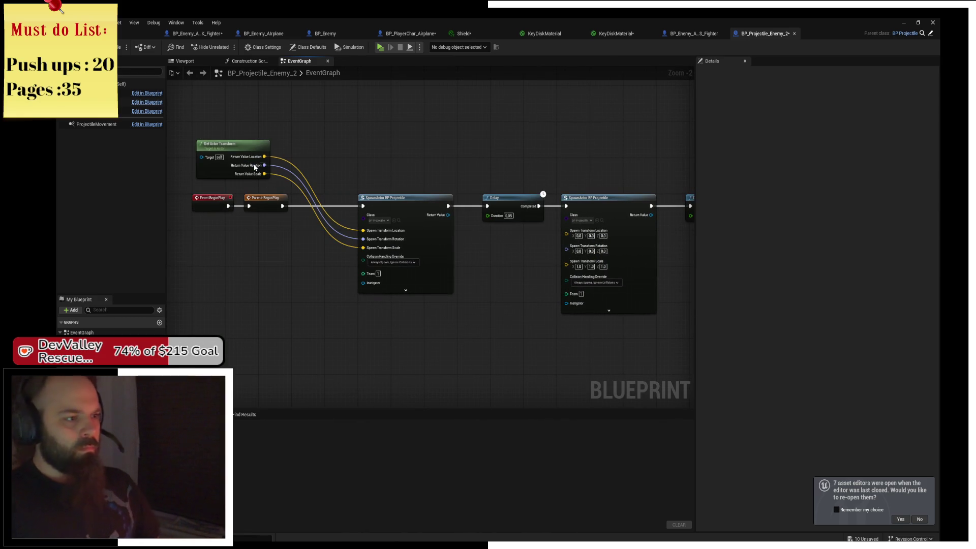
Unhook the split wires and recombine the Spawn Transform pins on all three SpawnActor nodes
{"action": "left_click", "coordinate": [265, 157], "text": "alt"}
{"action": "left_click", "coordinate": [264, 165], "text": "alt"}
{"action": "left_click", "coordinate": [264, 173], "text": "alt"}
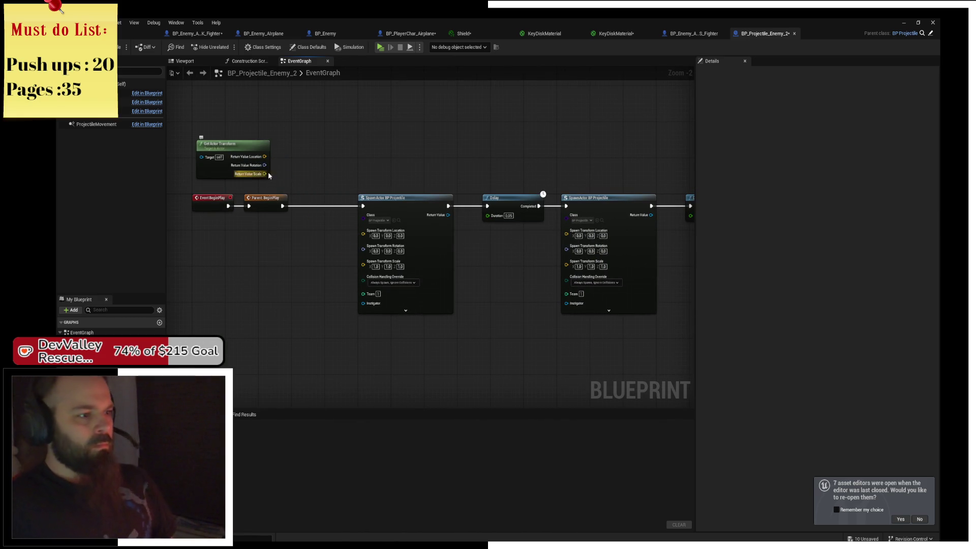
{"action": "right_click", "coordinate": [362, 231]}
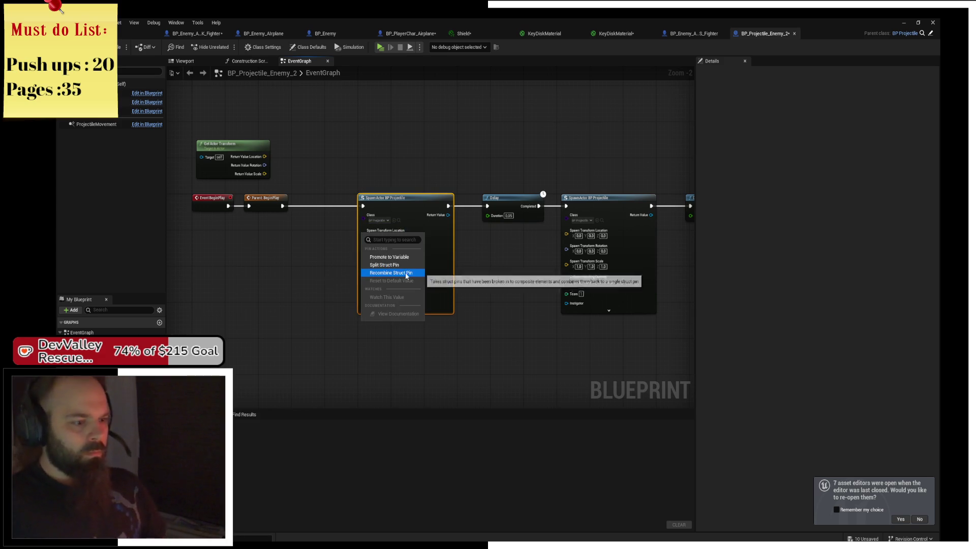
{"action": "left_click", "coordinate": [391, 273]}
{"action": "right_click", "coordinate": [565, 233]}
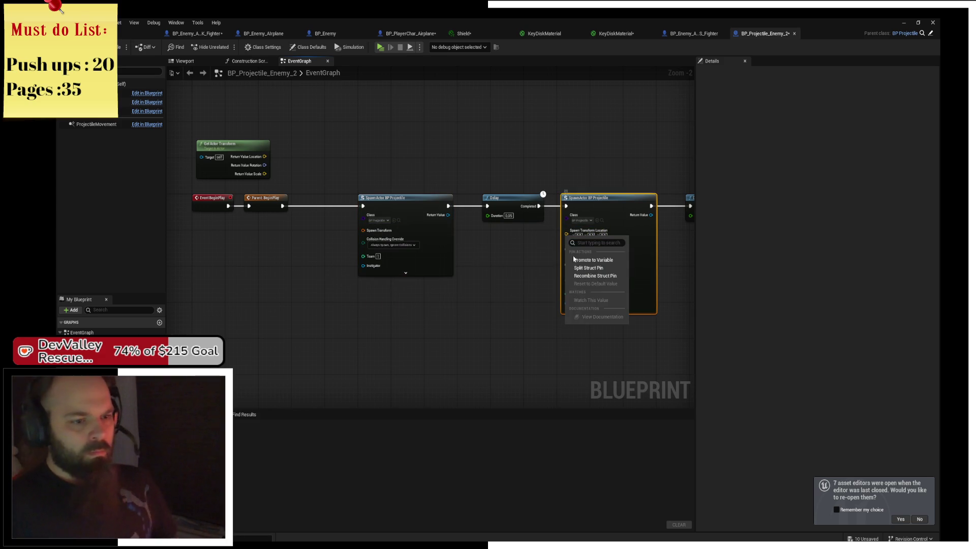
{"action": "left_click", "coordinate": [595, 276]}
{"action": "right_click", "coordinate": [593, 209]}
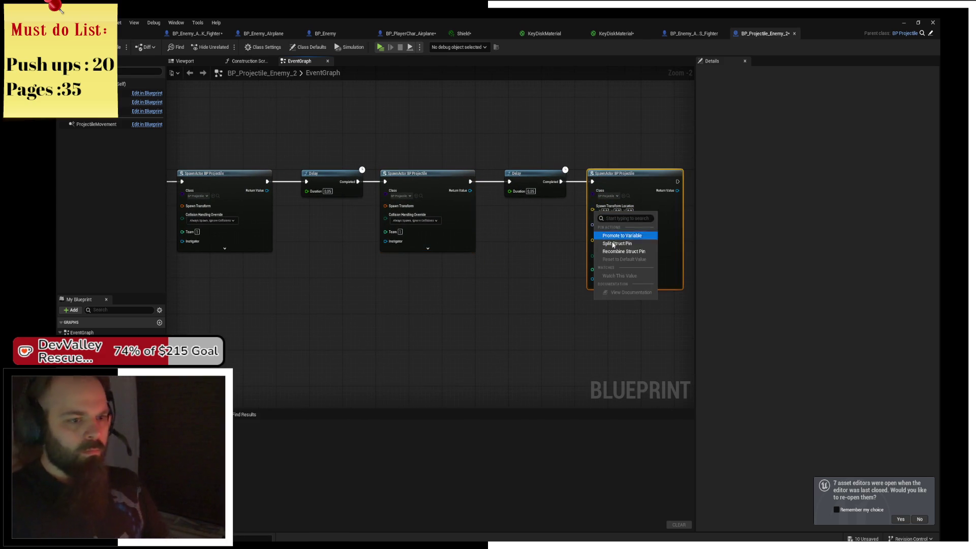
{"action": "left_click", "coordinate": [620, 251]}
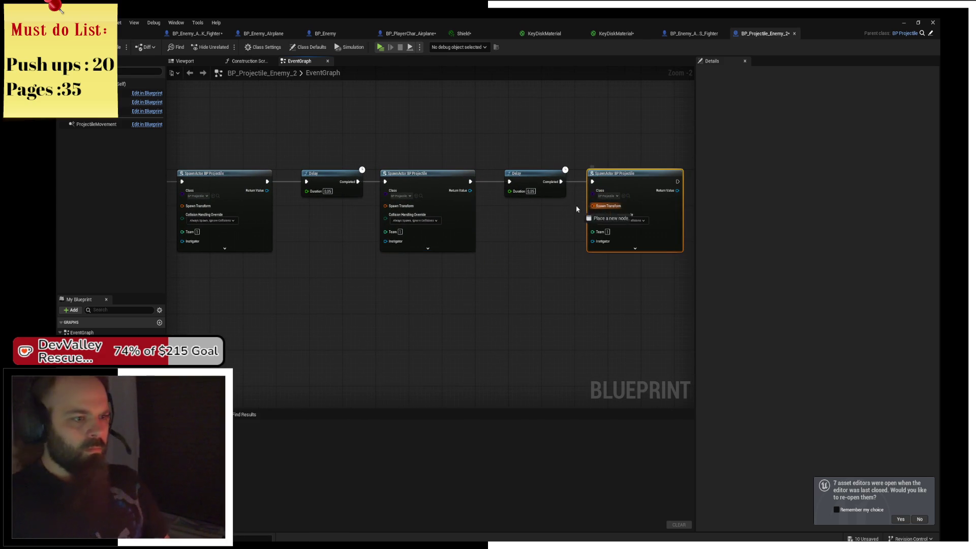
Recombine Get Actor Transform's Return Value and wire it into each SpawnActor's Spawn Transform
{"action": "mouse_move", "coordinate": [577, 208]}
{"action": "left_mouse_down"}
{"action": "mouse_move", "coordinate": [484, 184]}
{"action": "mouse_move", "coordinate": [443, 152]}
{"action": "mouse_move", "coordinate": [207, 153]}
{"action": "mouse_move", "coordinate": [136, 166]}
{"action": "mouse_move", "coordinate": [283, 127]}
{"action": "mouse_move", "coordinate": [299, 146]}
{"action": "mouse_move", "coordinate": [254, 133]}
{"action": "left_mouse_up"}
{"action": "right_click", "coordinate": [251, 135]}
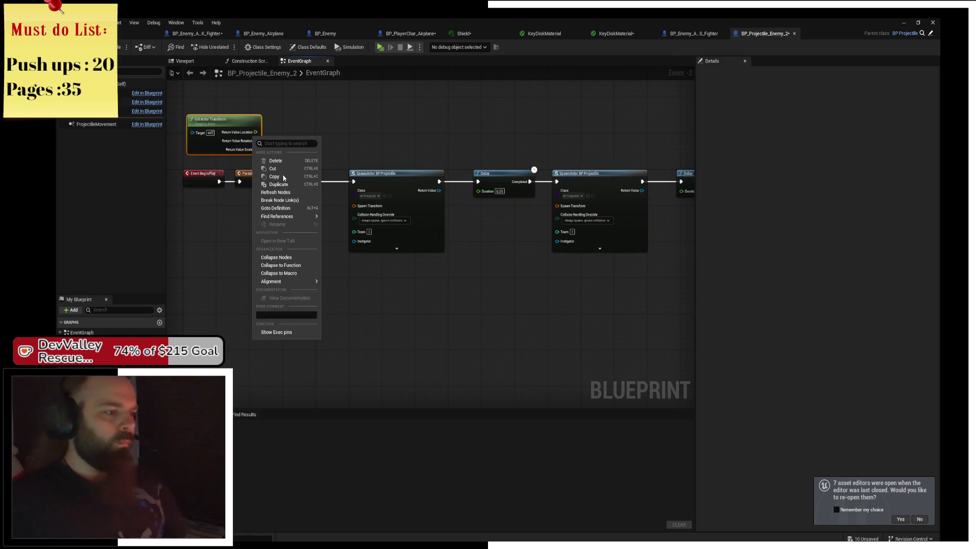
{"action": "right_click", "coordinate": [244, 143]}
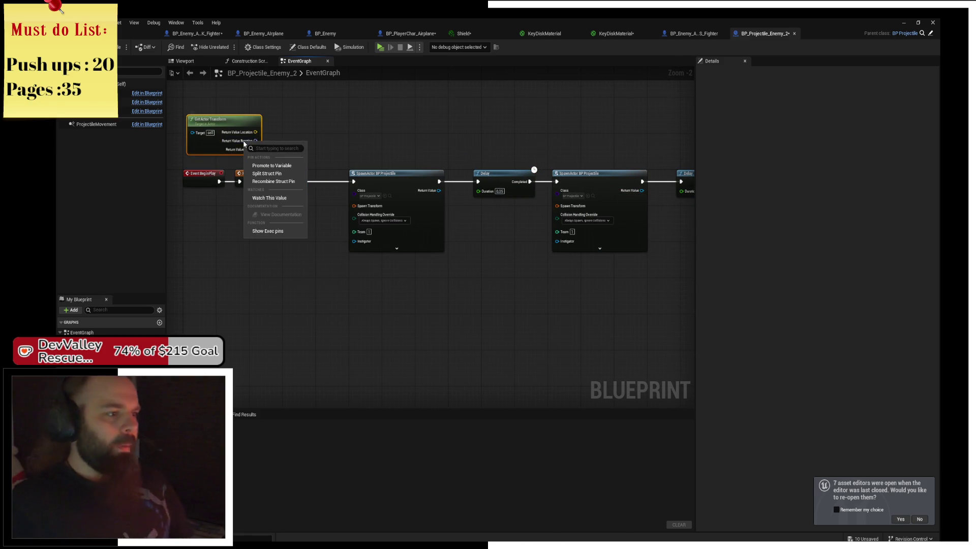
{"action": "left_click", "coordinate": [277, 181]}
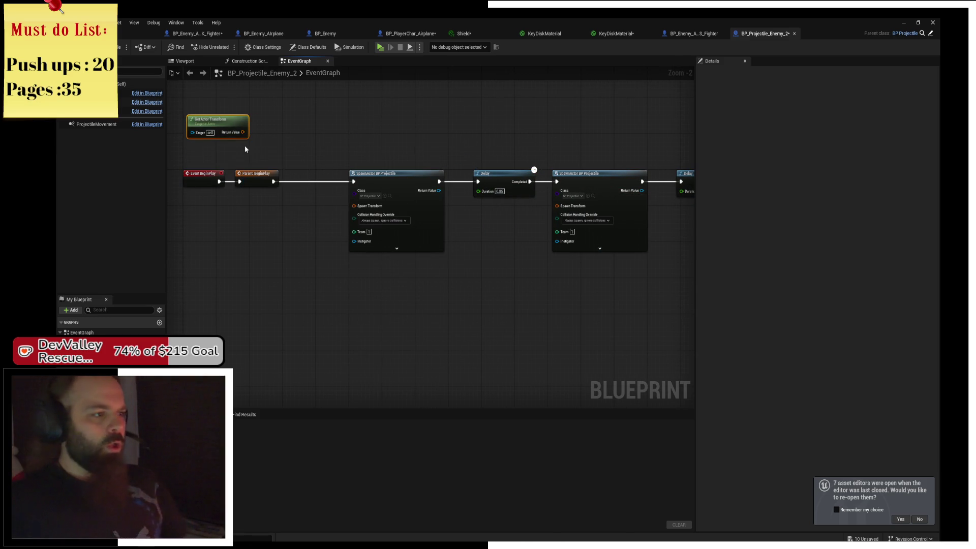
{"action": "mouse_move", "coordinate": [233, 137]}
{"action": "left_mouse_down"}
{"action": "mouse_move", "coordinate": [354, 206]}
{"action": "mouse_move", "coordinate": [557, 205]}
{"action": "left_mouse_up"}
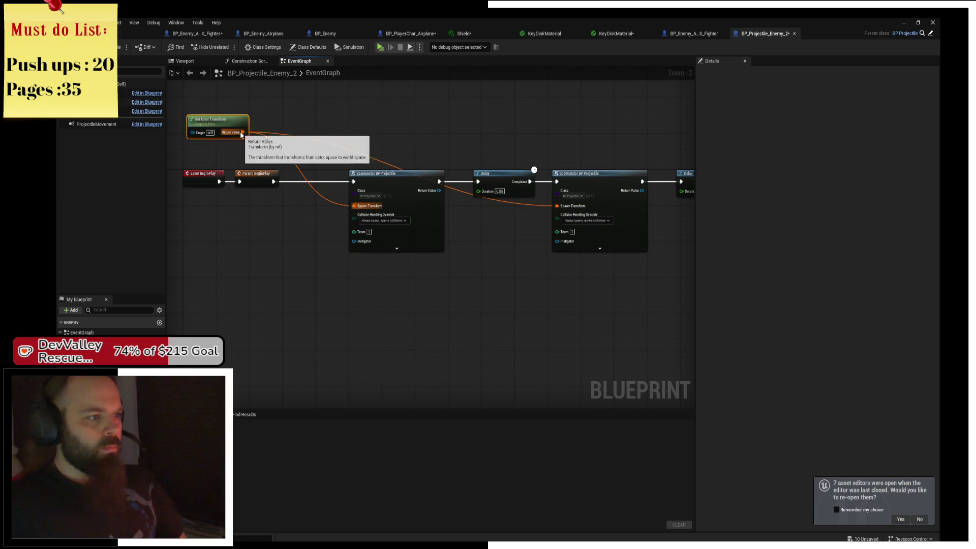
{"action": "mouse_move", "coordinate": [243, 132]}
{"action": "left_mouse_down"}
{"action": "mouse_move", "coordinate": [577, 178]}
{"action": "mouse_move", "coordinate": [595, 206]}
{"action": "left_mouse_up"}
Save the projectile blueprint and run a quick simulation to test it
{"action": "key", "text": "ctrl+s"}
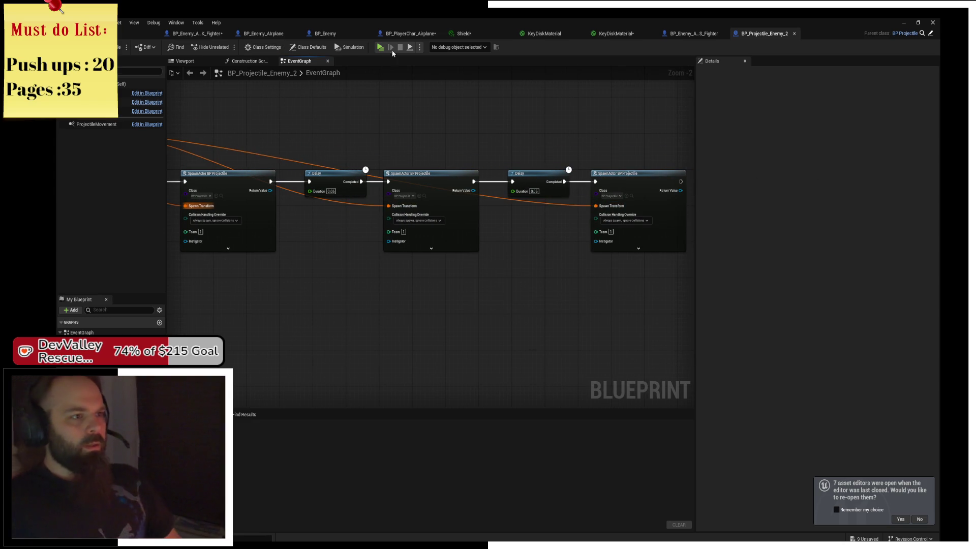
{"action": "left_click", "coordinate": [385, 48]}
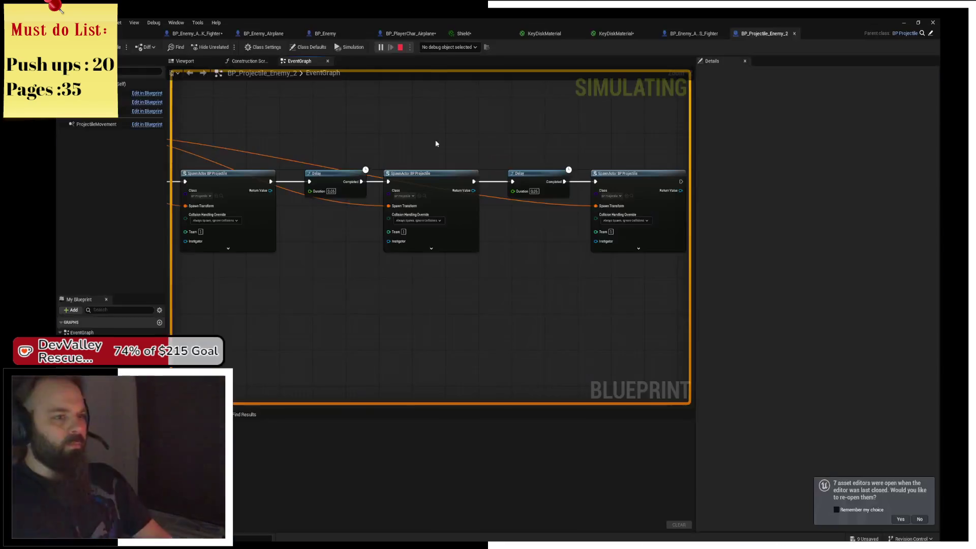
{"action": "left_click", "coordinate": [400, 47]}
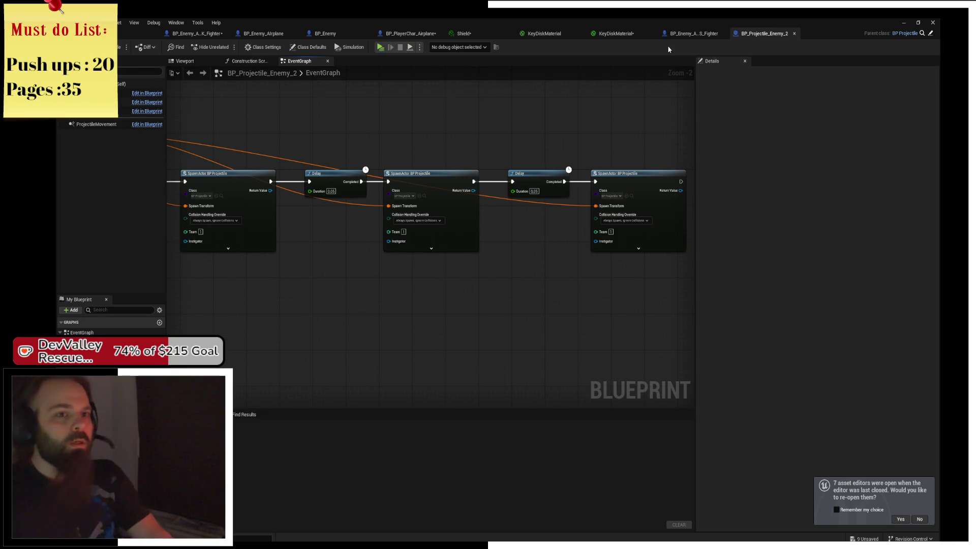
Place BP_Enemy_Airplane_US_Fighter into the level at a scale of 0.2
{"action": "left_click", "coordinate": [147, 36]}
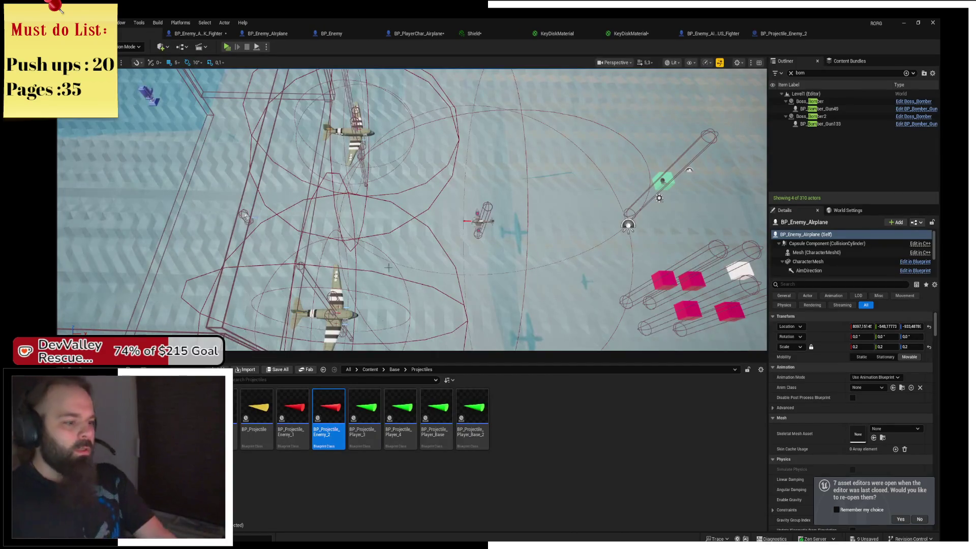
{"action": "left_click", "coordinate": [477, 220]}
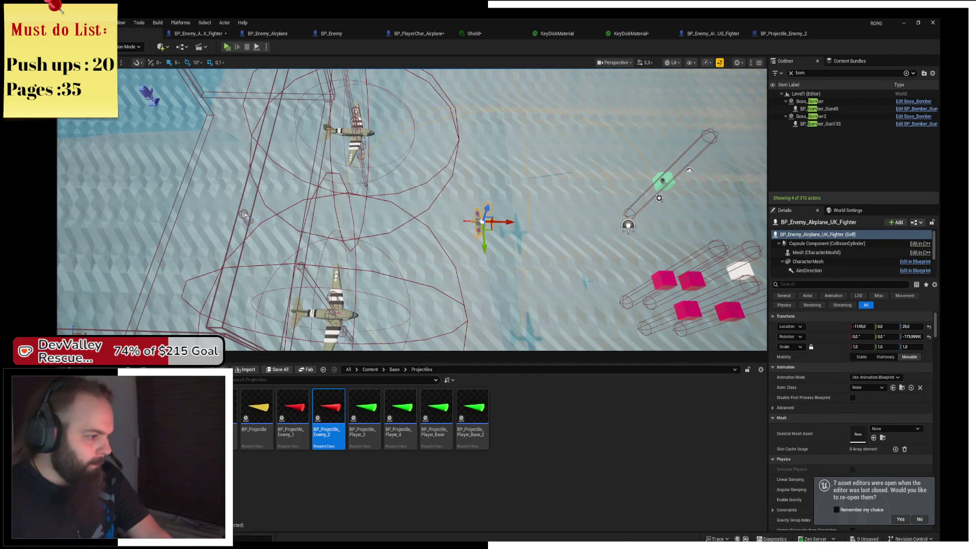
{"action": "key", "text": "alt+Left"}
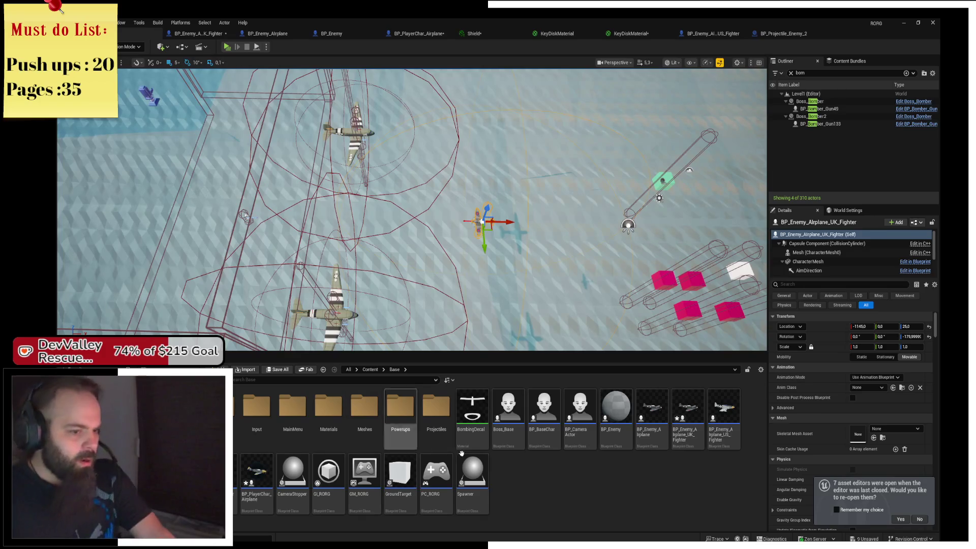
{"action": "left_click", "coordinate": [723, 411]}
{"action": "mouse_move", "coordinate": [723, 411]}
{"action": "left_mouse_down"}
{"action": "mouse_move", "coordinate": [516, 260]}
{"action": "mouse_move", "coordinate": [534, 254]}
{"action": "mouse_move", "coordinate": [561, 272]}
{"action": "left_mouse_up"}
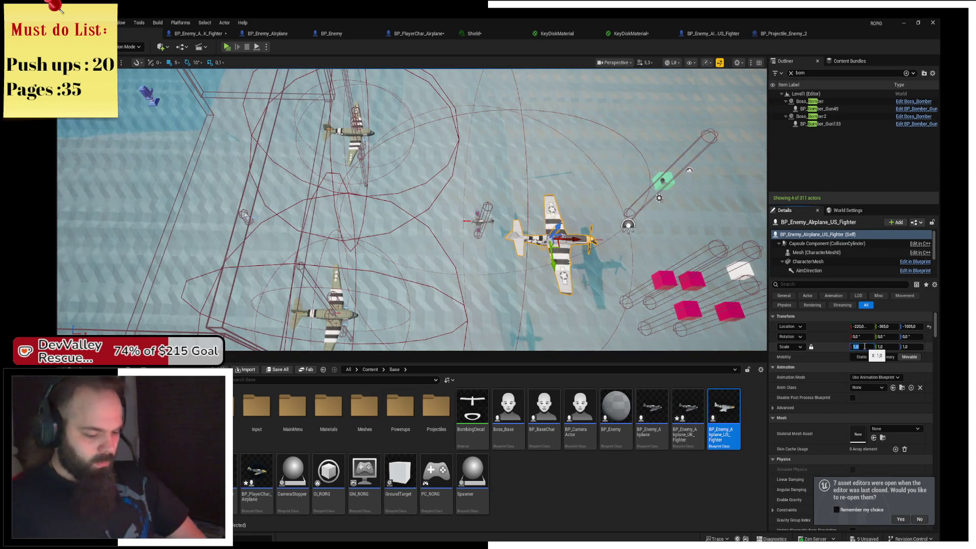
{"action": "type", "text": "0.2"}
{"action": "key", "text": "Return"}
Rotate the US fighter to face the other way and adjust its position
{"action": "key", "text": "e"}
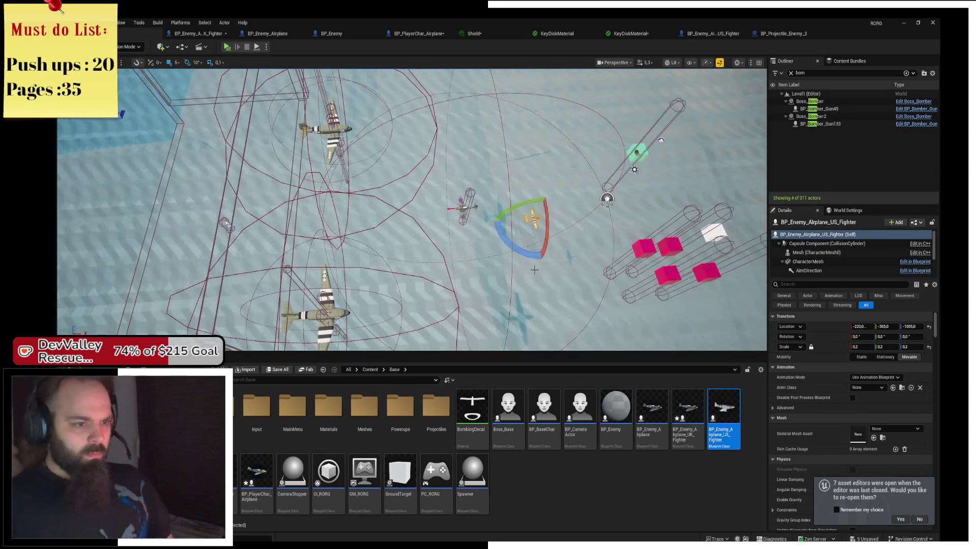
{"action": "mouse_move", "coordinate": [528, 185]}
{"action": "left_mouse_down"}
{"action": "mouse_move", "coordinate": [508, 193]}
{"action": "mouse_move", "coordinate": [495, 216]}
{"action": "left_mouse_up"}
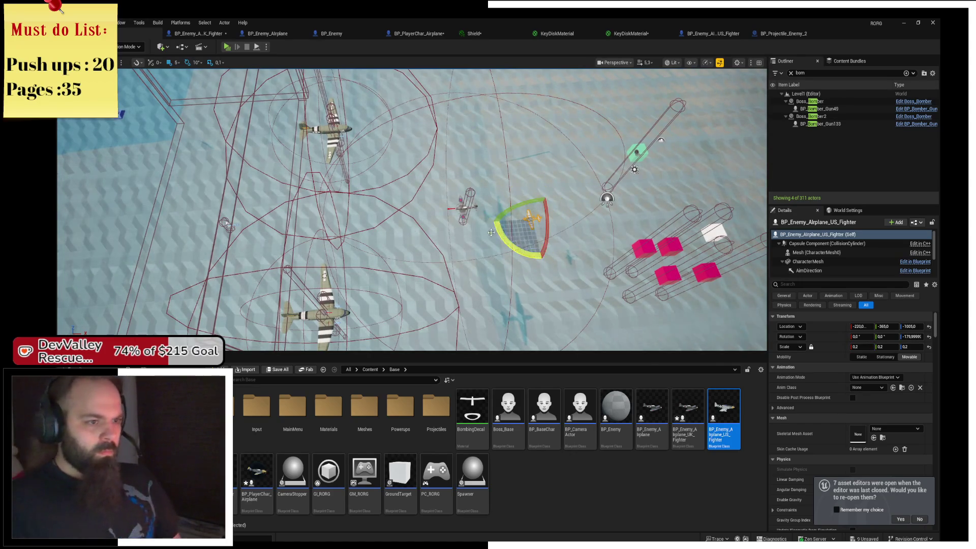
{"action": "left_click_drag", "start_coordinate": [411, 208], "coordinate": [386, 193]}
{"action": "scroll", "coordinate": [411, 210], "scroll_direction": "up", "scroll_amount": 2}
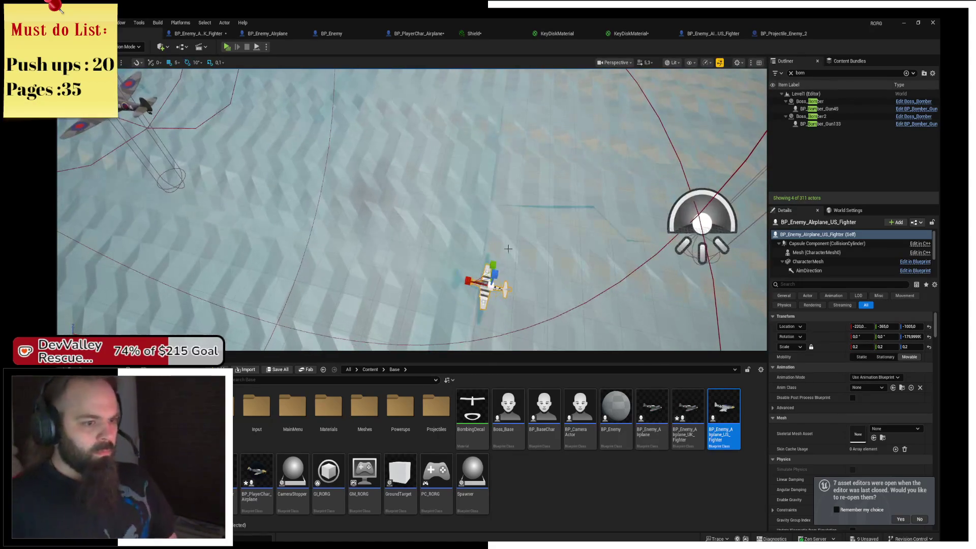
{"action": "scroll", "coordinate": [412, 210], "scroll_direction": "up", "scroll_amount": 5}
{"action": "scroll", "coordinate": [412, 209], "scroll_direction": "down", "scroll_amount": 6}
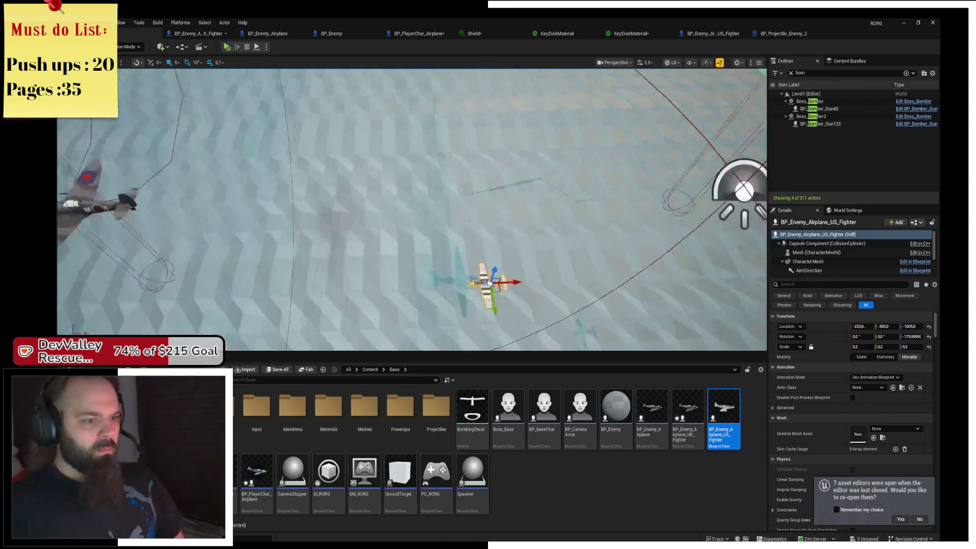
{"action": "left_click_drag", "start_coordinate": [498, 257], "coordinate": [516, 99]}
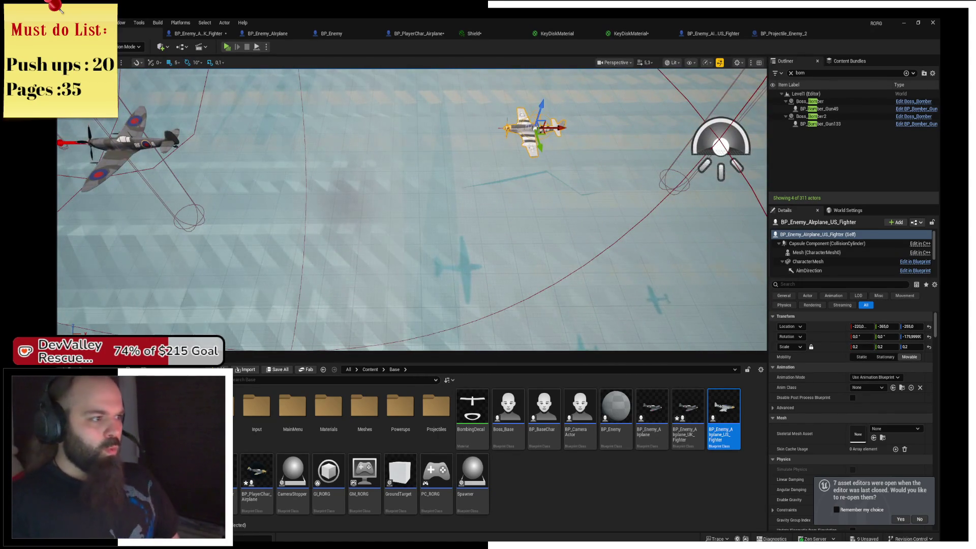
{"action": "left_click_drag", "start_coordinate": [559, 178], "coordinate": [630, 258]}
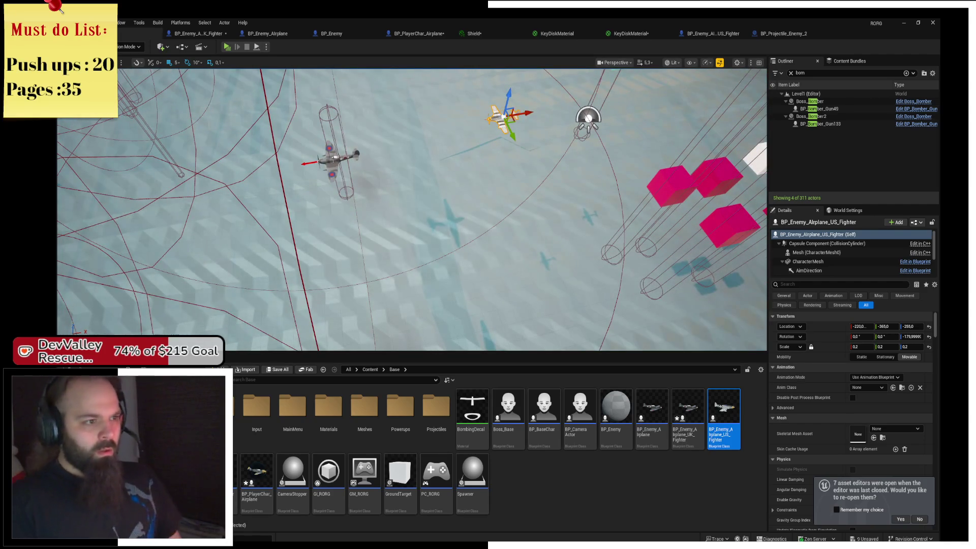
Set the US fighter's Location Z to 25 and line it up with the UK fighter
{"action": "left_click", "coordinate": [327, 174]}
{"action": "left_click", "coordinate": [333, 157]}
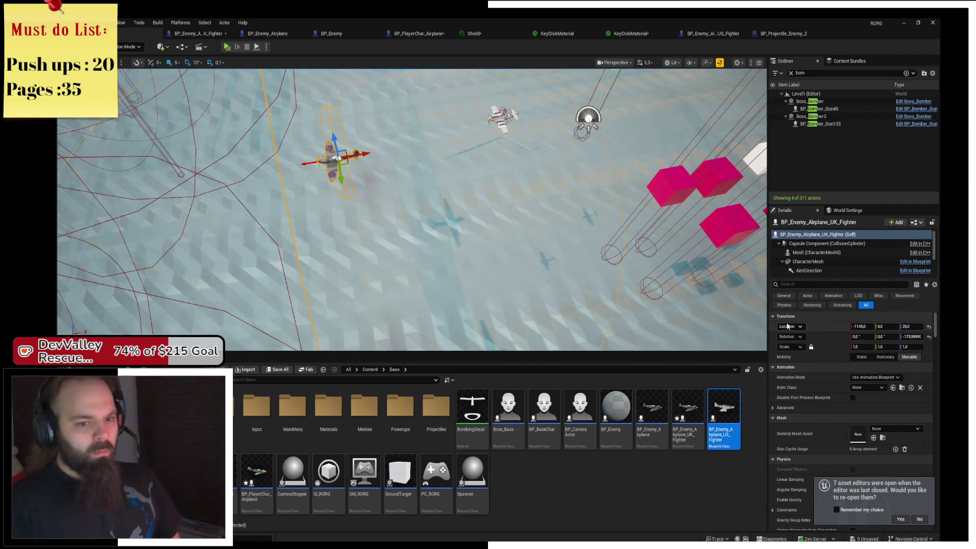
{"action": "right_click", "coordinate": [819, 331]}
{"action": "left_click", "coordinate": [839, 344]}
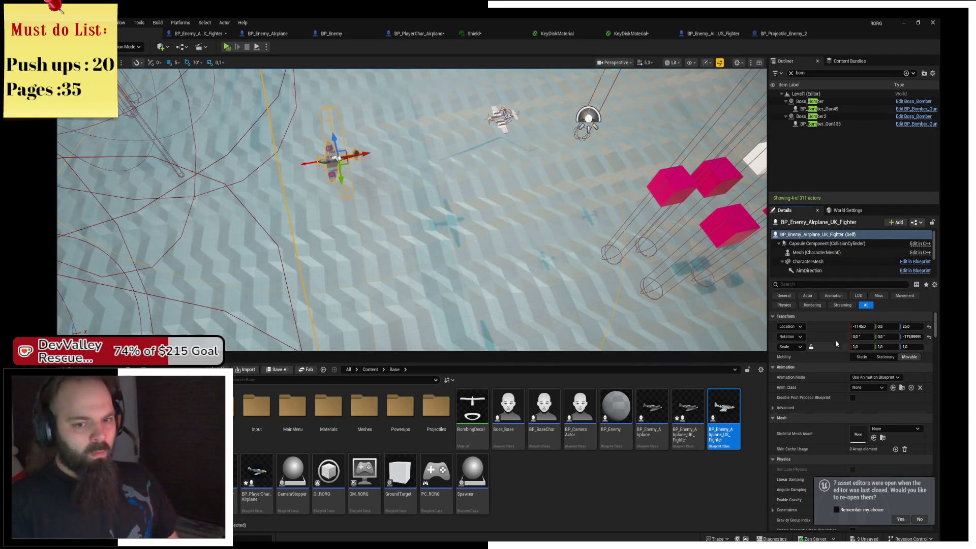
{"action": "left_click", "coordinate": [502, 116]}
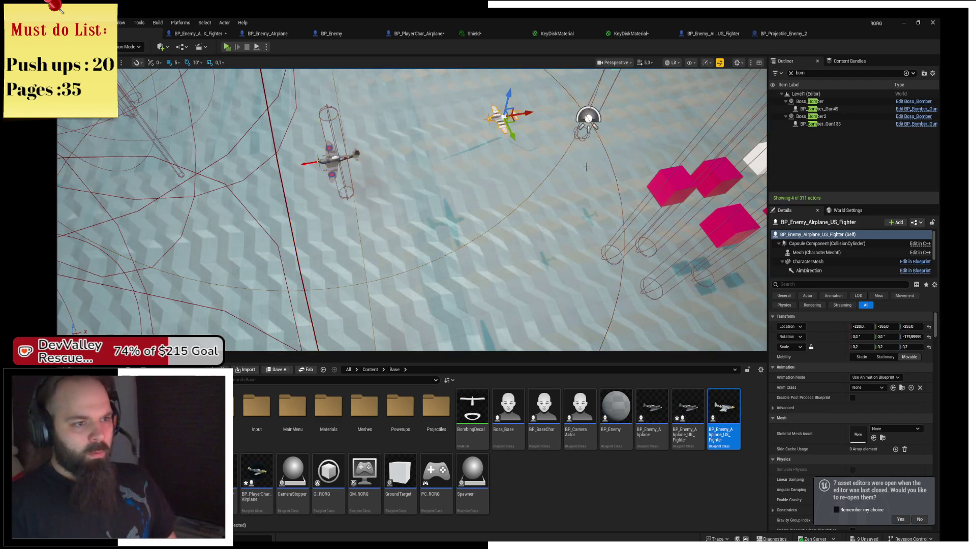
{"action": "left_click", "coordinate": [912, 326]}
{"action": "type", "text": "25"}
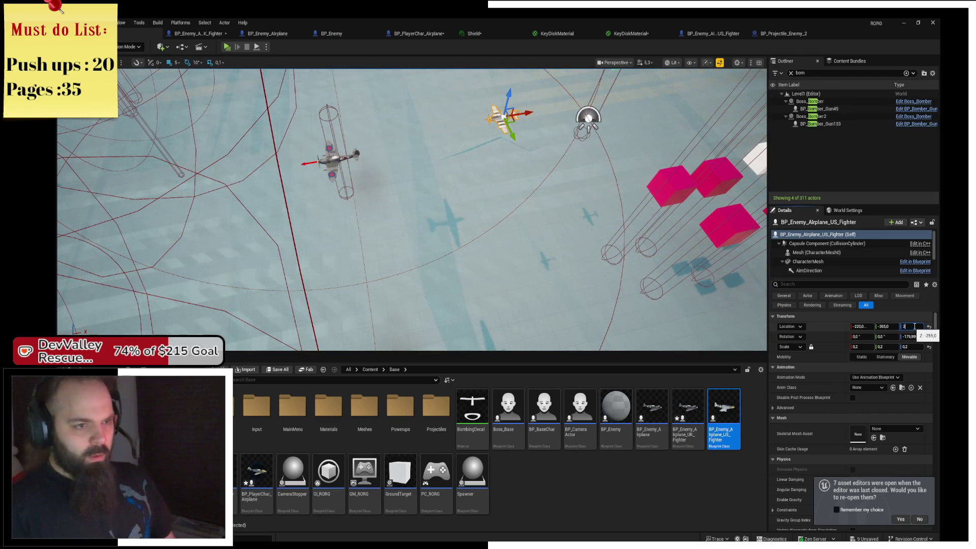
{"action": "key", "text": "Return"}
{"action": "mouse_move", "coordinate": [578, 236]}
{"action": "left_mouse_down"}
{"action": "mouse_move", "coordinate": [562, 241]}
{"action": "mouse_move", "coordinate": [623, 285]}
{"action": "mouse_move", "coordinate": [368, 311]}
{"action": "mouse_move", "coordinate": [379, 313]}
{"action": "left_mouse_up"}
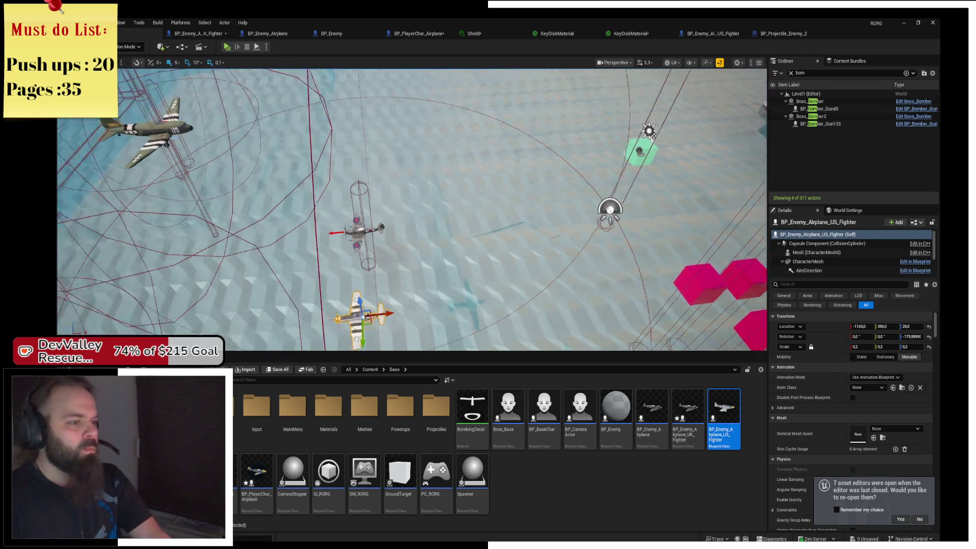
In BP_Enemy_Airplane, scale the Sphere component up to 20 and save
{"action": "double_click", "coordinate": [651, 411]}
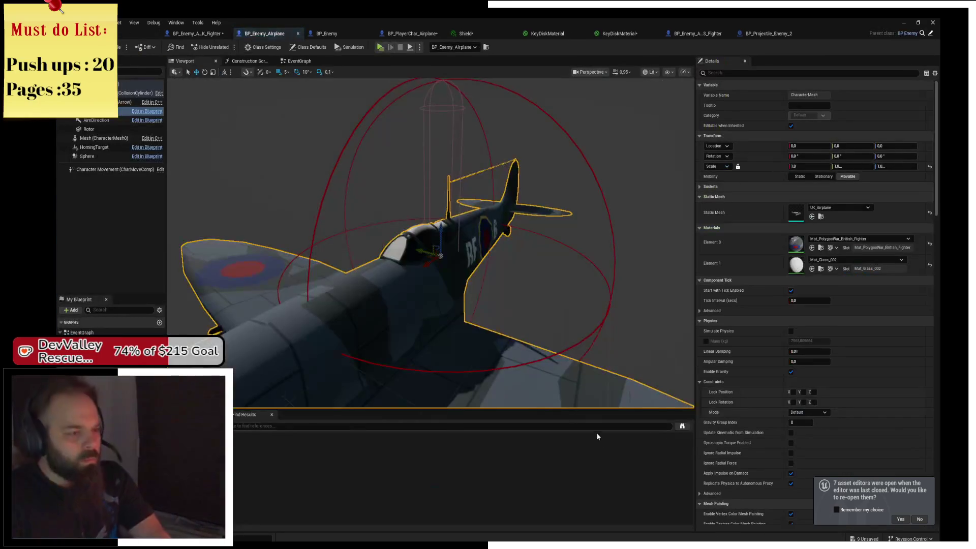
{"action": "left_click", "coordinate": [98, 158]}
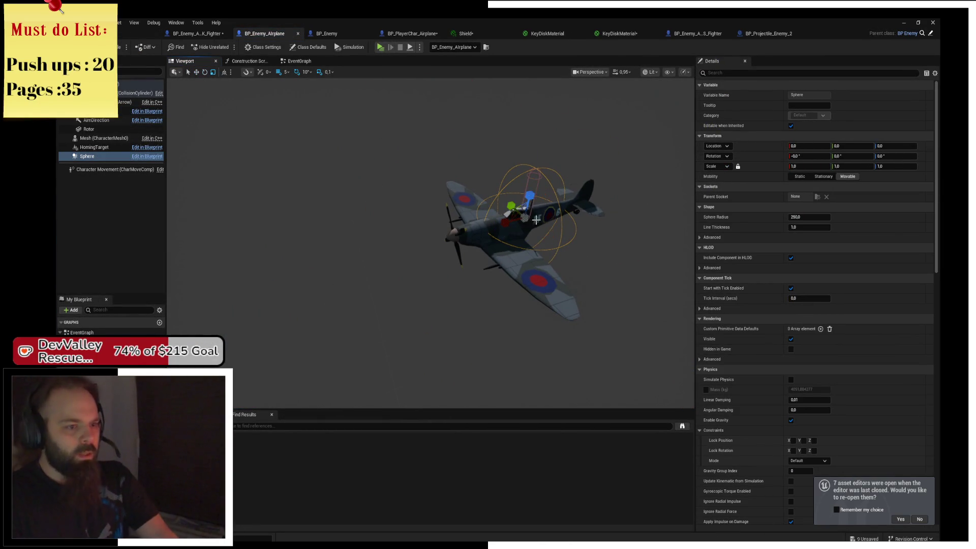
{"action": "left_click_drag", "start_coordinate": [525, 217], "coordinate": [527, 222]}
{"action": "key", "text": "ctrl+s"}
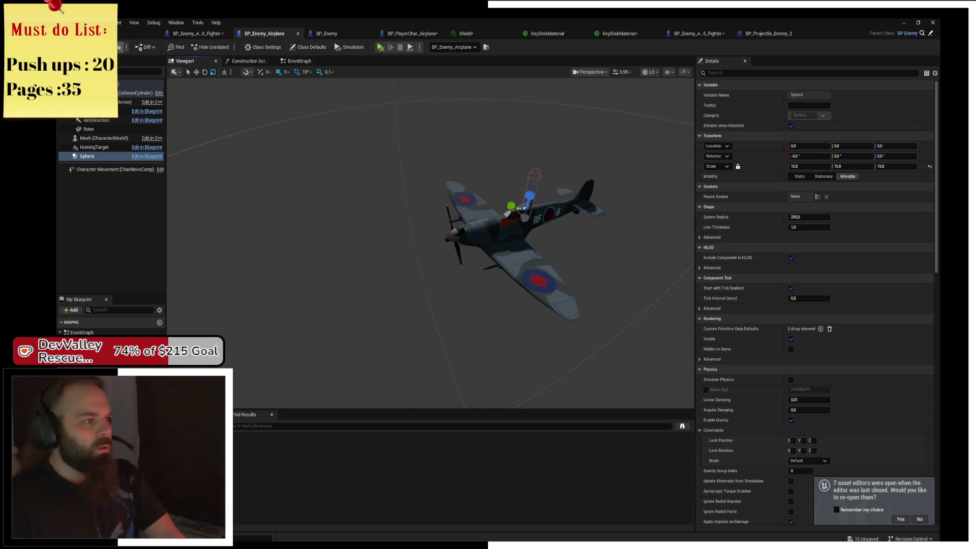
Survey the planes in the level, then reopen BP_Enemy_Airplane's Construction Script graph
{"action": "left_click", "coordinate": [127, 33]}
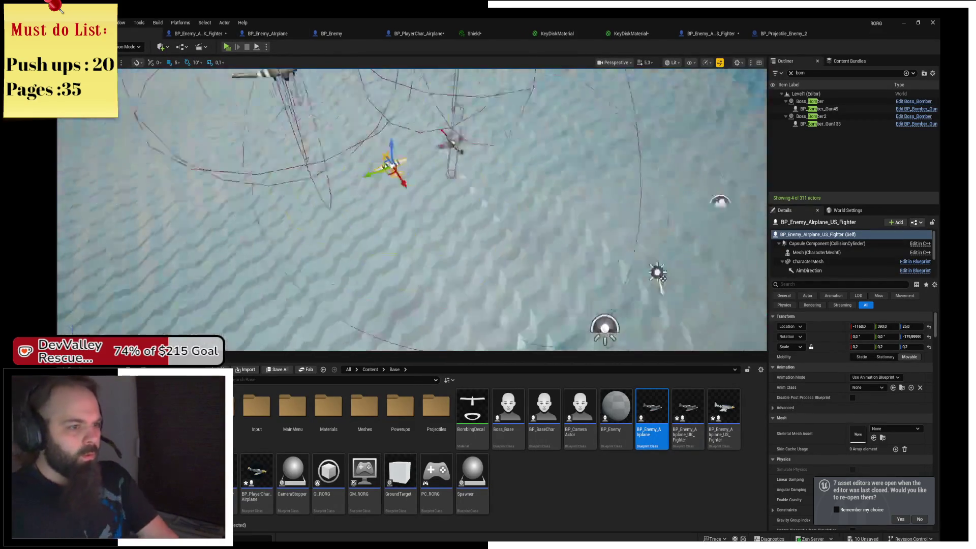
{"action": "left_click_drag", "start_coordinate": [663, 278], "coordinate": [559, 254]}
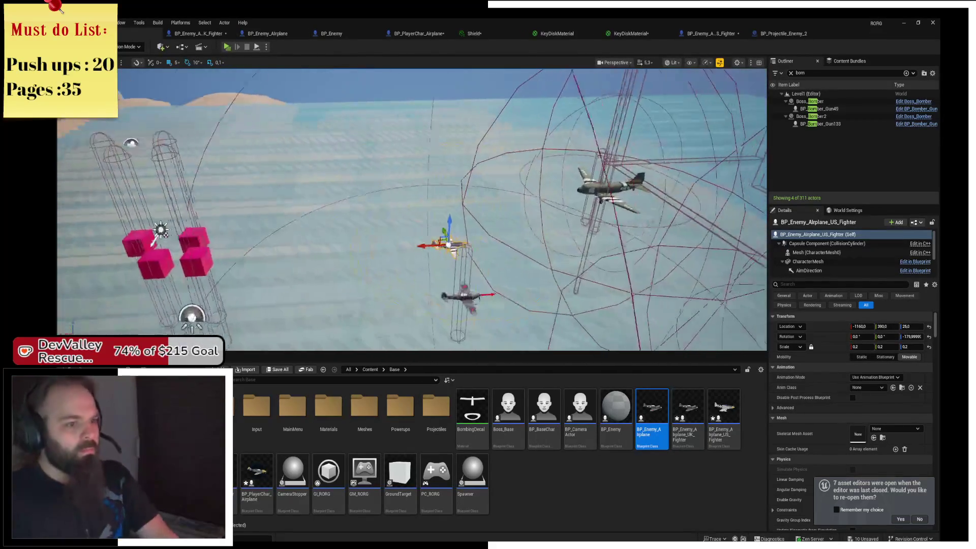
{"action": "left_click_drag", "start_coordinate": [466, 201], "coordinate": [466, 202]}
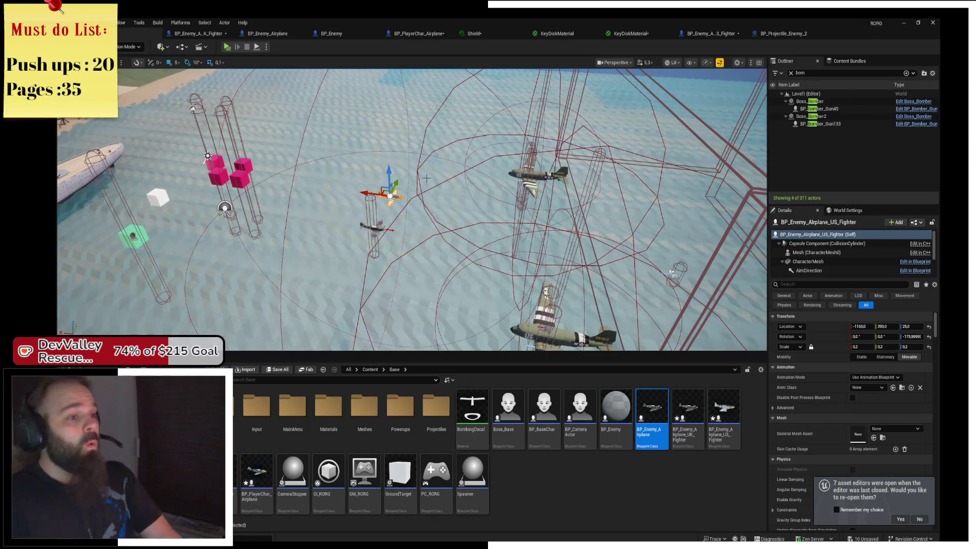
{"action": "double_click", "coordinate": [652, 406]}
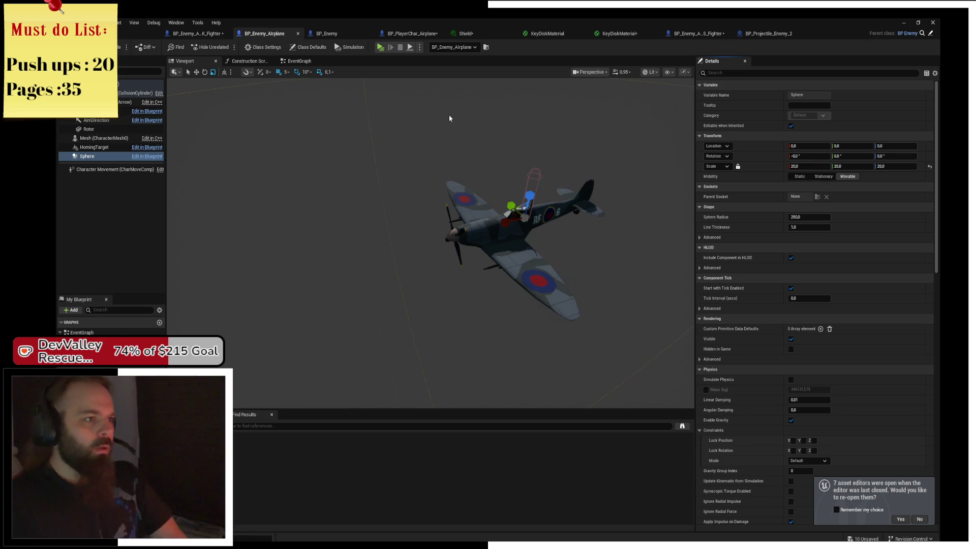
{"action": "left_click", "coordinate": [252, 62]}
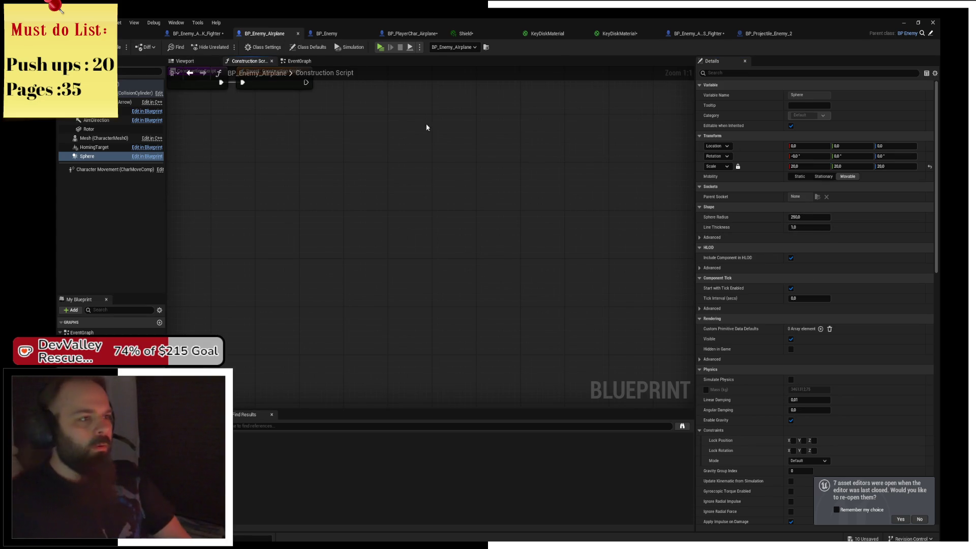
In Class Defaults, set Score Points 50, Health Points 1 and Projectile Class BP_Projectile_Enemy_2
{"action": "left_click", "coordinate": [311, 47]}
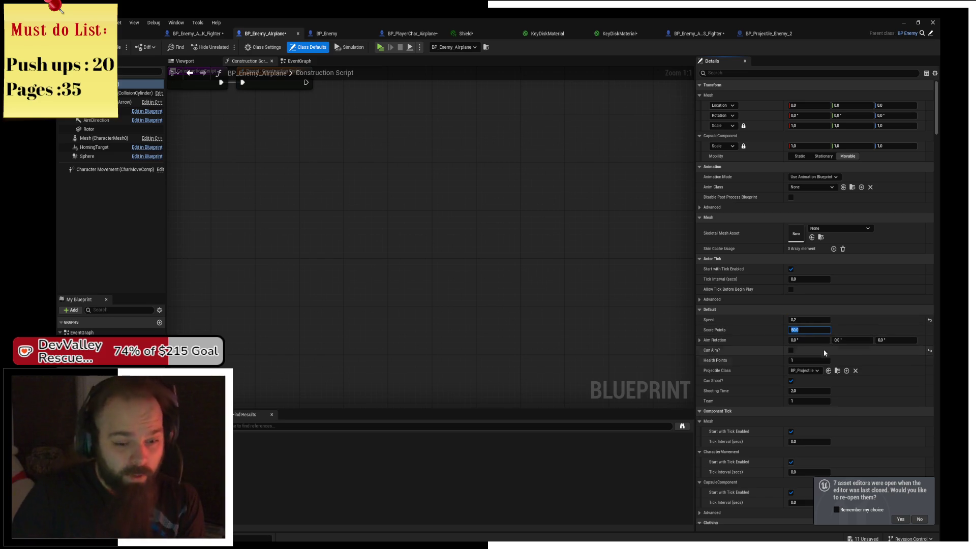
{"action": "left_click", "coordinate": [824, 353]}
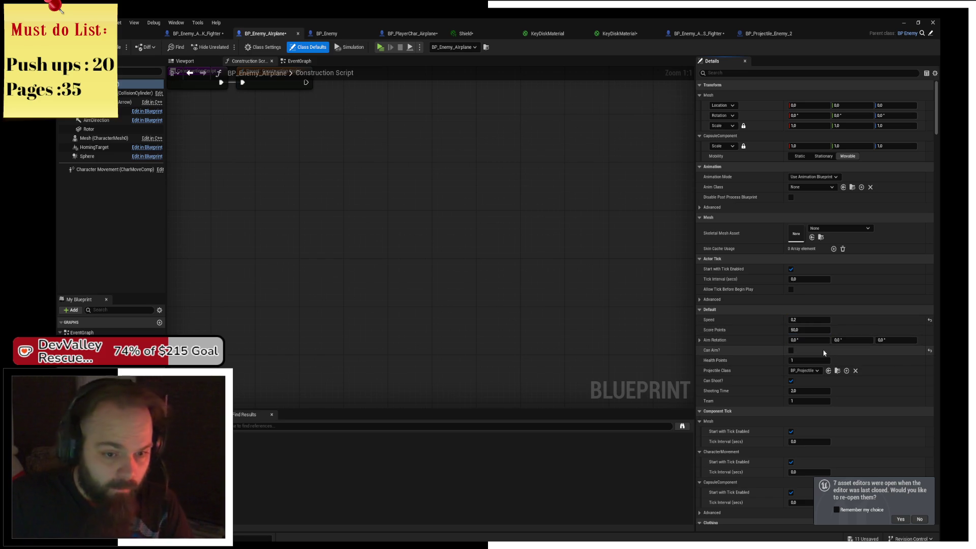
{"action": "left_click", "coordinate": [807, 370]}
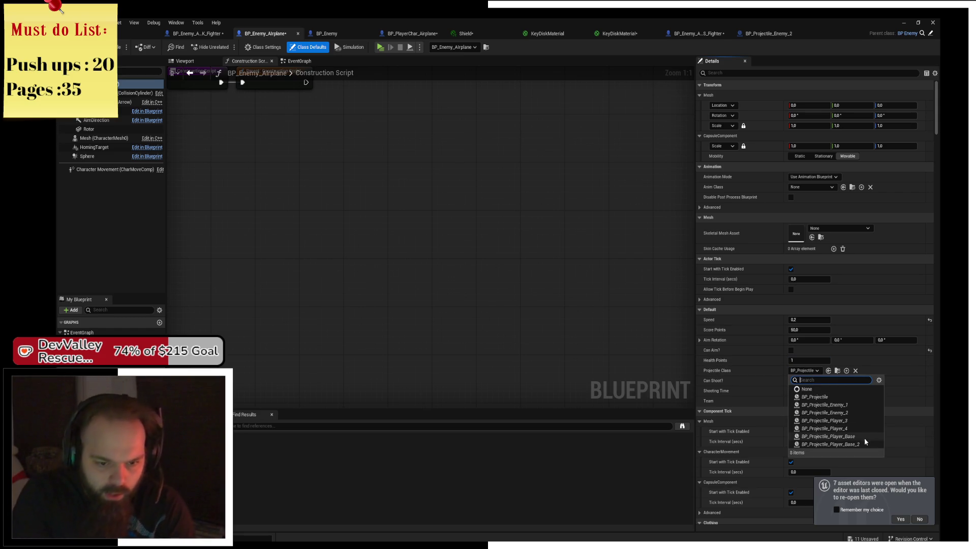
{"action": "left_click", "coordinate": [852, 412]}
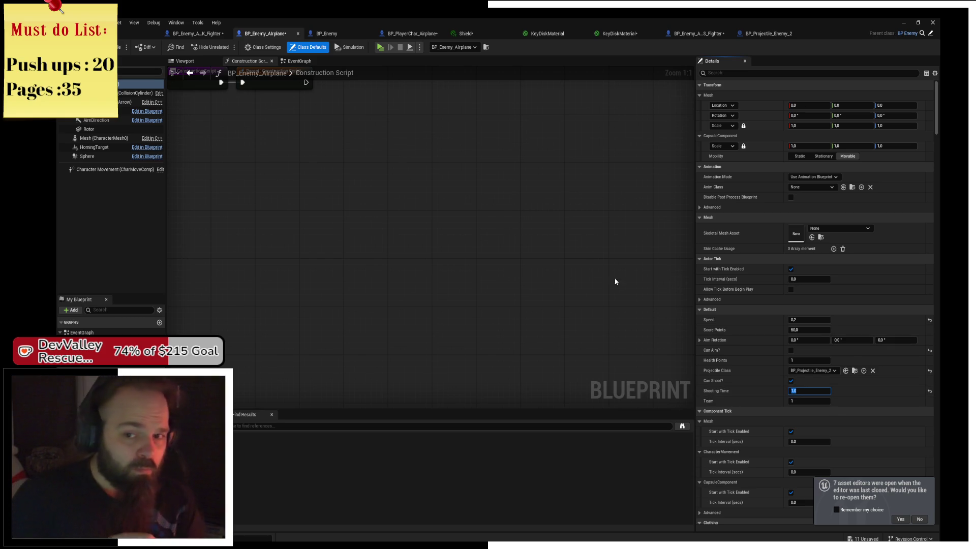
Playtest the level, flying the player plane around with WASD, then stop the session
{"action": "left_click", "coordinate": [381, 47]}
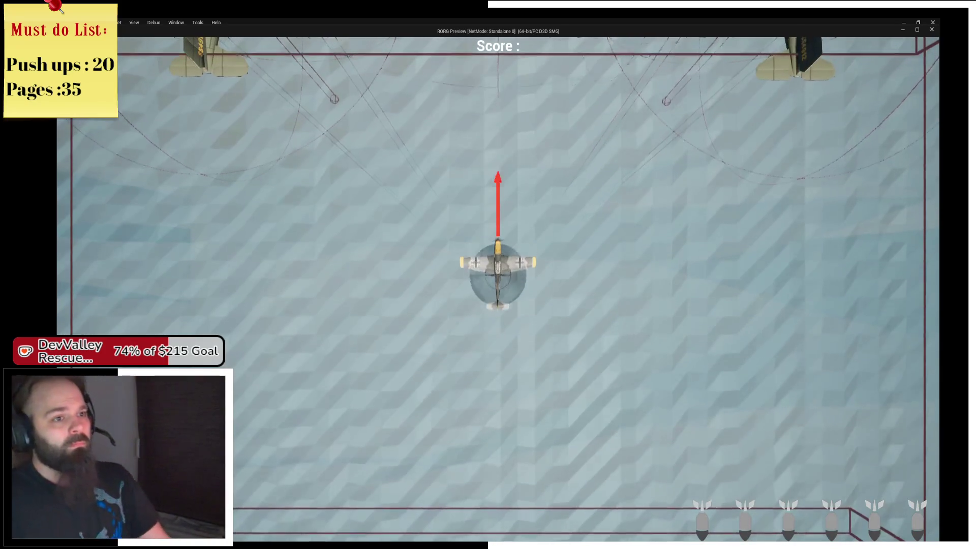
{"action": "key", "text": "d"}
{"action": "key", "text": "w"}
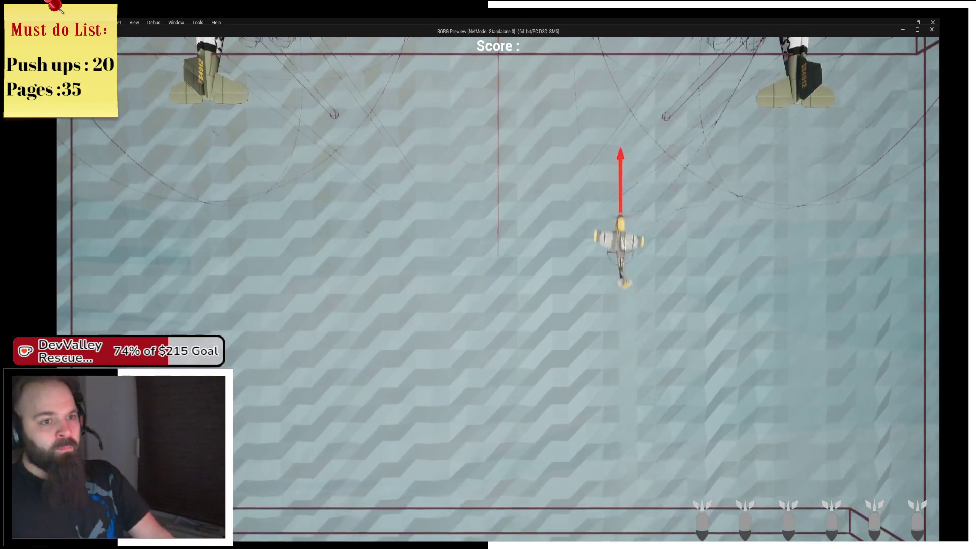
{"action": "key", "text": "a"}
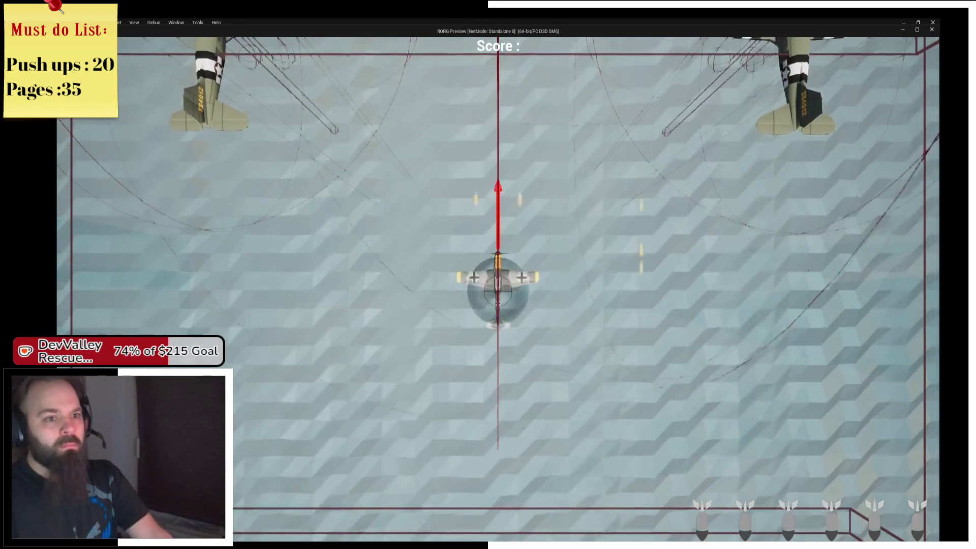
{"action": "key", "text": "s"}
{"action": "key", "text": "d"}
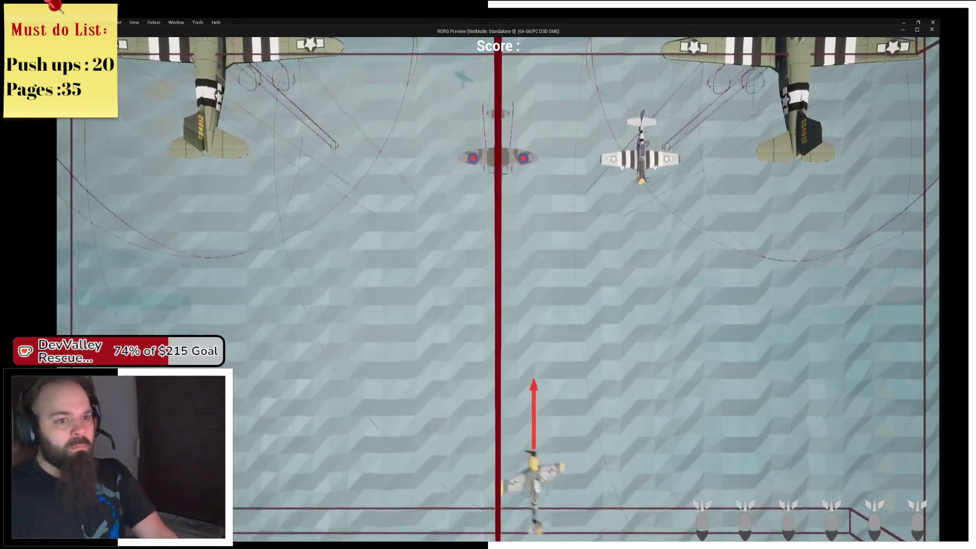
{"action": "key", "text": "w"}
{"action": "key", "text": "a"}
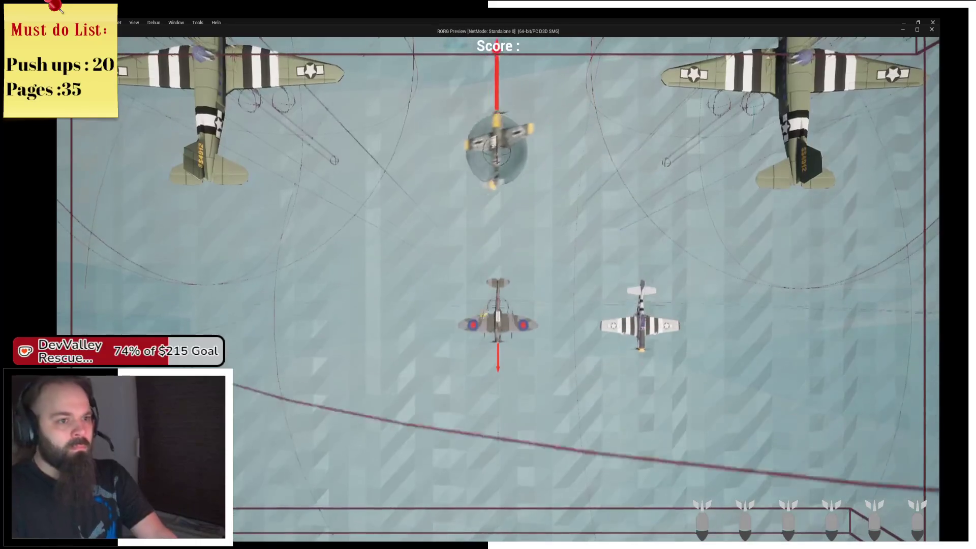
{"action": "key", "text": "s"}
{"action": "key", "text": "s"}
{"action": "key", "text": "d"}
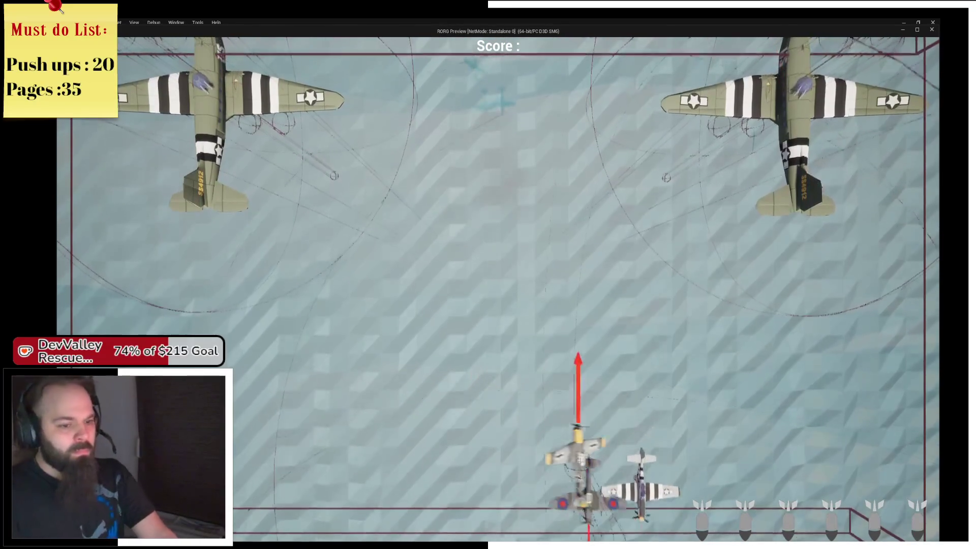
{"action": "key", "text": "d"}
{"action": "key", "text": "a"}
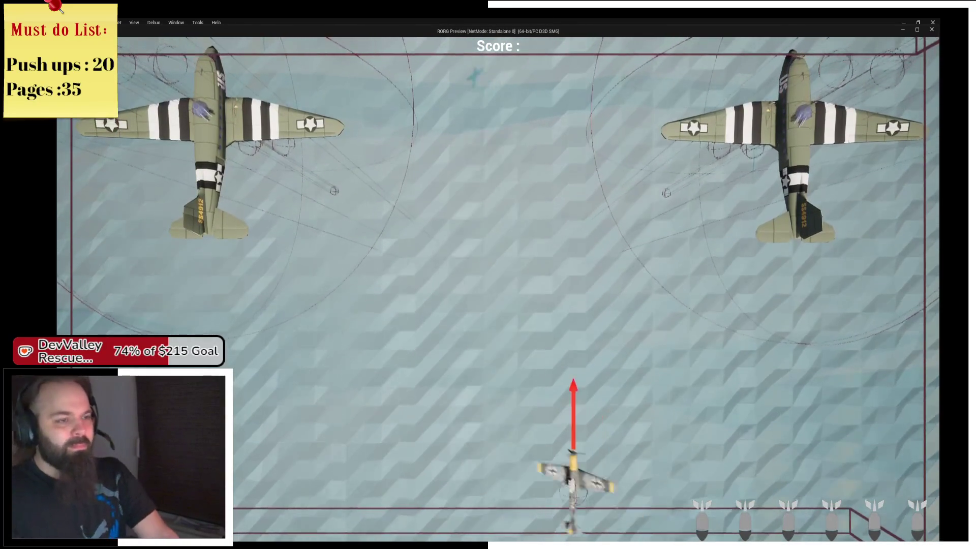
{"action": "key", "text": "Escape"}
{"action": "left_click", "coordinate": [402, 47]}
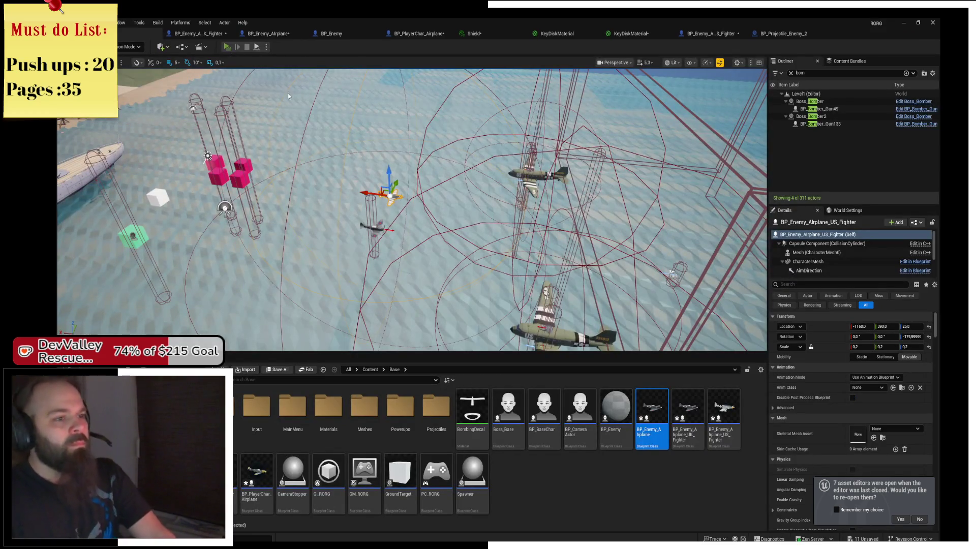
Start a second playtest with Alt+P, fly the plane around, and return to the editor
{"action": "key", "text": "alt+p"}
{"action": "key", "text": "d"}
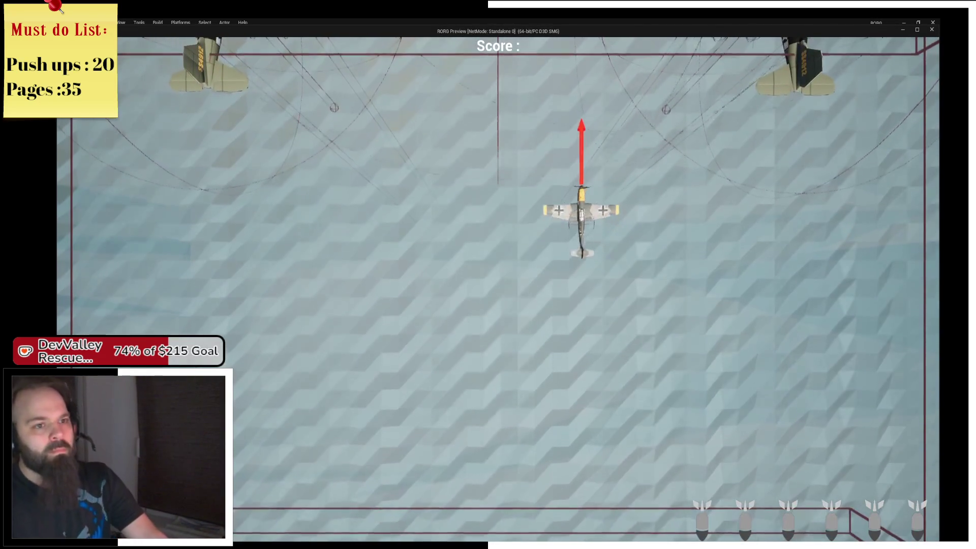
{"action": "key", "text": "s"}
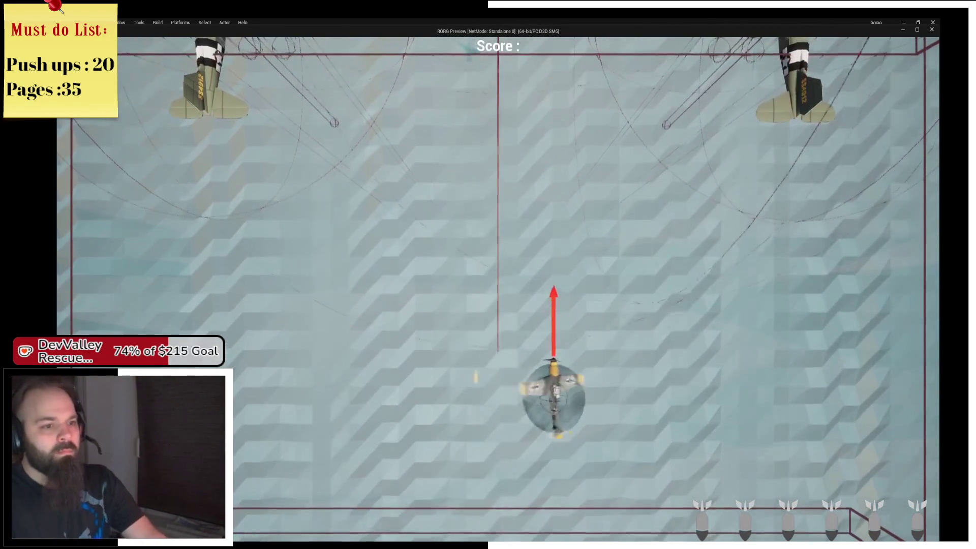
{"action": "key", "text": "w"}
{"action": "key", "text": "a"}
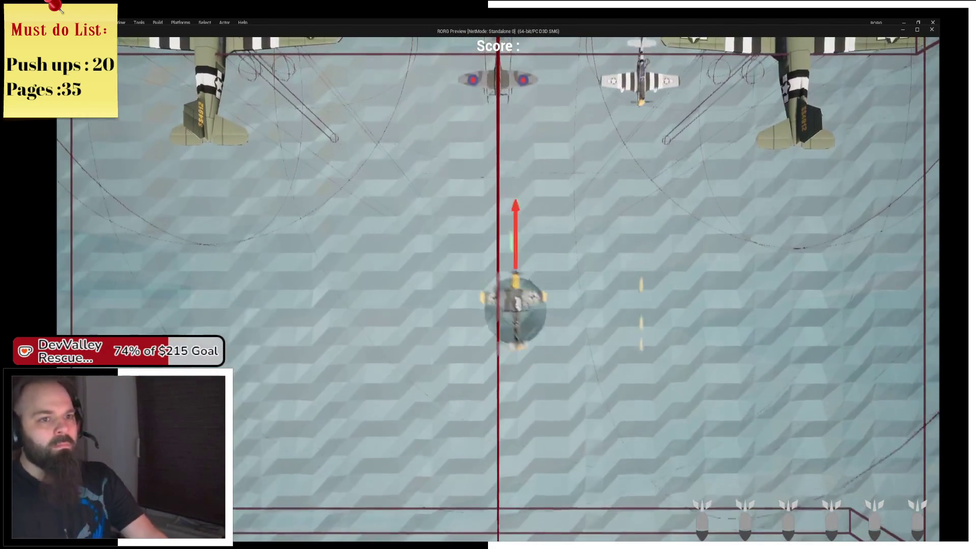
{"action": "key", "text": "s"}
{"action": "key", "text": "d"}
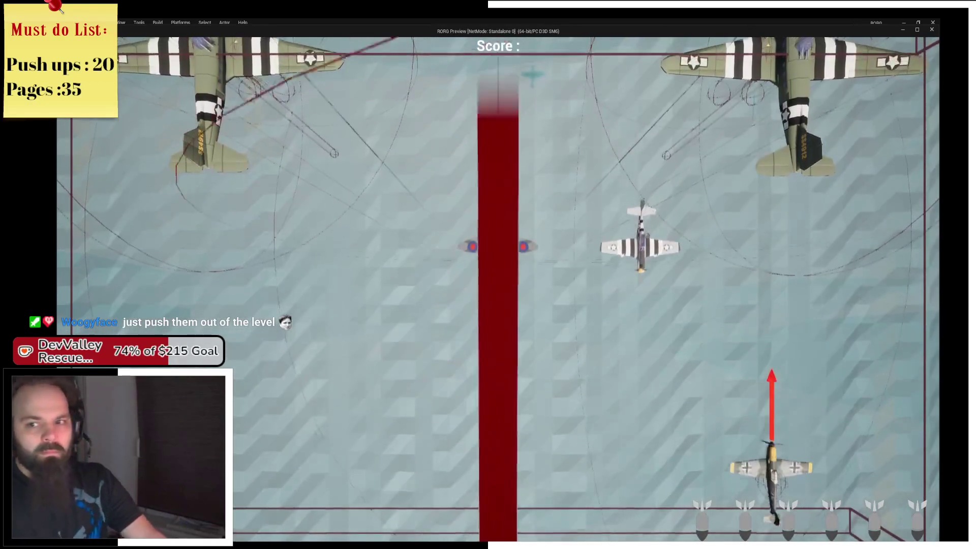
{"action": "key", "text": "alt+Tab"}
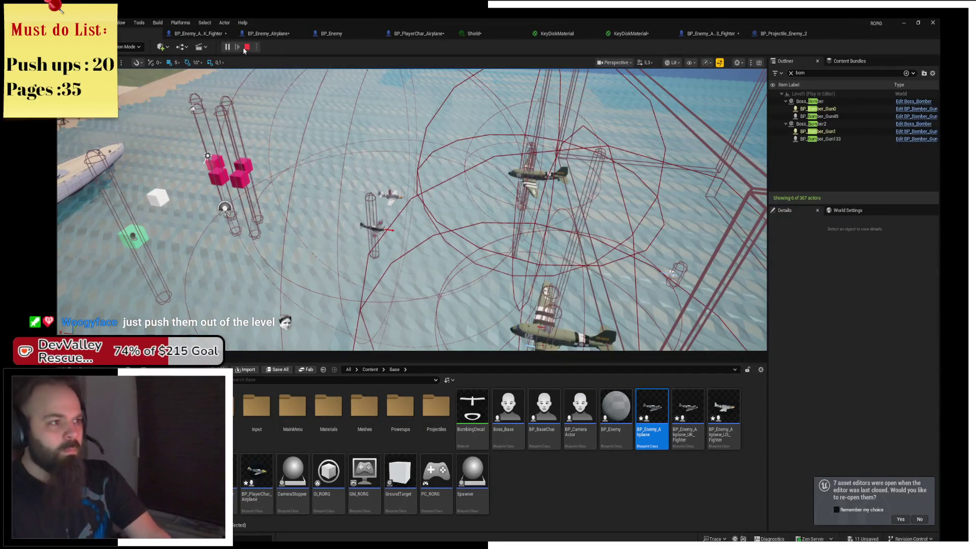
Stop play, frame the US fighter, then open BP_Enemy_Airplane and select its Capsule component
{"action": "left_click", "coordinate": [248, 48]}
{"action": "left_click_drag", "start_coordinate": [412, 183], "coordinate": [71, 327]}
{"action": "key", "text": "f"}
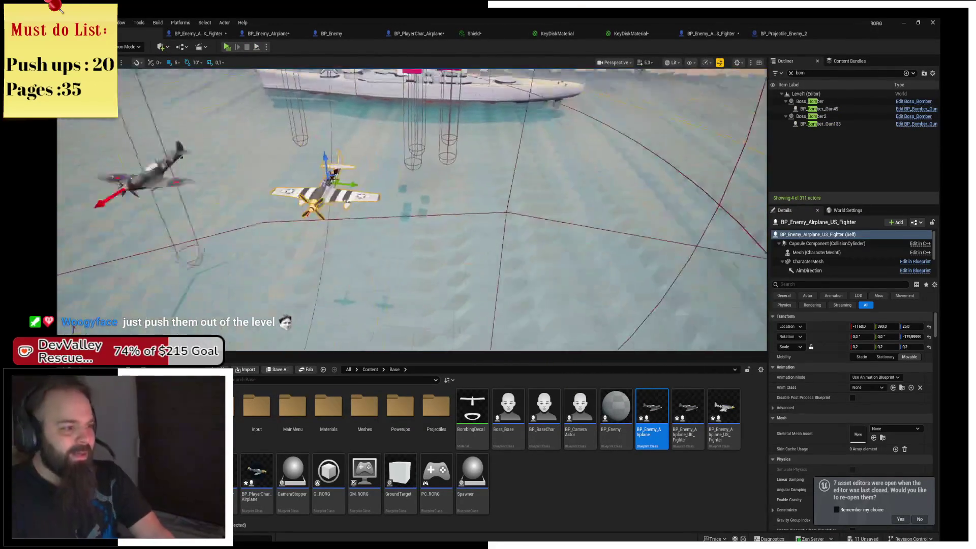
{"action": "left_click_drag", "start_coordinate": [508, 203], "coordinate": [567, 310]}
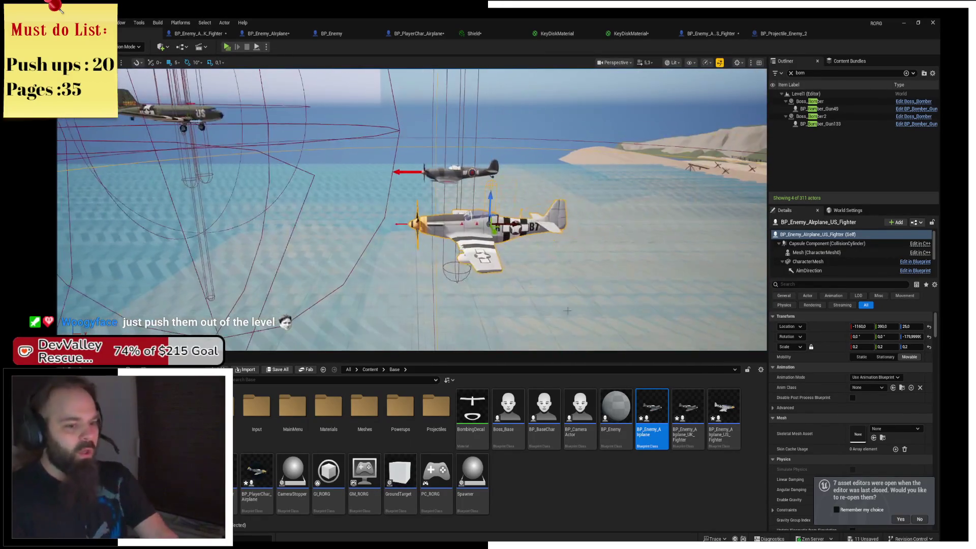
{"action": "double_click", "coordinate": [645, 431]}
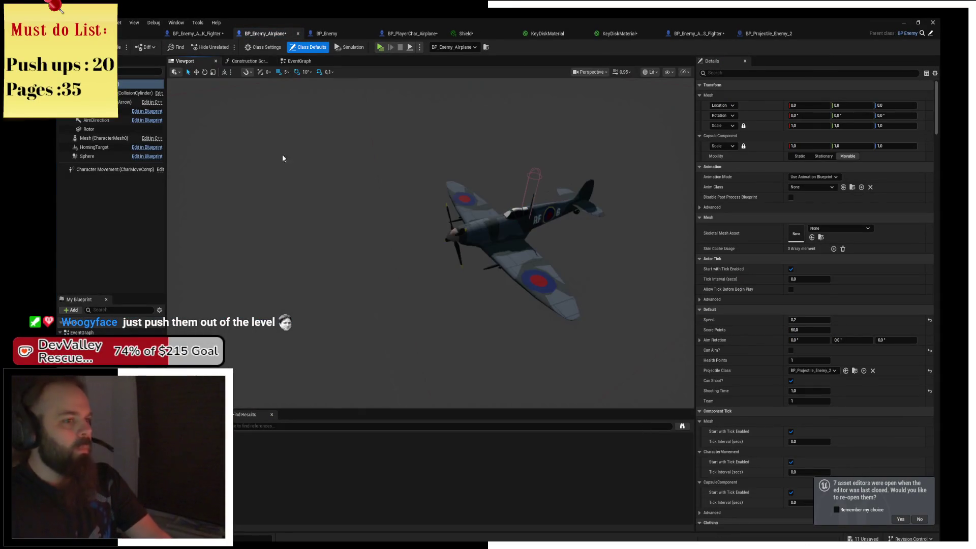
{"action": "left_click", "coordinate": [529, 174]}
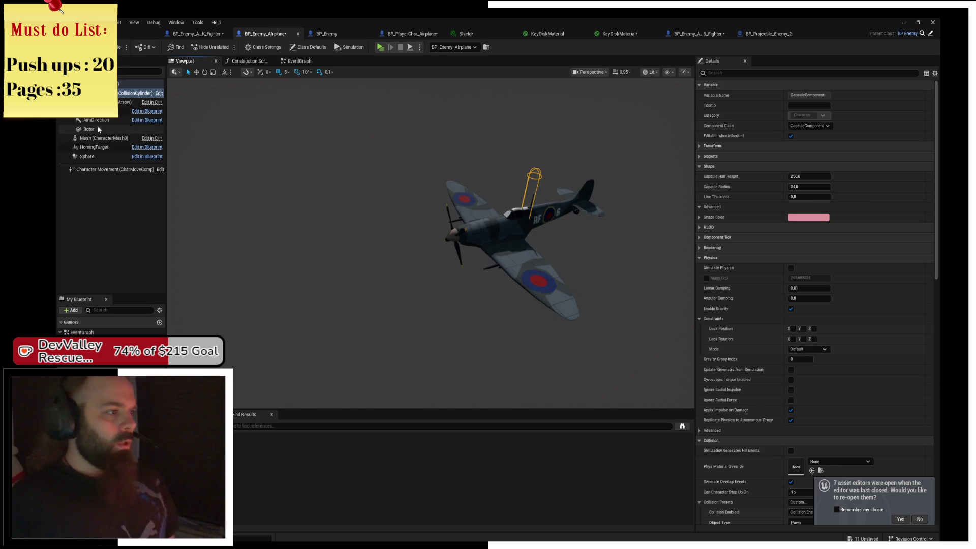
Inspect the sphere, rotor, mesh, character mesh and capsule collision components in the Components list
{"action": "left_click", "coordinate": [114, 155]}
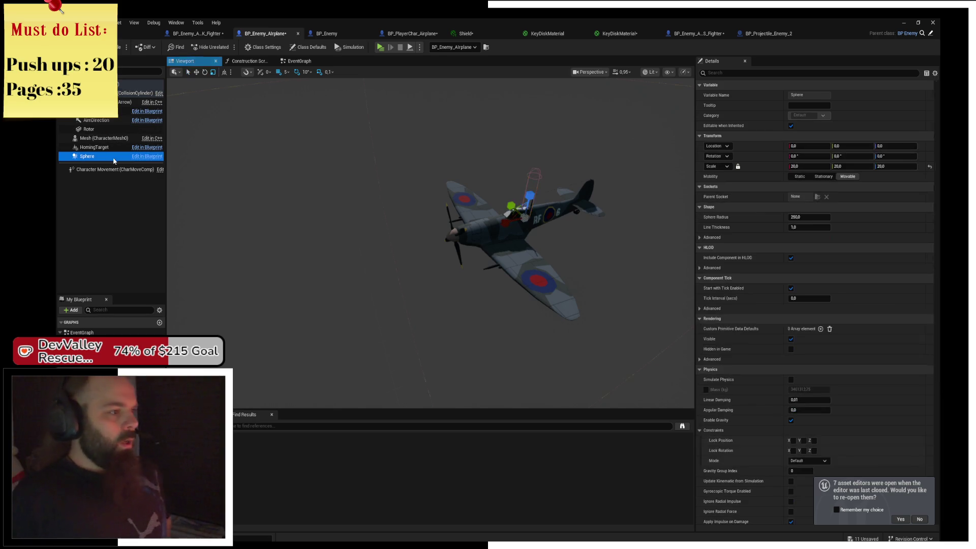
{"action": "left_click", "coordinate": [90, 129]}
{"action": "left_click", "coordinate": [95, 140]}
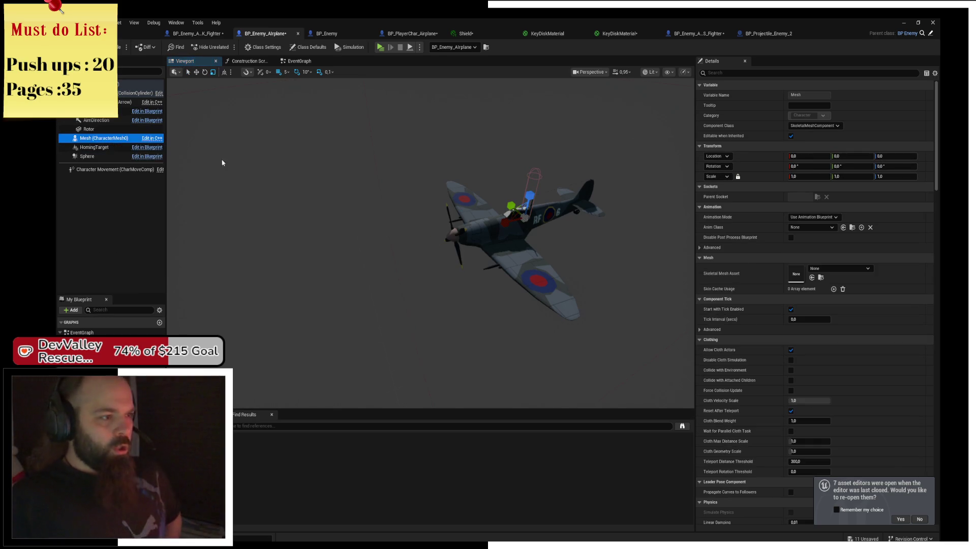
{"action": "left_click", "coordinate": [108, 114]}
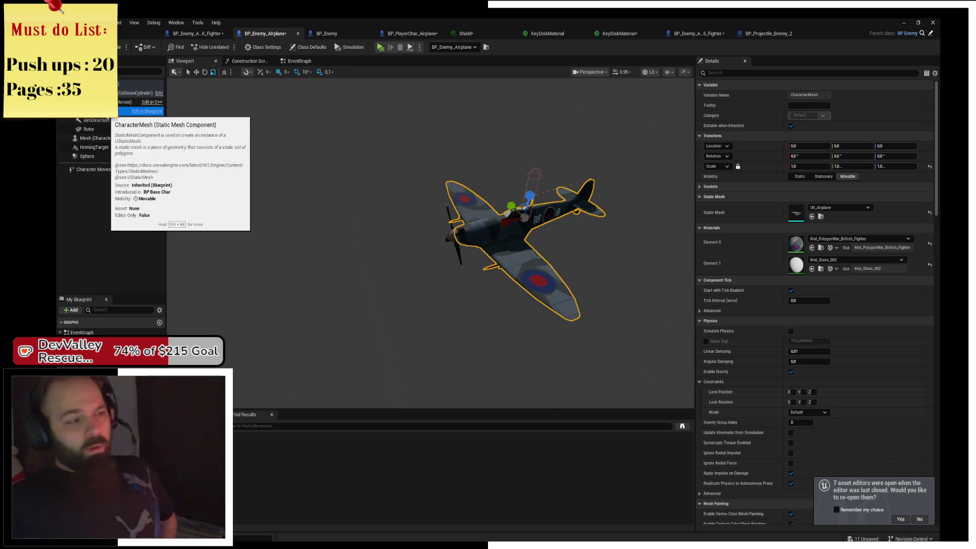
{"action": "left_click", "coordinate": [137, 93]}
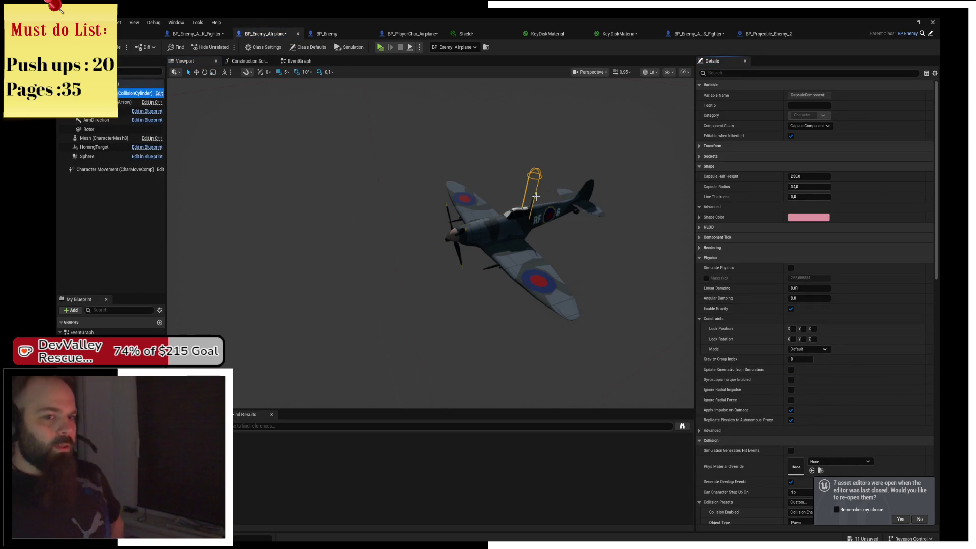
Compare the British and US fighter blueprints, then close BP_PlayerChar_Airplane
{"action": "left_click", "coordinate": [195, 33]}
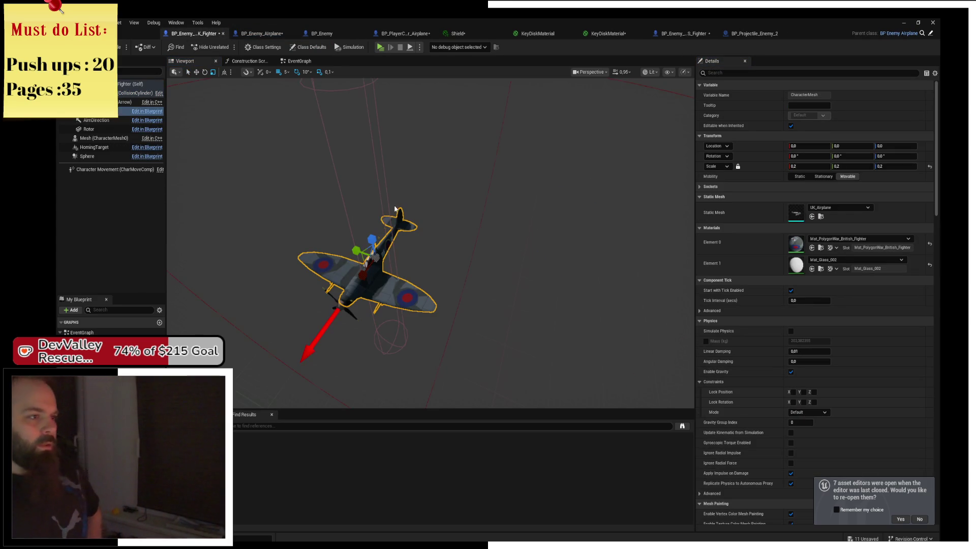
{"action": "left_click", "coordinate": [222, 33]}
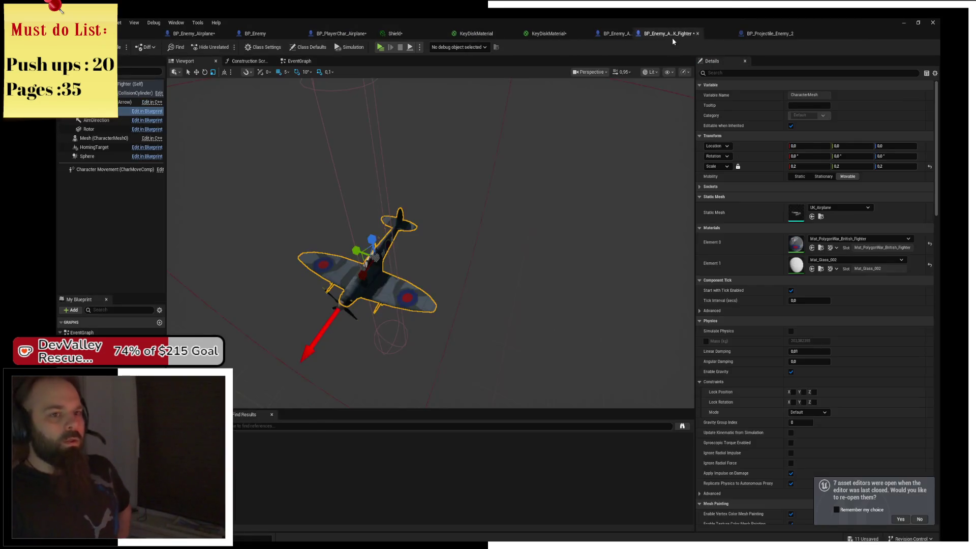
{"action": "left_click", "coordinate": [706, 33]}
{"action": "left_click_drag", "start_coordinate": [692, 41], "coordinate": [696, 38]}
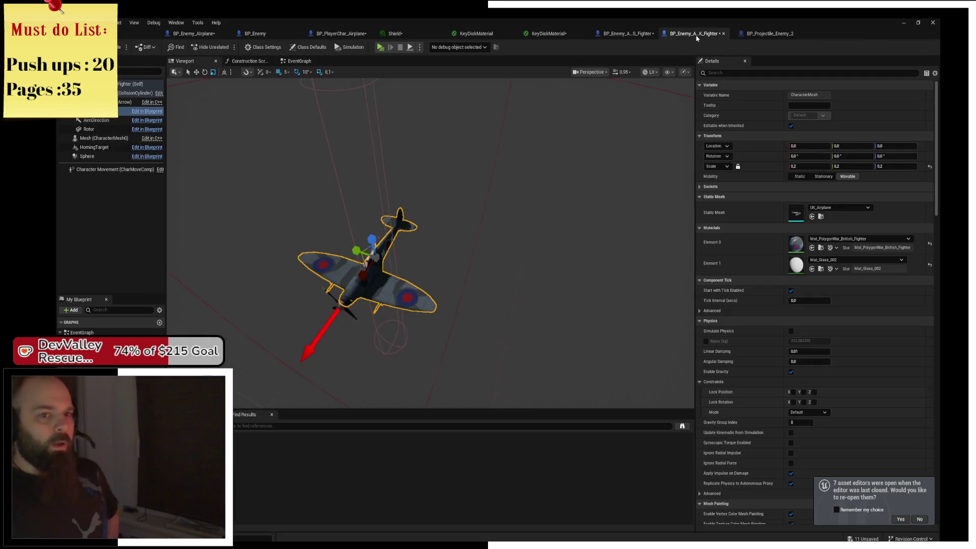
{"action": "left_click", "coordinate": [625, 33]}
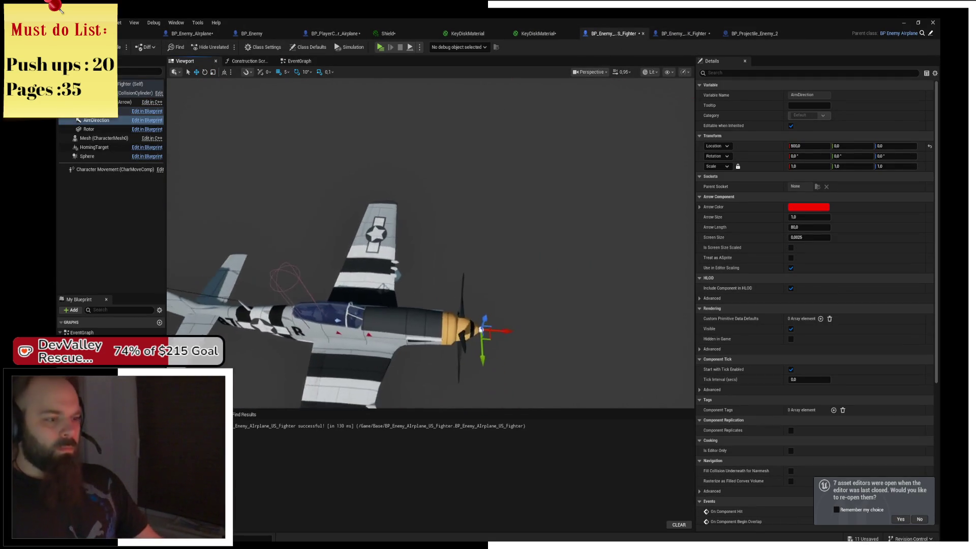
{"action": "left_click", "coordinate": [674, 34]}
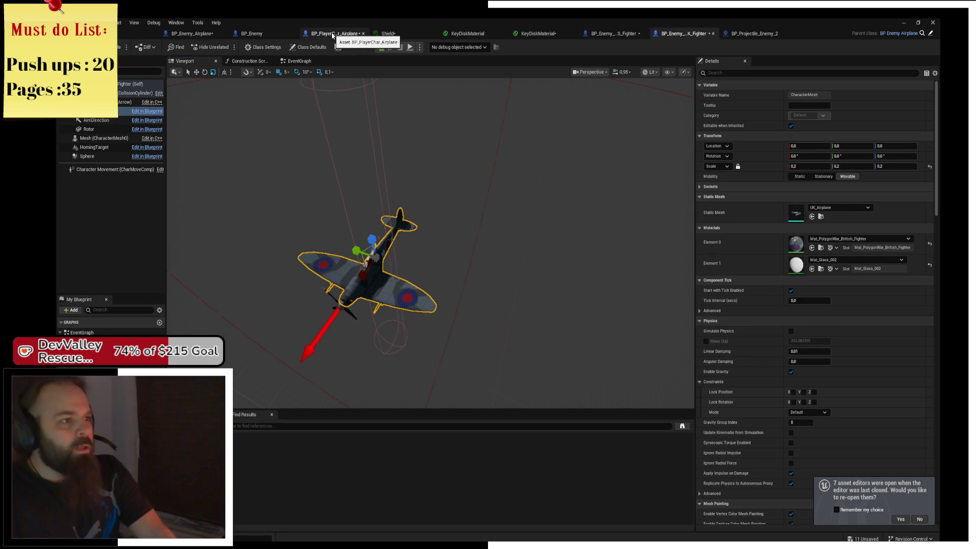
{"action": "left_click", "coordinate": [363, 34]}
{"action": "left_click", "coordinate": [225, 34]}
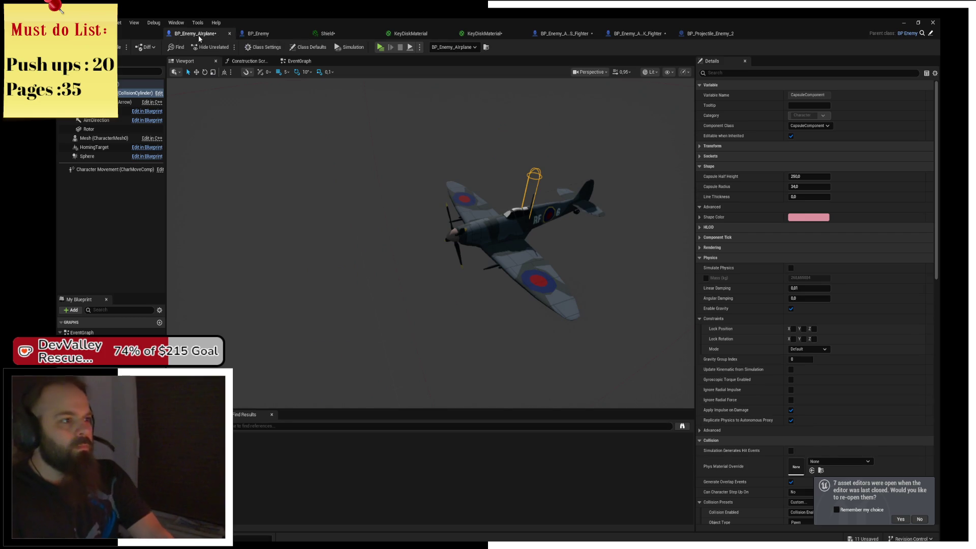
Scale BP_Enemy_Airplane's CharacterMesh from 1.0 to 0.2 on every axis and save the blueprint
{"action": "mouse_move", "coordinate": [225, 34]}
{"action": "left_mouse_down"}
{"action": "mouse_move", "coordinate": [638, 35]}
{"action": "mouse_move", "coordinate": [632, 48]}
{"action": "left_mouse_up"}
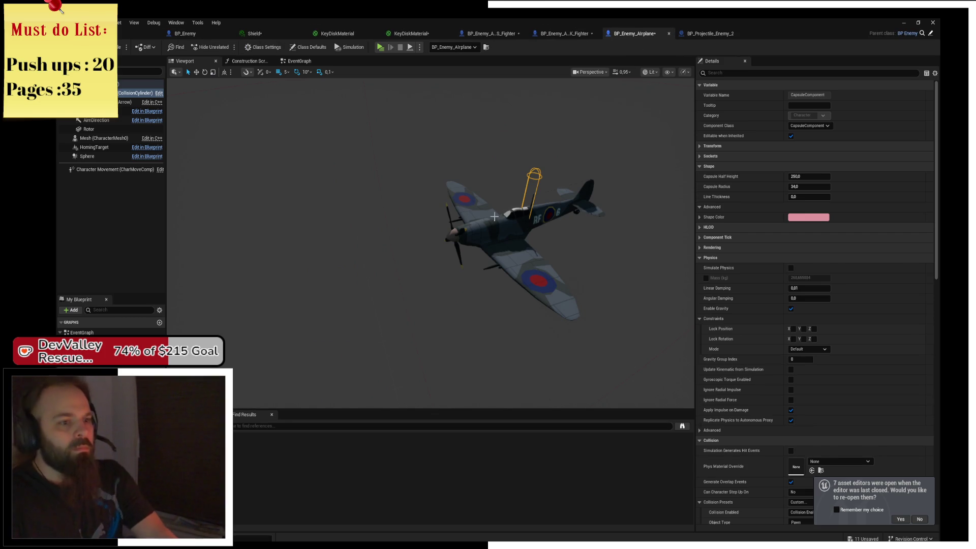
{"action": "left_click", "coordinate": [494, 217]}
{"action": "type", "text": "-2"}
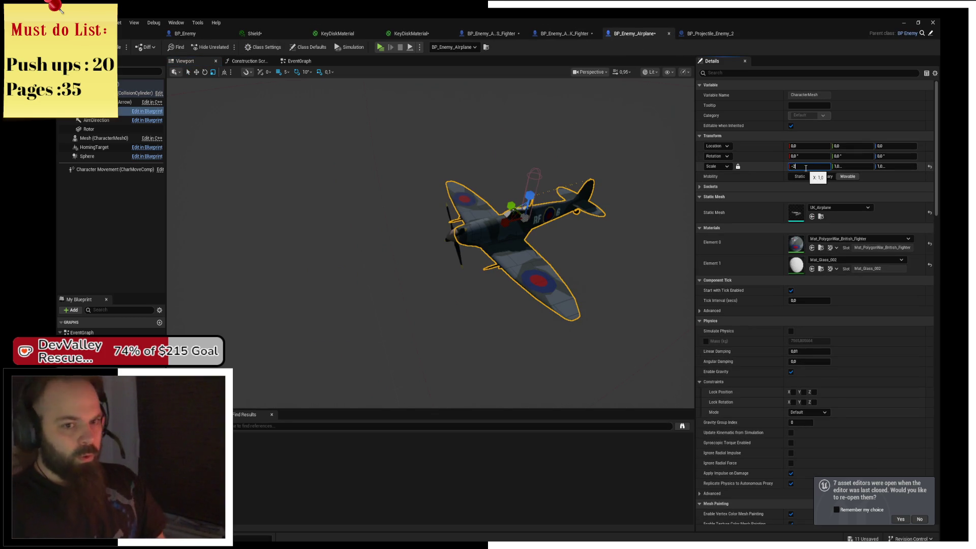
{"action": "key", "text": "Return"}
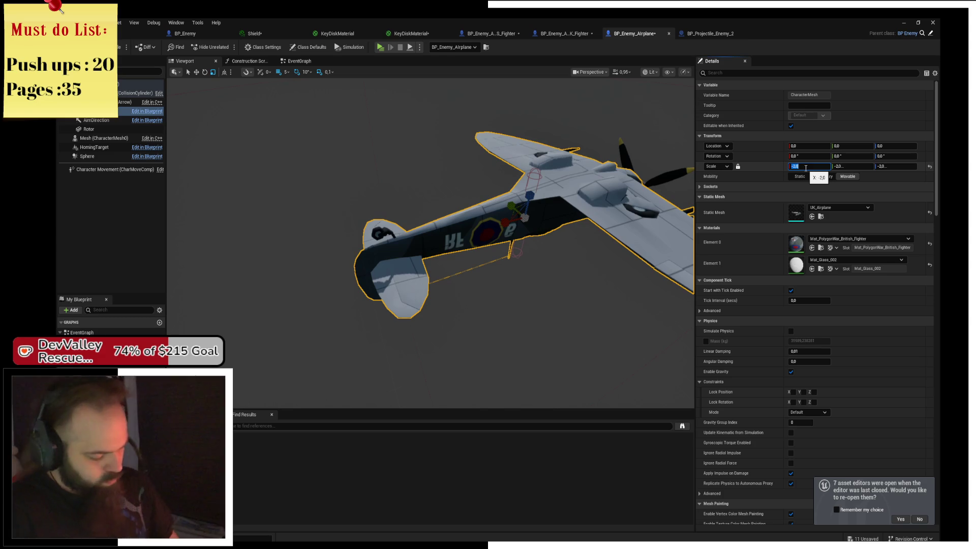
{"action": "type", "text": "0.2"}
{"action": "key", "text": "Return"}
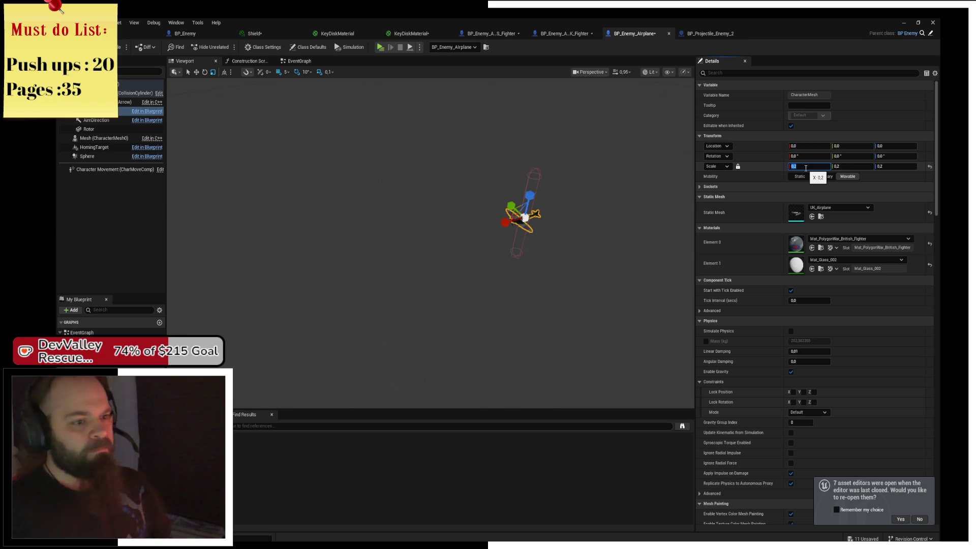
{"action": "key", "text": "ctrl+s"}
{"action": "key", "text": "f"}
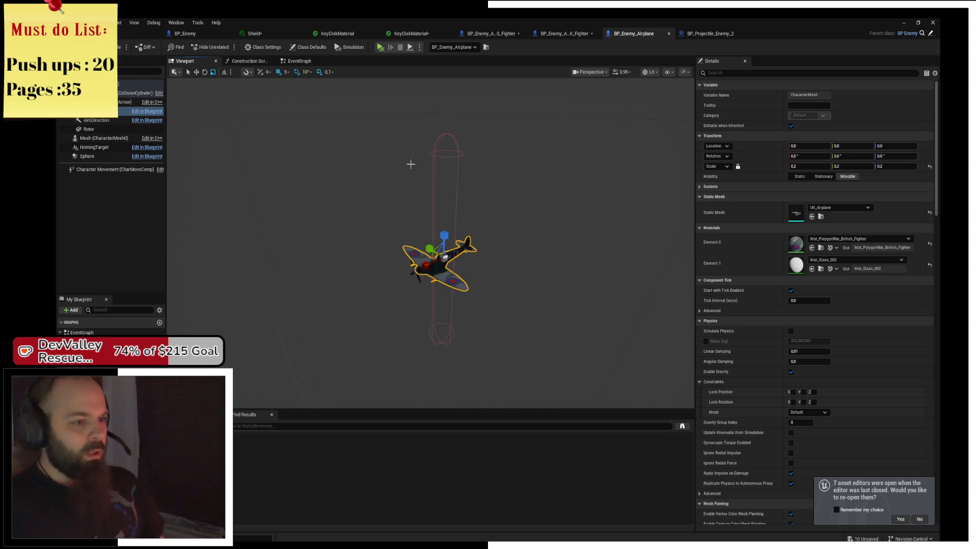
Reset the placed BP_Enemy_Airplane_US_Fighter's locked scale to 1.0 and launch a Play-in-Editor test
{"action": "key", "text": "ctrl+Tab"}
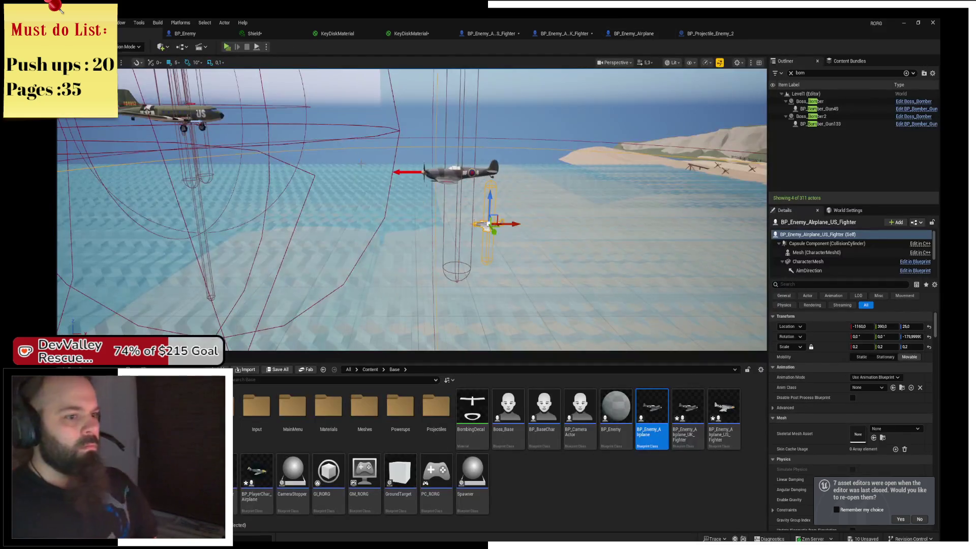
{"action": "mouse_move", "coordinate": [458, 191]}
{"action": "left_mouse_down"}
{"action": "mouse_move", "coordinate": [447, 183]}
{"action": "mouse_move", "coordinate": [462, 199]}
{"action": "mouse_move", "coordinate": [452, 203]}
{"action": "mouse_move", "coordinate": [457, 193]}
{"action": "left_mouse_up"}
{"action": "left_click_drag", "start_coordinate": [628, 258], "coordinate": [628, 258]}
{"action": "type", "text": "1"}
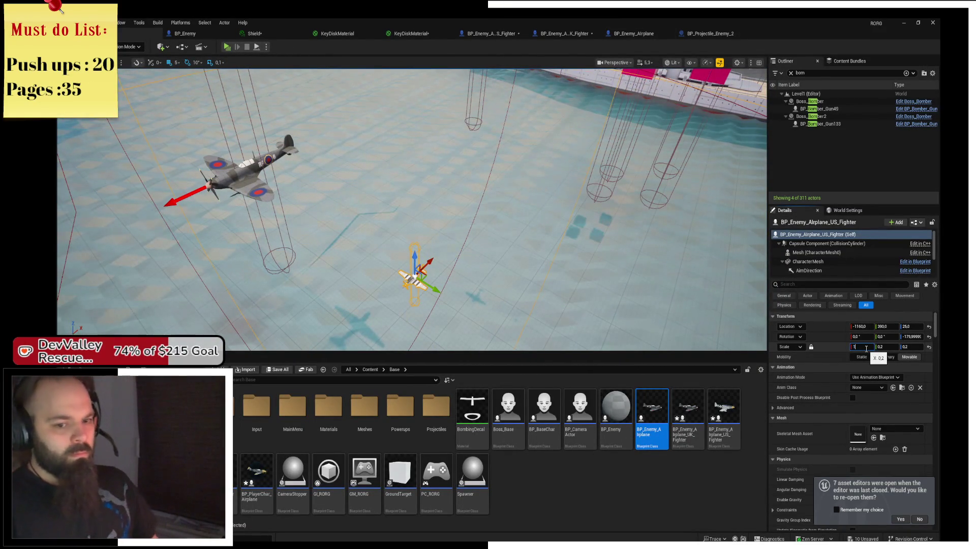
{"action": "key", "text": "Tab"}
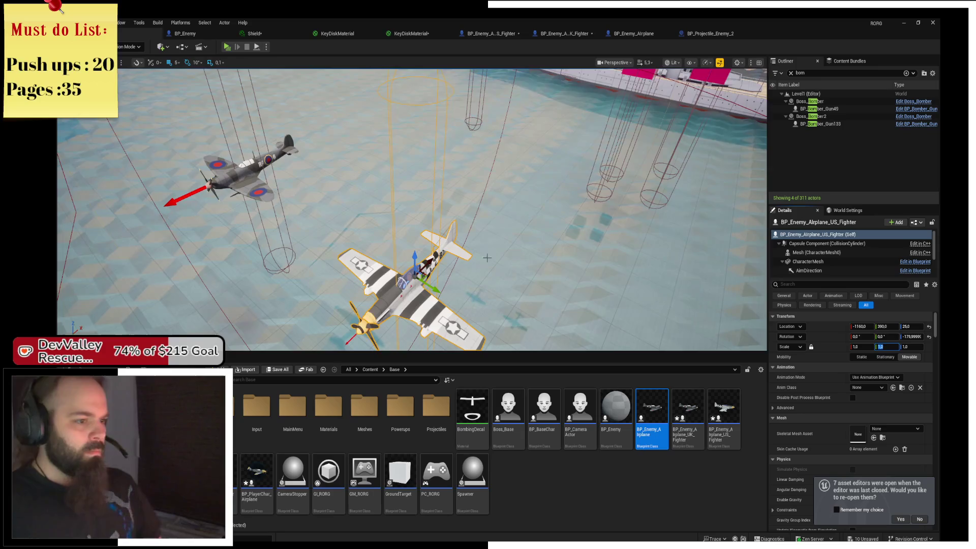
{"action": "left_click_drag", "start_coordinate": [486, 258], "coordinate": [483, 260]}
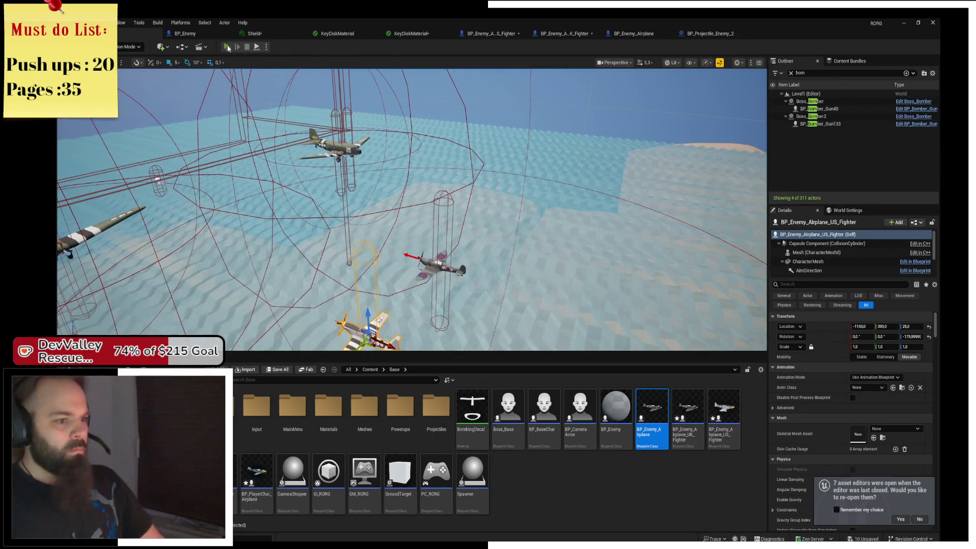
{"action": "left_click", "coordinate": [227, 47]}
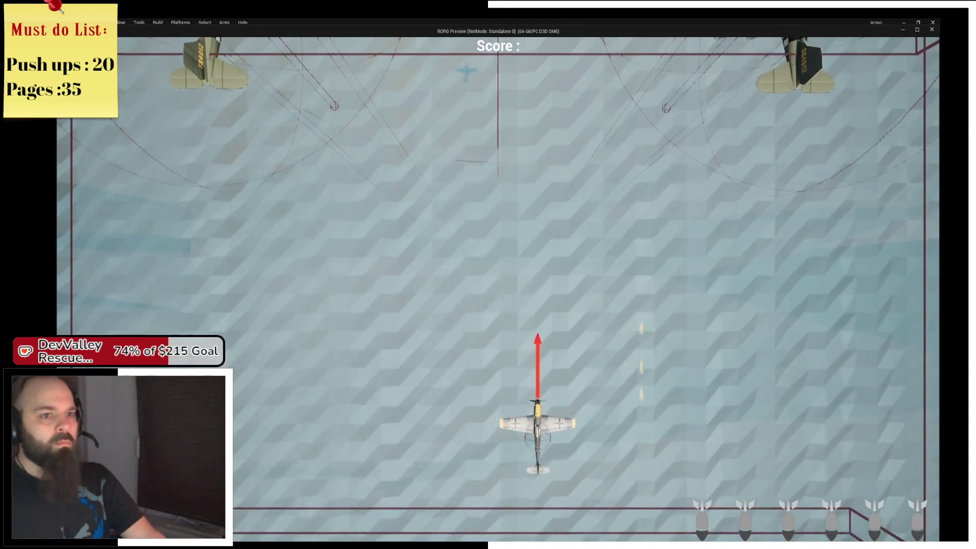
Fly the player plane up among the enemy planes with WASD, watching the shield, then stop the preview
{"action": "key", "text": "w"}
{"action": "key", "text": "d"}
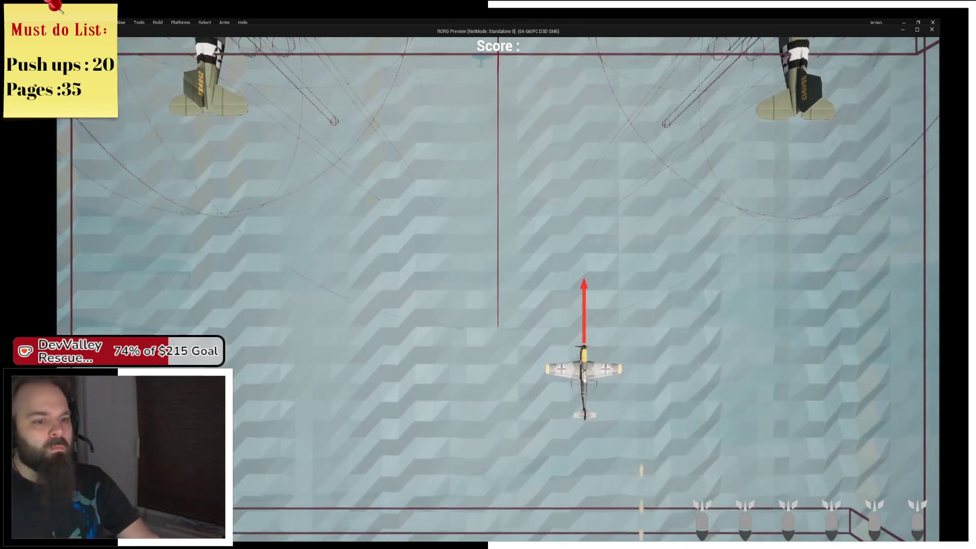
{"action": "key", "text": "w"}
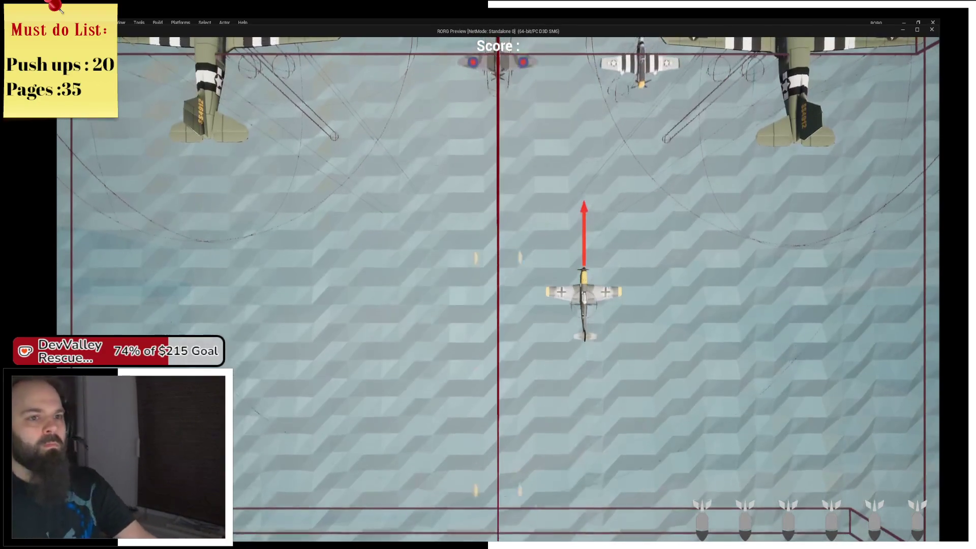
{"action": "key", "text": "w"}
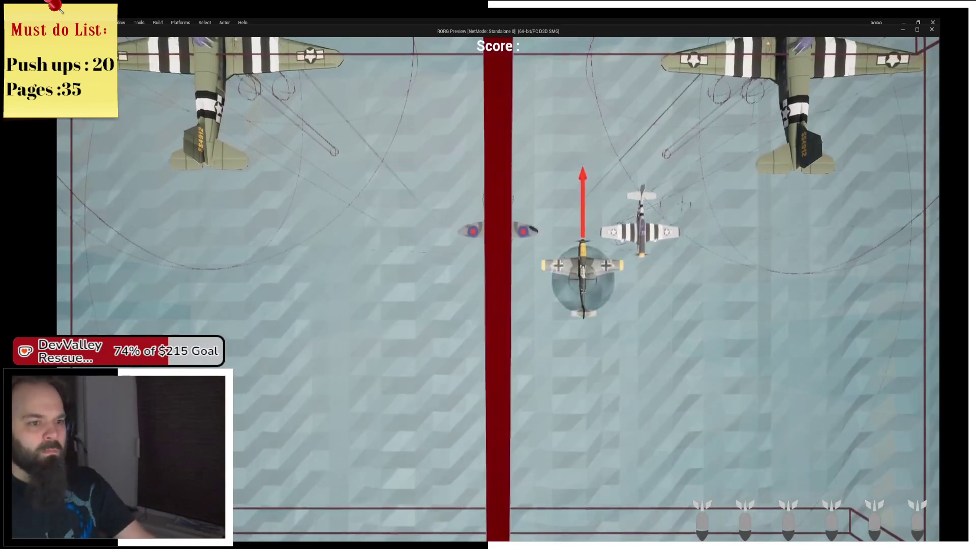
{"action": "key", "text": "a"}
{"action": "key", "text": "s"}
{"action": "key", "text": "d"}
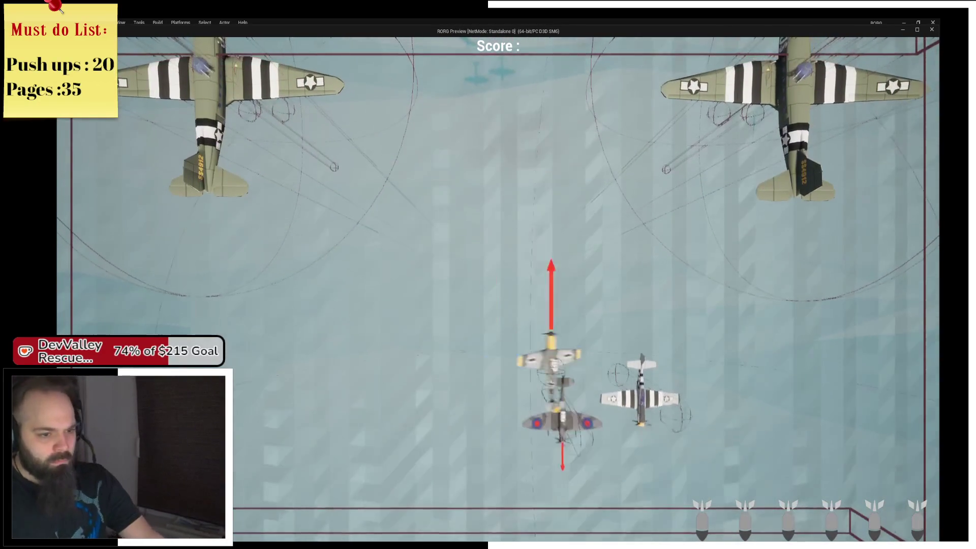
{"action": "key", "text": "d"}
{"action": "key", "text": "s"}
{"action": "key", "text": "a"}
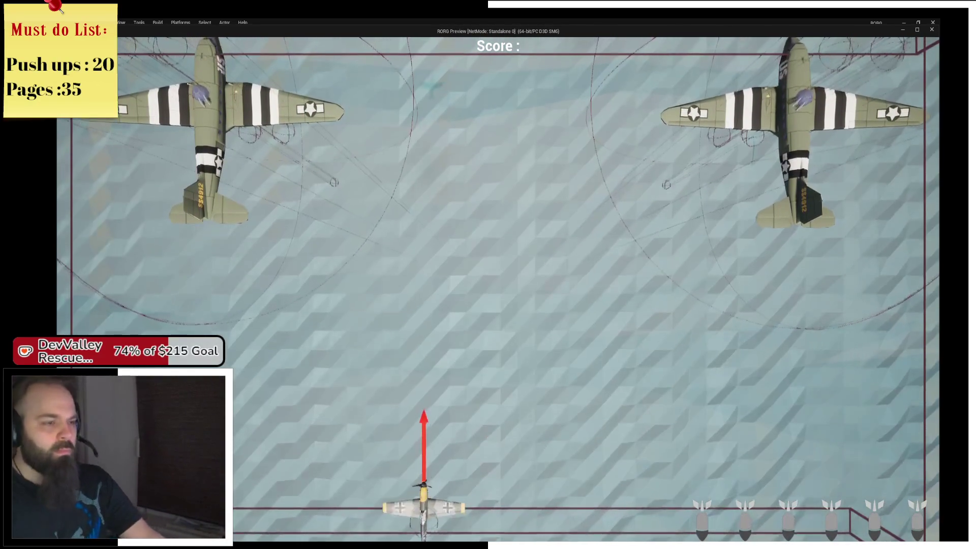
{"action": "key", "text": "Escape"}
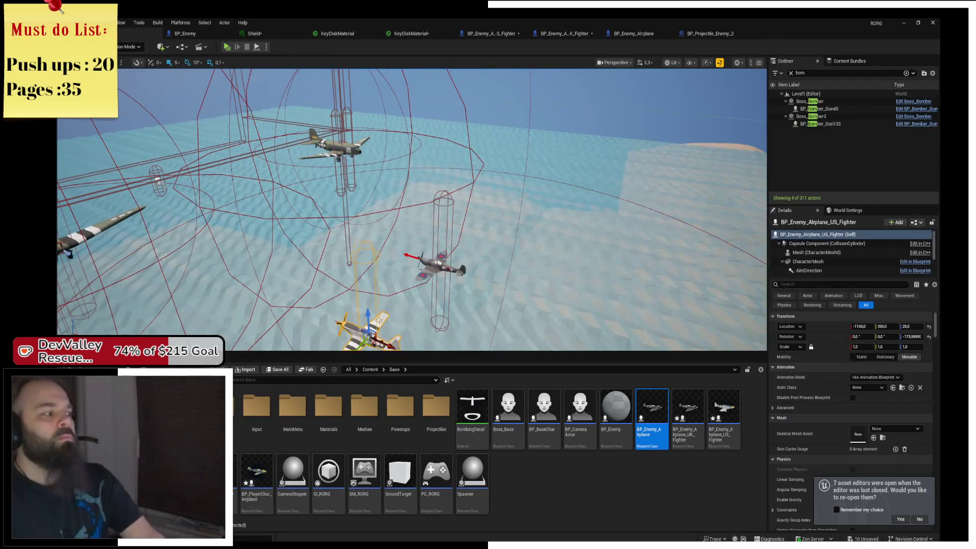
Save the level and browse the Content Browser to Base > Projectiles
{"action": "key", "text": "ctrl+s"}
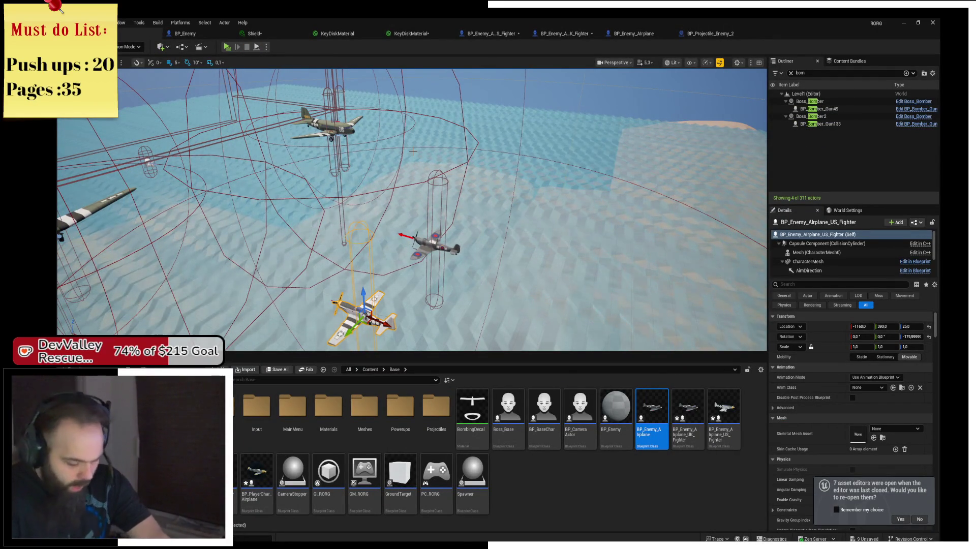
{"action": "left_click", "coordinate": [596, 490]}
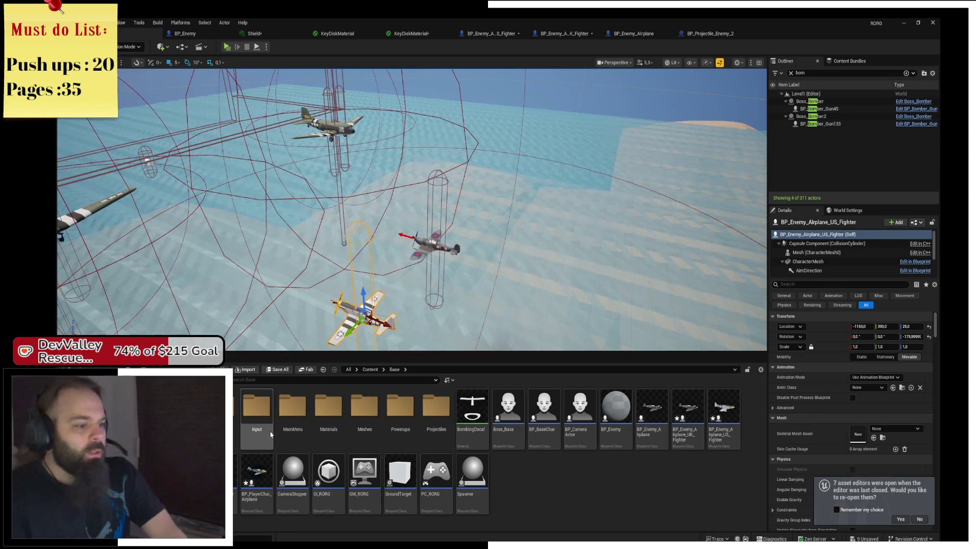
{"action": "double_click", "coordinate": [226, 406]}
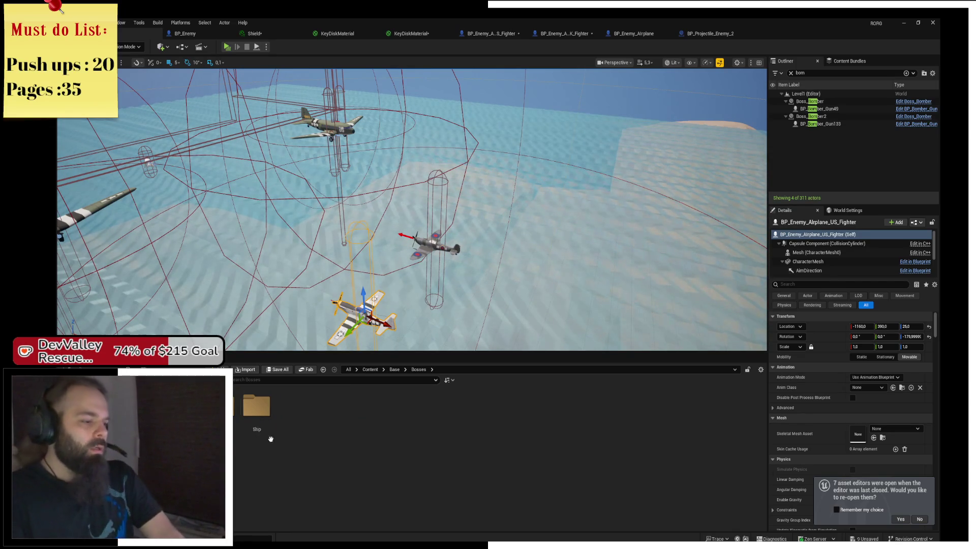
{"action": "left_click", "coordinate": [395, 369]}
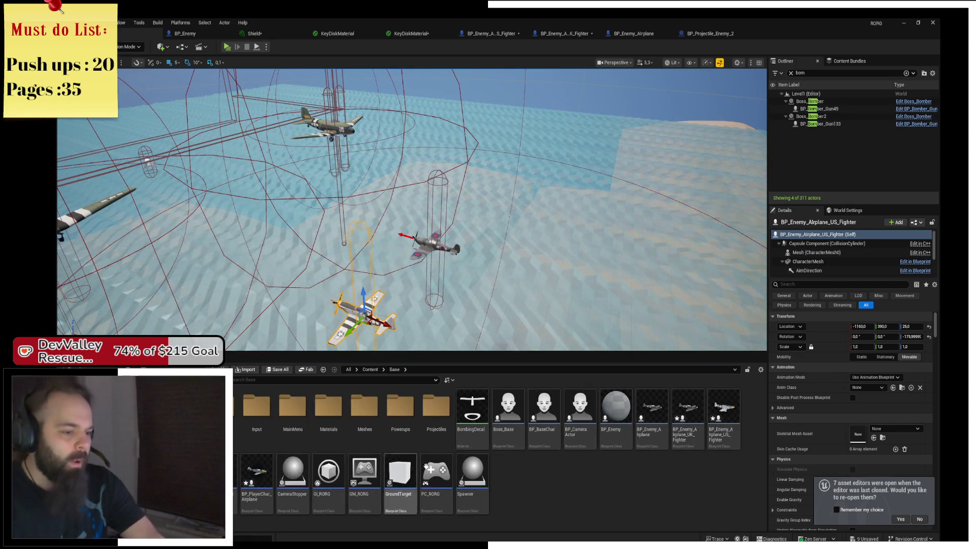
{"action": "double_click", "coordinate": [429, 432]}
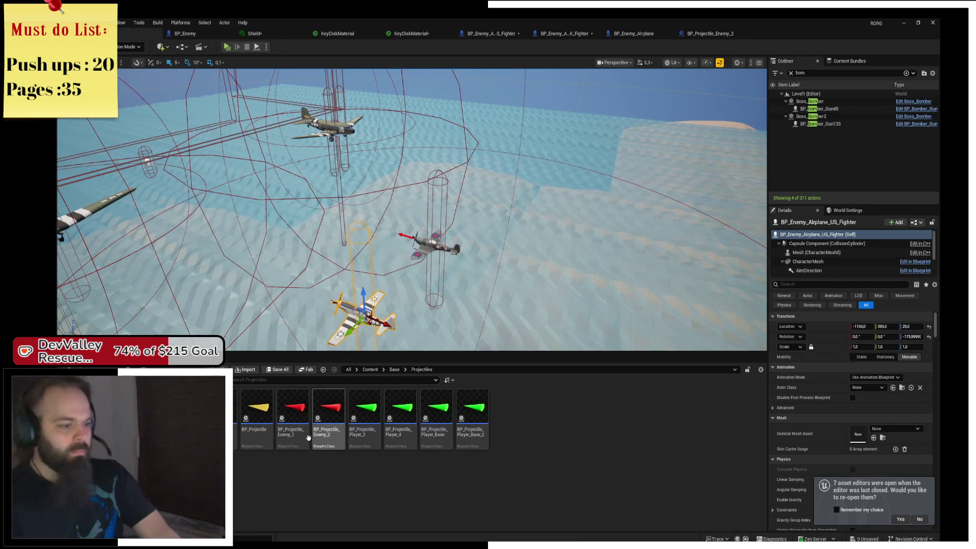
Open BP_Projectile_Enemy from BP_Projectile's asset actions and select BP_Projectile_Enemy_1
{"action": "right_click", "coordinate": [260, 438]}
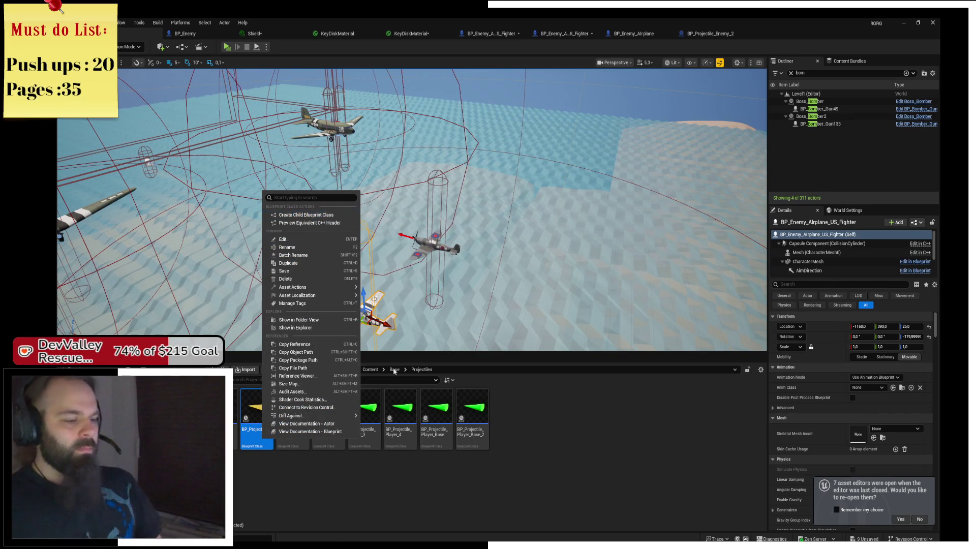
{"action": "key", "text": "Escape"}
{"action": "right_click", "coordinate": [260, 420]}
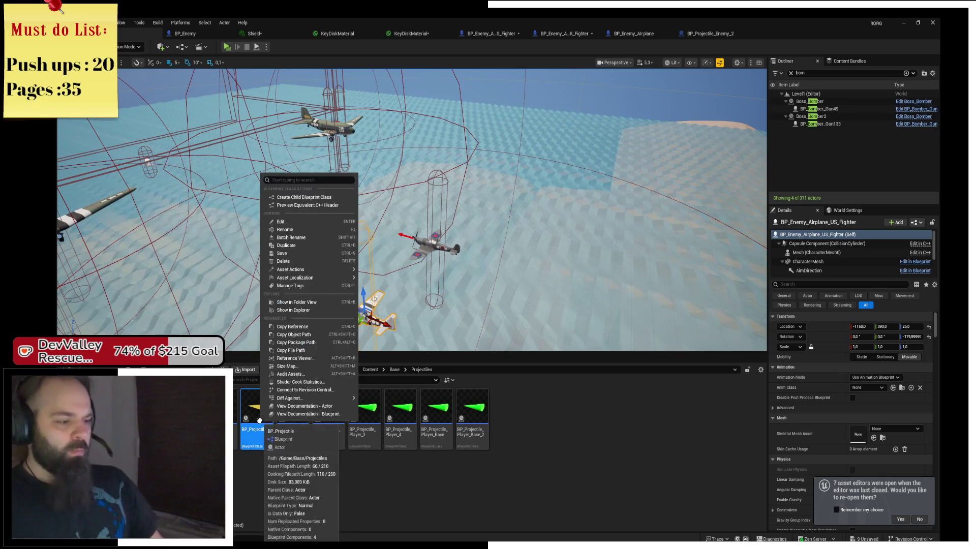
{"action": "left_click", "coordinate": [281, 221]}
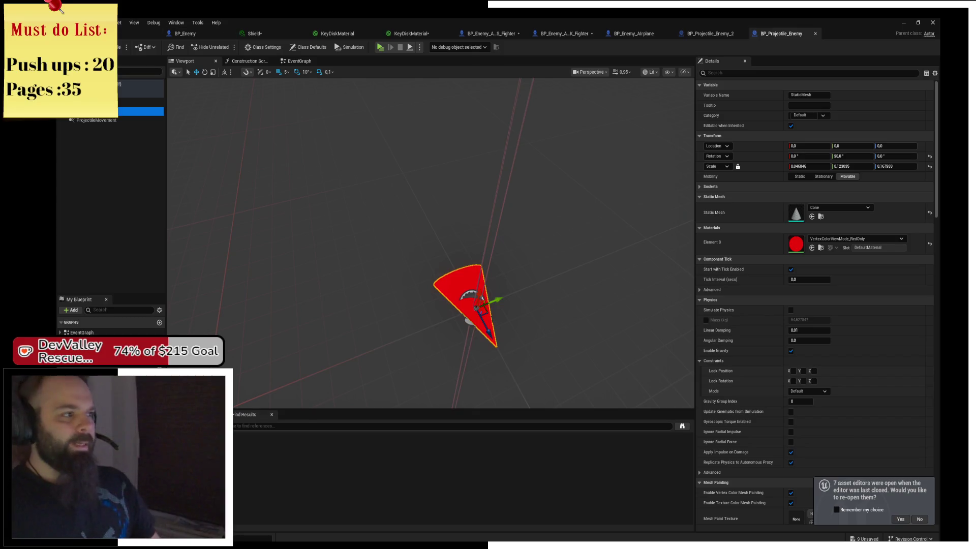
{"action": "left_click", "coordinate": [131, 30]}
In BP_Projectile_Enemy_1's EventGraph, switch both SpawnActor classes from BP_Projectile to BP_Projectile_Enemy
{"action": "double_click", "coordinate": [328, 420]}
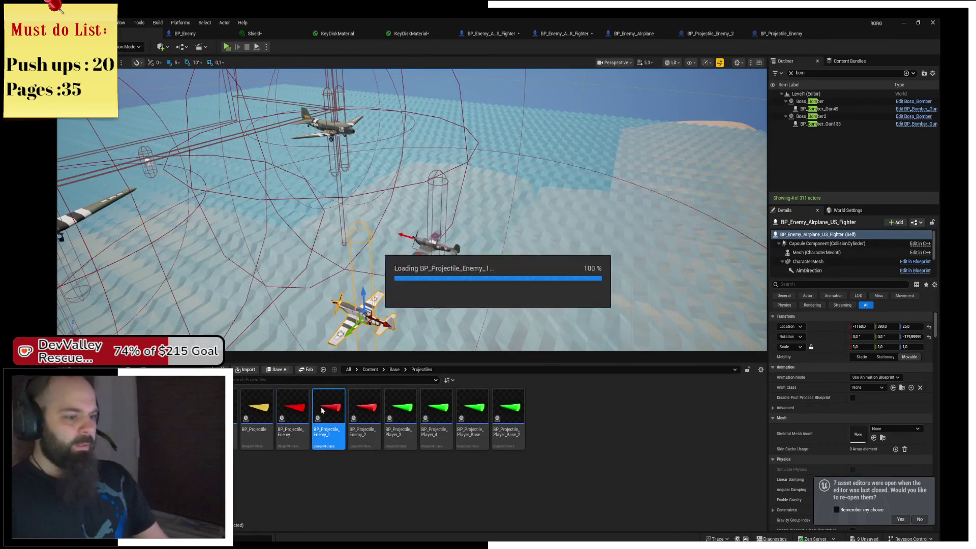
{"action": "scroll", "coordinate": [421, 207], "scroll_direction": "up", "scroll_amount": 2}
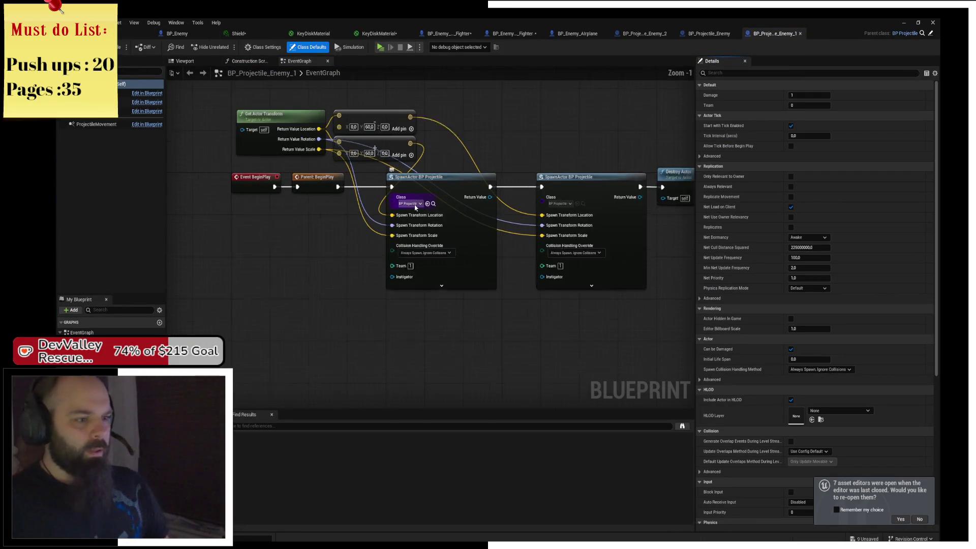
{"action": "left_click", "coordinate": [415, 206]}
{"action": "type", "text": "enemy"}
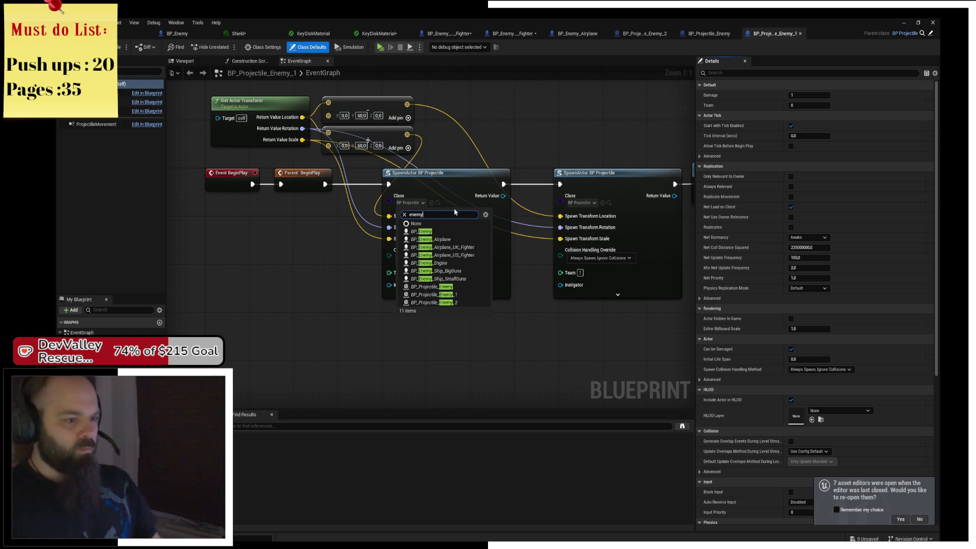
{"action": "left_click", "coordinate": [473, 287]}
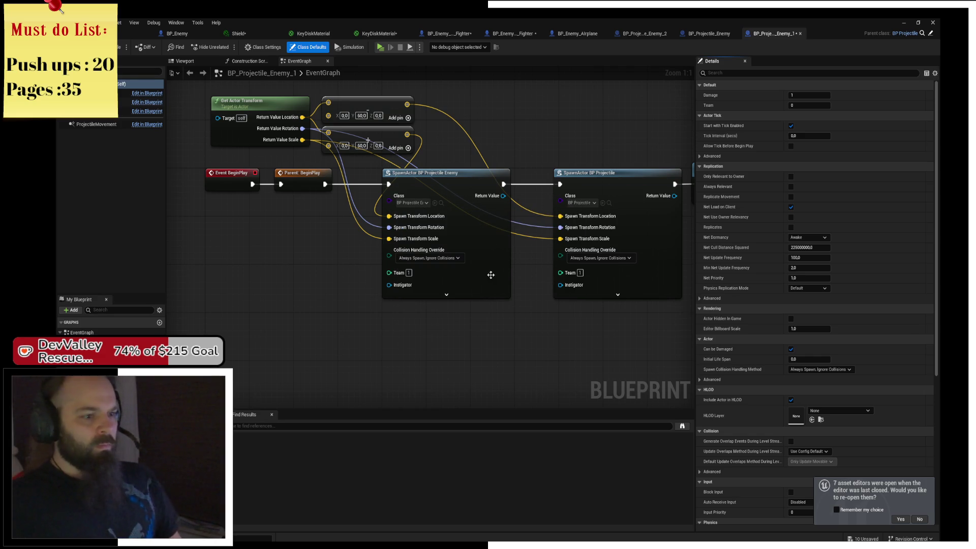
{"action": "left_click", "coordinate": [580, 203]}
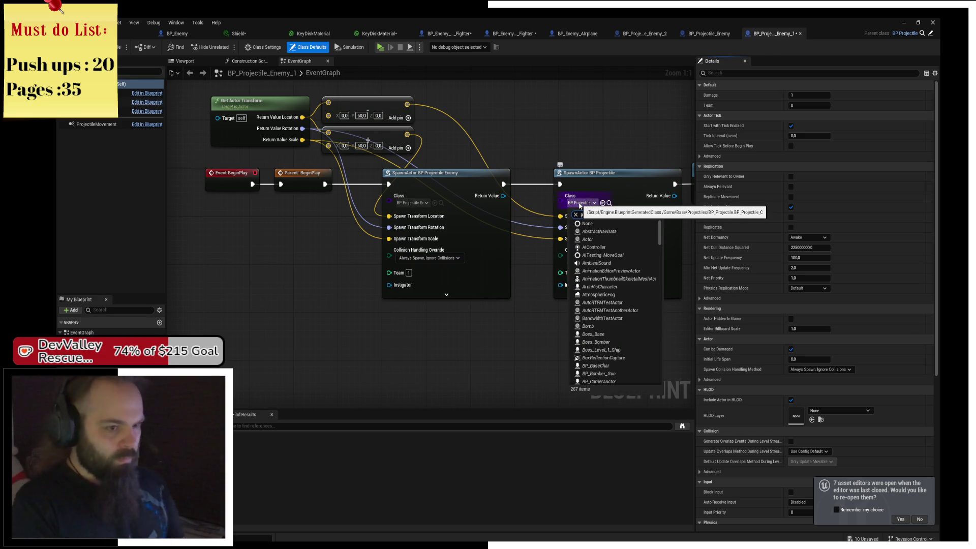
{"action": "type", "text": "roject"}
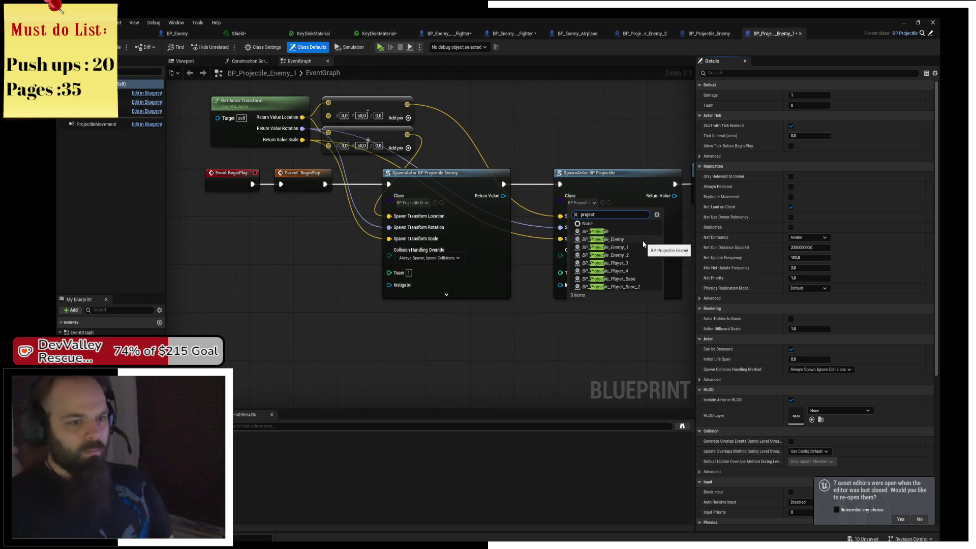
{"action": "left_click", "coordinate": [642, 241]}
{"action": "left_click_drag", "start_coordinate": [528, 131], "coordinate": [433, 146]}
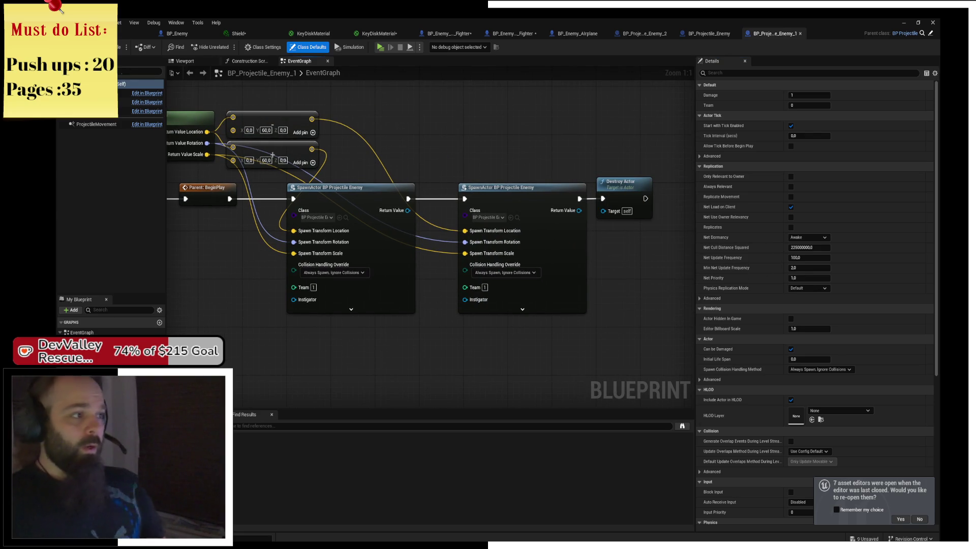
{"action": "left_click_drag", "start_coordinate": [532, 102], "coordinate": [500, 105]}
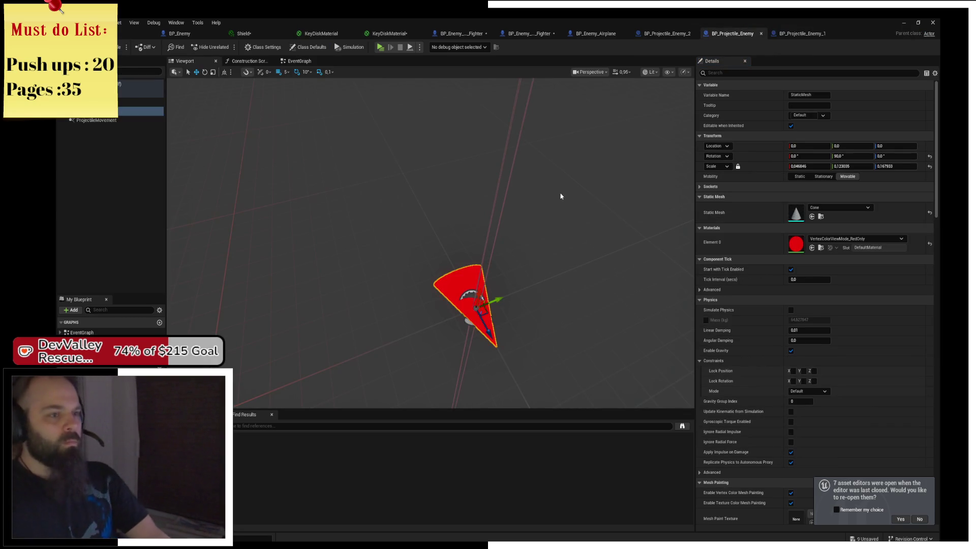
Review the open enemy fighter blueprint tabs, then open BP_Projectile_Enemy_2 from the Projectiles folder
{"action": "left_click", "coordinate": [667, 33]}
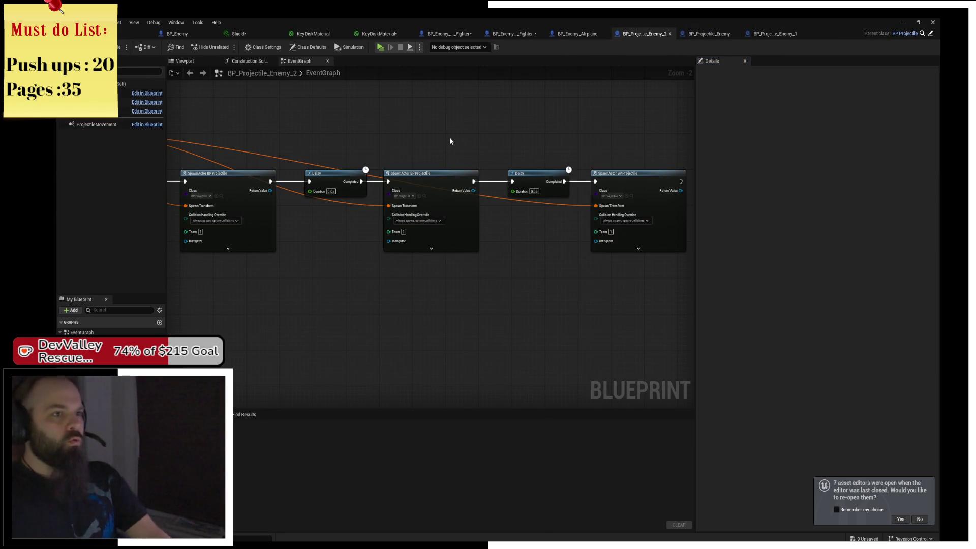
{"action": "left_click", "coordinate": [445, 34]}
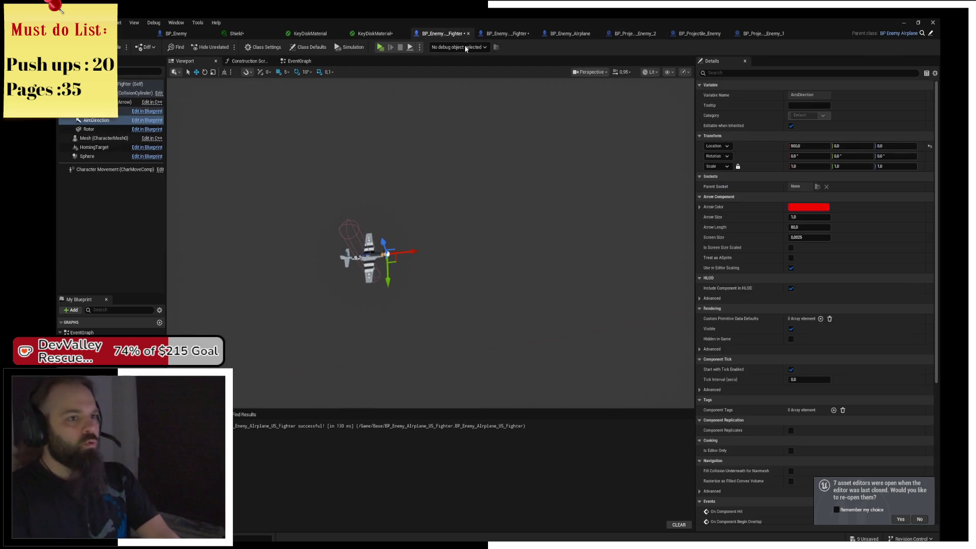
{"action": "left_click", "coordinate": [509, 33]}
{"action": "left_click", "coordinate": [560, 35]}
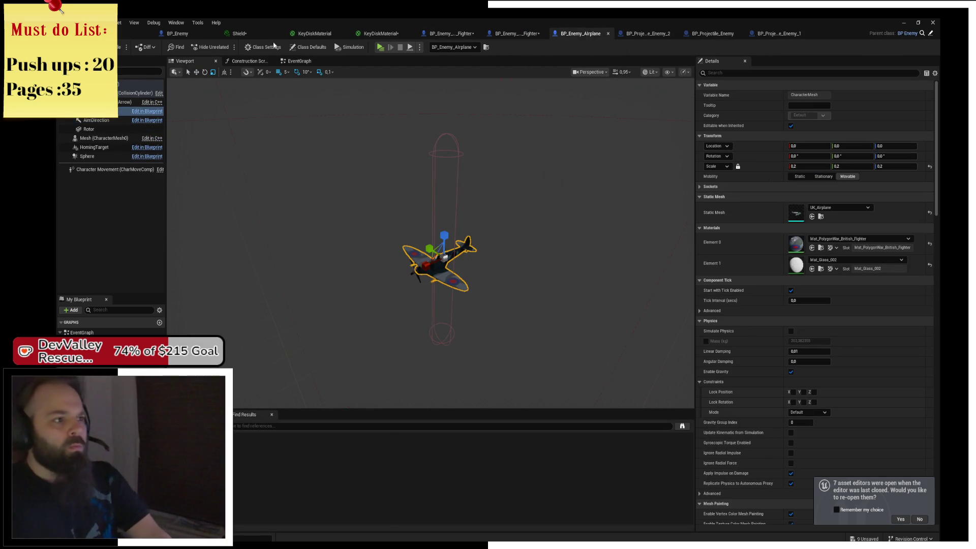
{"action": "left_click", "coordinate": [128, 37]}
{"action": "double_click", "coordinate": [363, 421]}
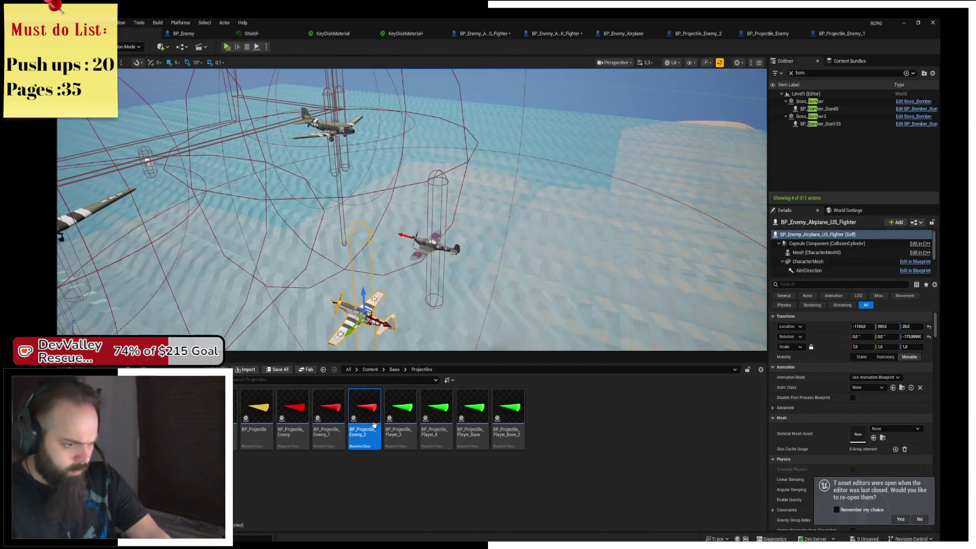
Set the Class of all three SpawnActor nodes to BP_Projectile_Enemy
{"action": "scroll", "coordinate": [325, 213], "scroll_direction": "up", "scroll_amount": 2}
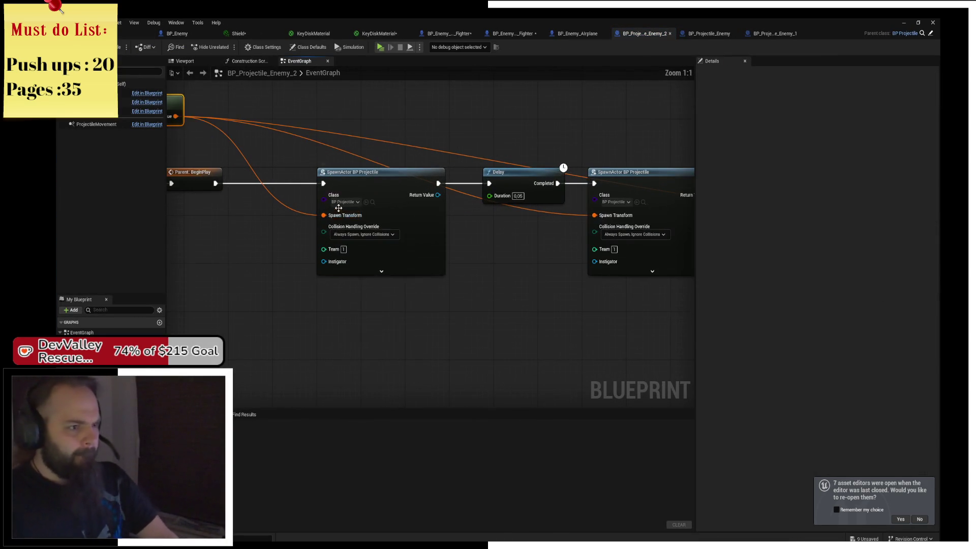
{"action": "left_click", "coordinate": [340, 201]}
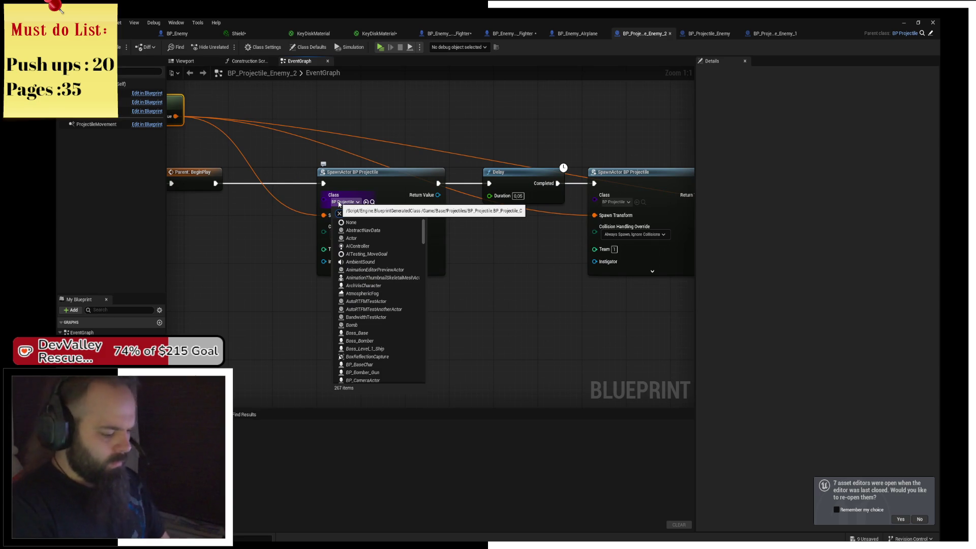
{"action": "type", "text": "projectile"}
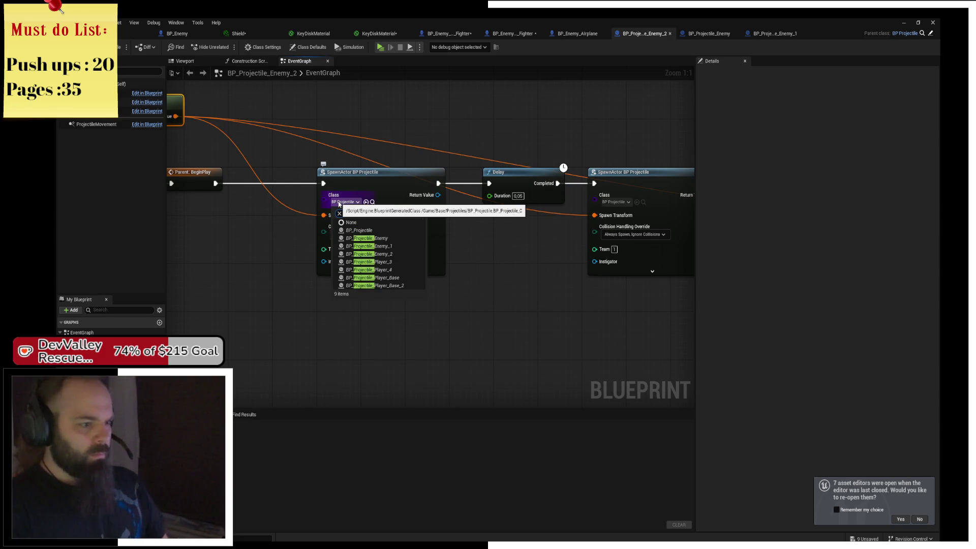
{"action": "type", "text": "_enemy"}
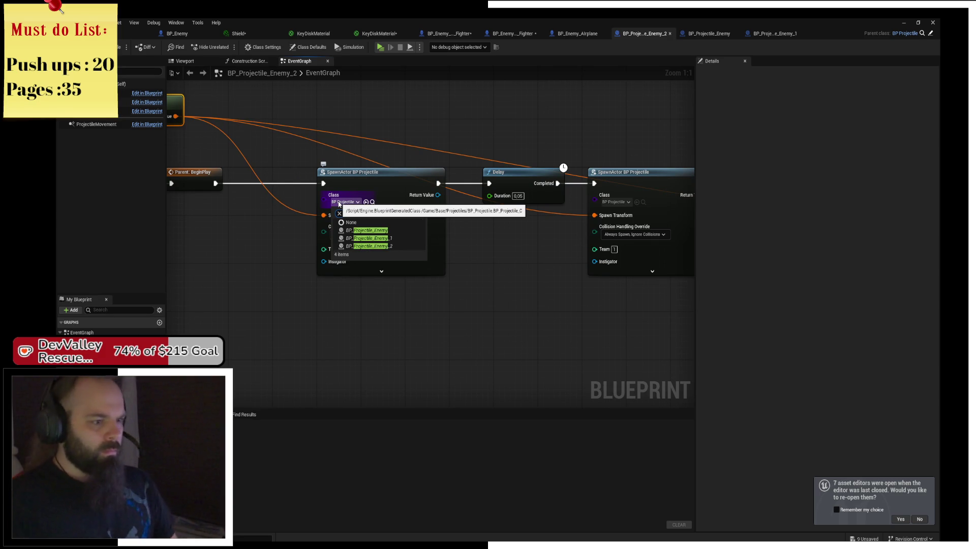
{"action": "left_click", "coordinate": [366, 230]}
{"action": "left_click_drag", "start_coordinate": [619, 201], "coordinate": [458, 200]}
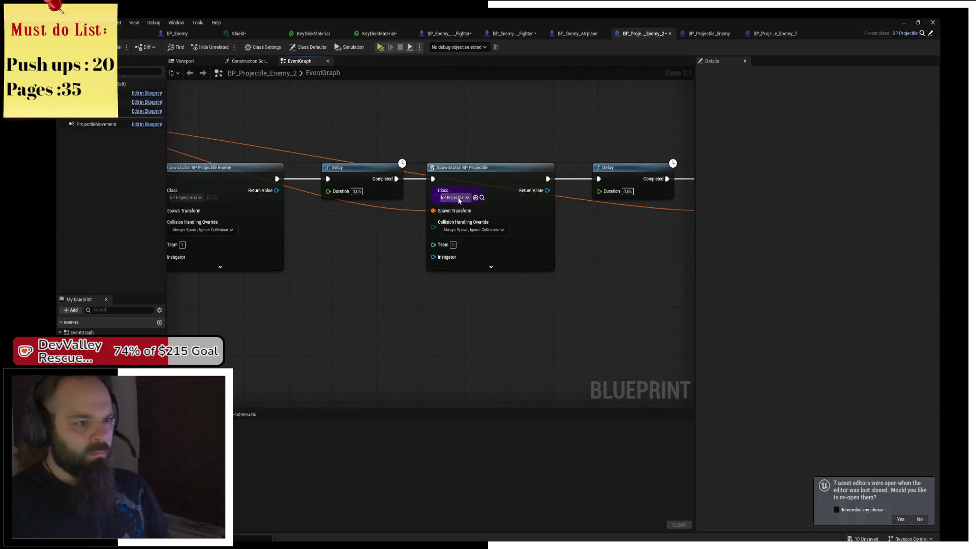
{"action": "left_click", "coordinate": [458, 199]}
{"action": "type", "text": "projectile_enemy"}
{"action": "left_click", "coordinate": [477, 226]}
{"action": "left_click_drag", "start_coordinate": [633, 209], "coordinate": [589, 210]}
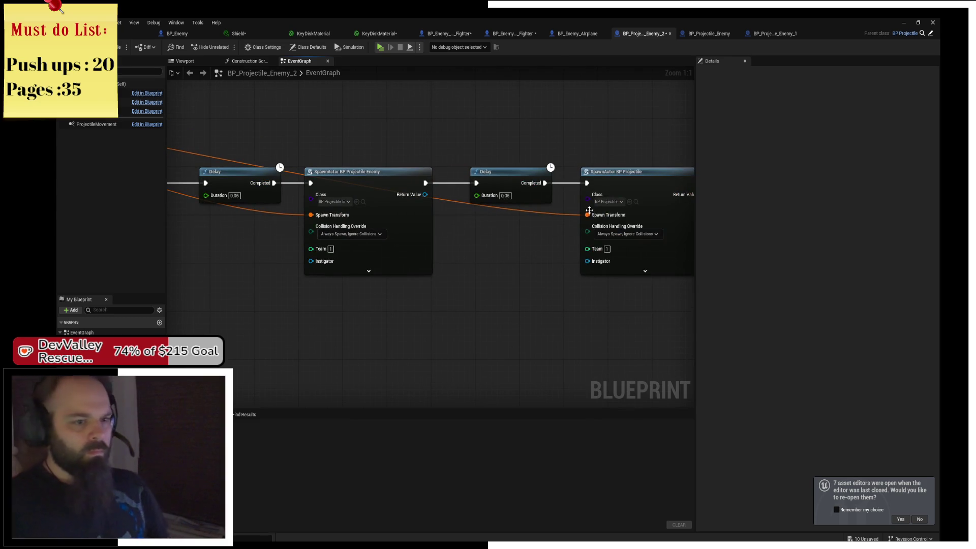
{"action": "left_click", "coordinate": [607, 202]}
{"action": "type", "text": "Projectile_Enemy"}
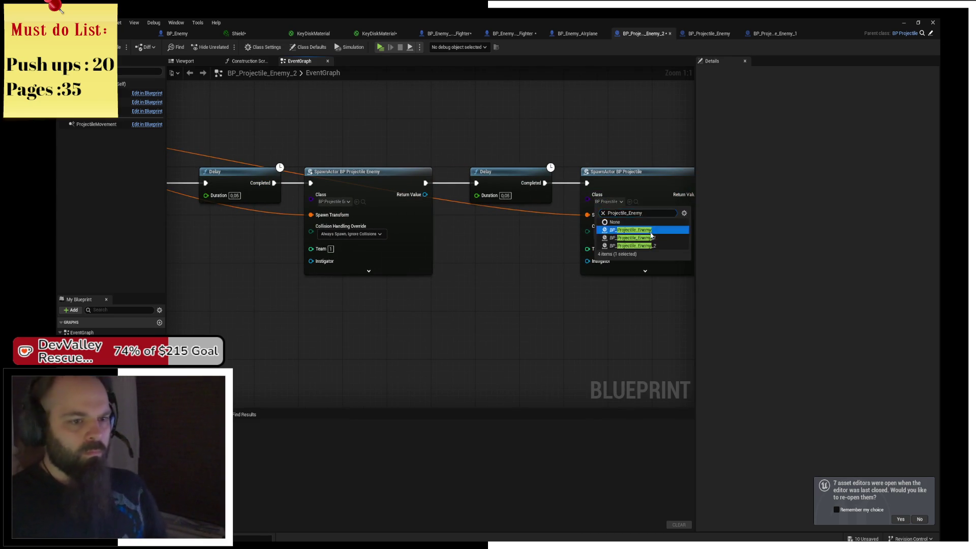
{"action": "left_click", "coordinate": [651, 237]}
Add a Destroy Actor node after the last spawn, compile, and launch a playtest
{"action": "left_click_drag", "start_coordinate": [650, 237], "coordinate": [499, 224]}
{"action": "mouse_move", "coordinate": [439, 189]}
{"action": "left_mouse_down"}
{"action": "mouse_move", "coordinate": [489, 192]}
{"action": "mouse_move", "coordinate": [473, 168]}
{"action": "left_mouse_up"}
{"action": "type", "text": "destroy"}
{"action": "key", "text": "Return"}
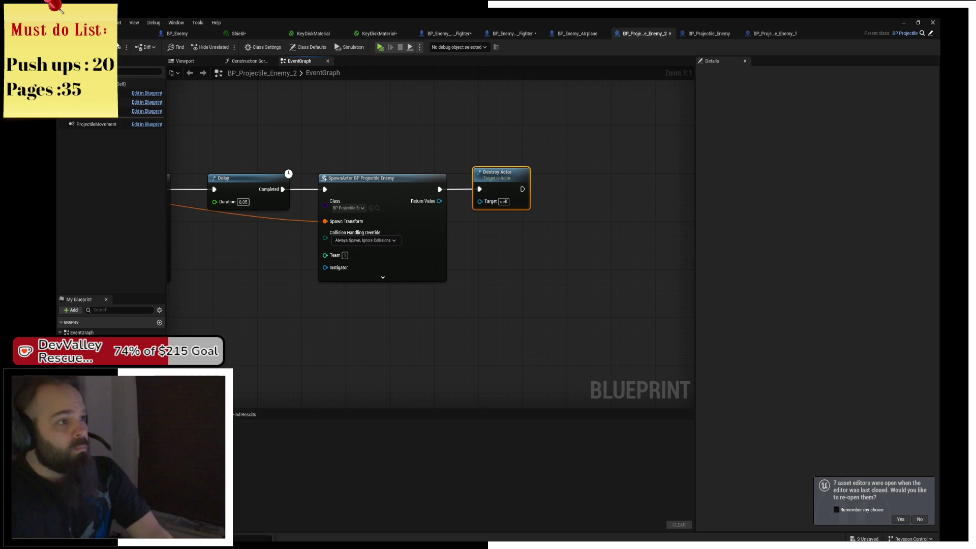
{"action": "left_click", "coordinate": [106, 47]}
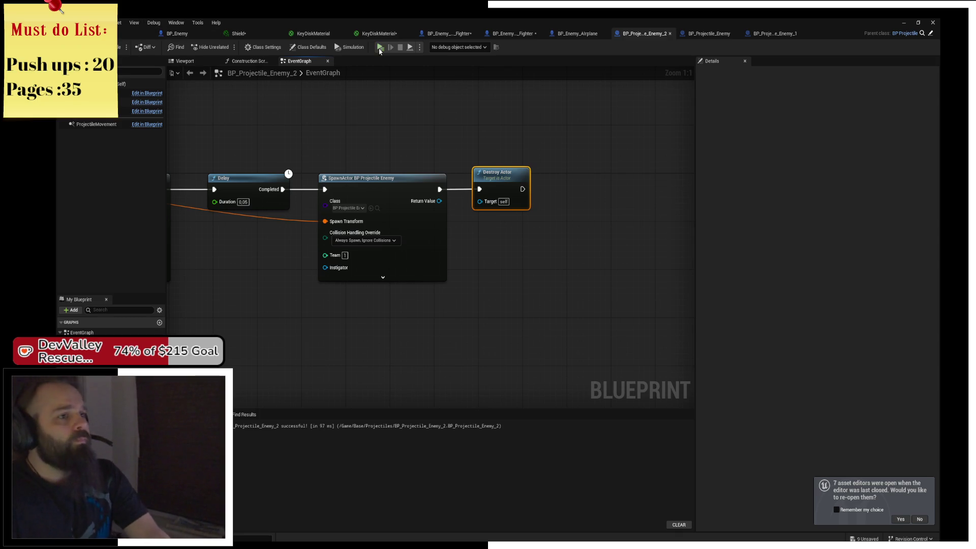
{"action": "key", "text": "alt+p"}
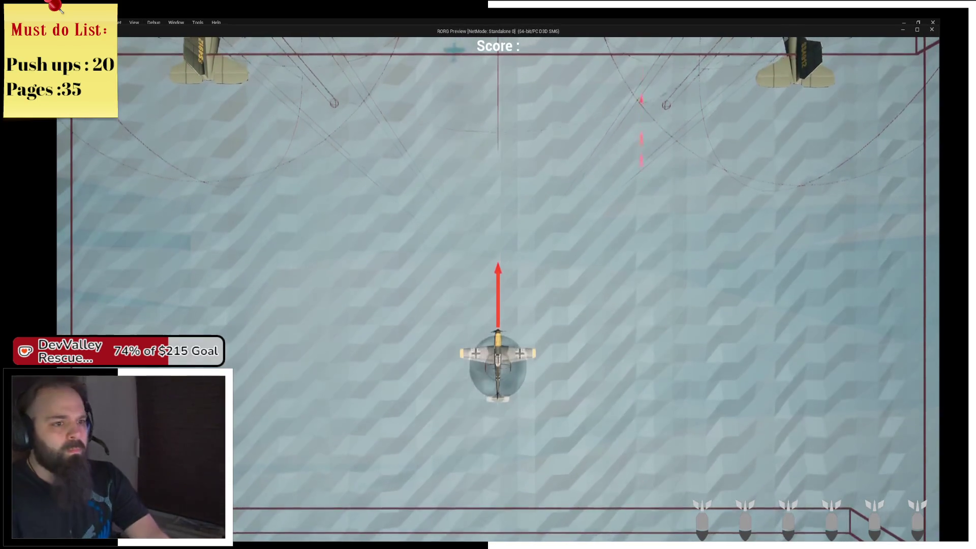
Steer the player plane briefly, then end the Play-in-Editor session and stop the simulation
{"action": "key", "text": "d"}
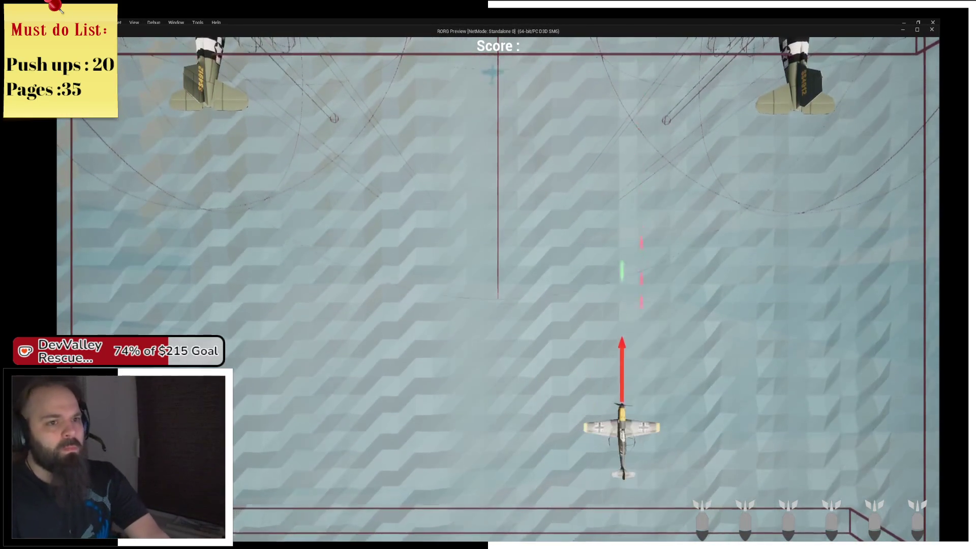
{"action": "key", "text": "a"}
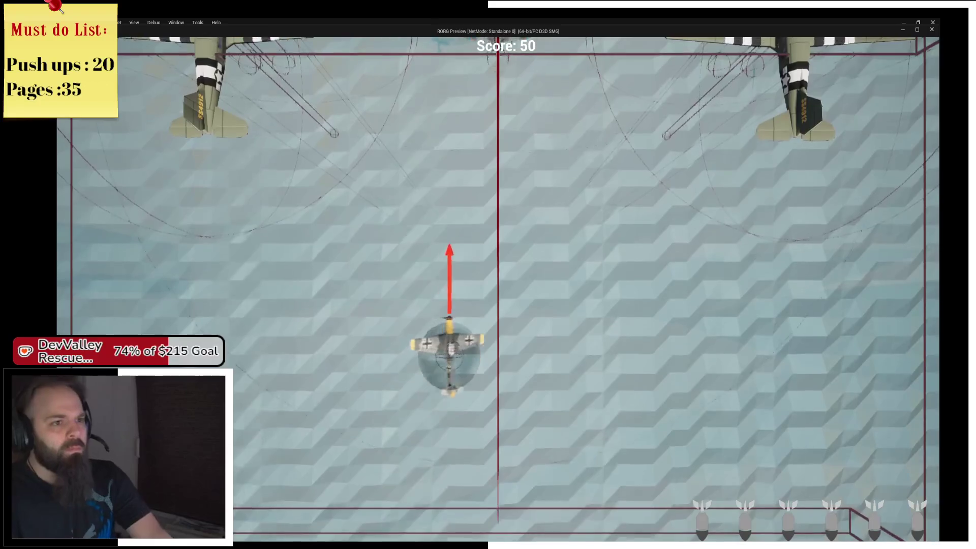
{"action": "key", "text": "d"}
{"action": "key", "text": "d"}
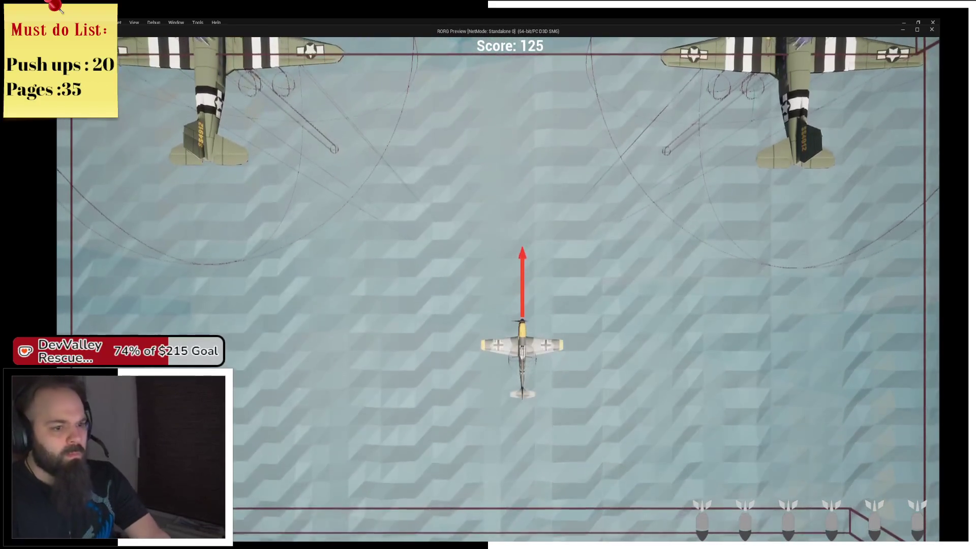
{"action": "key", "text": "Escape"}
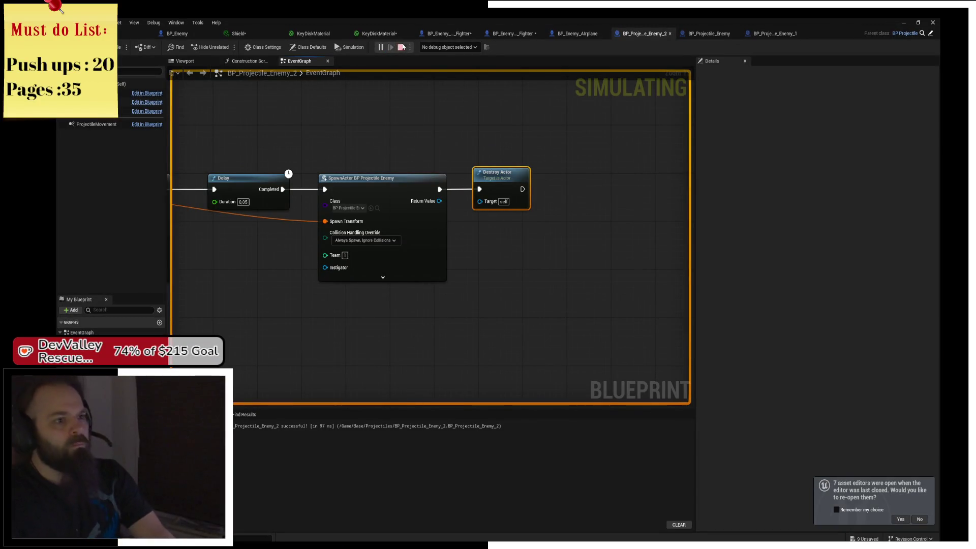
{"action": "left_click", "coordinate": [402, 46]}
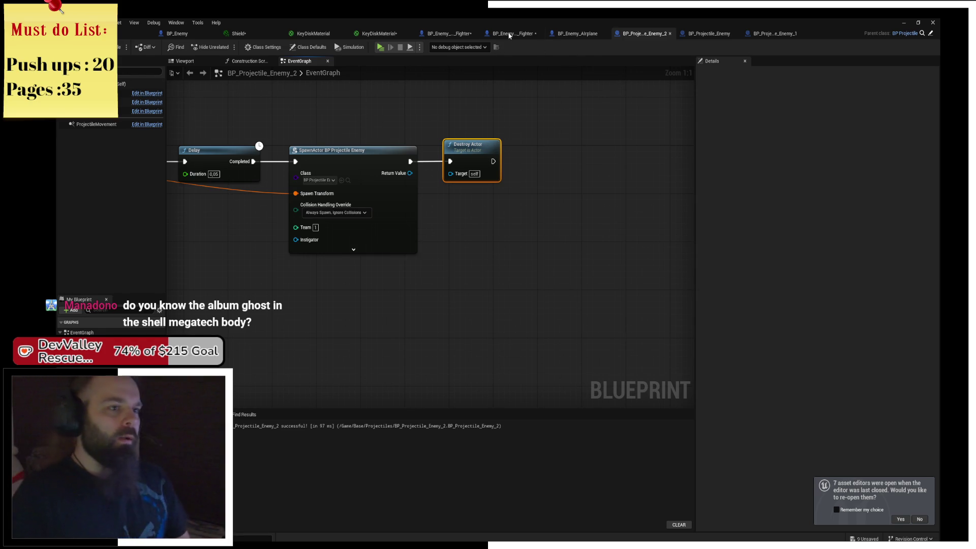
Open the BP_Projectile_Enemy blueprint from the level editor's Content Browser
{"action": "left_click", "coordinate": [447, 33]}
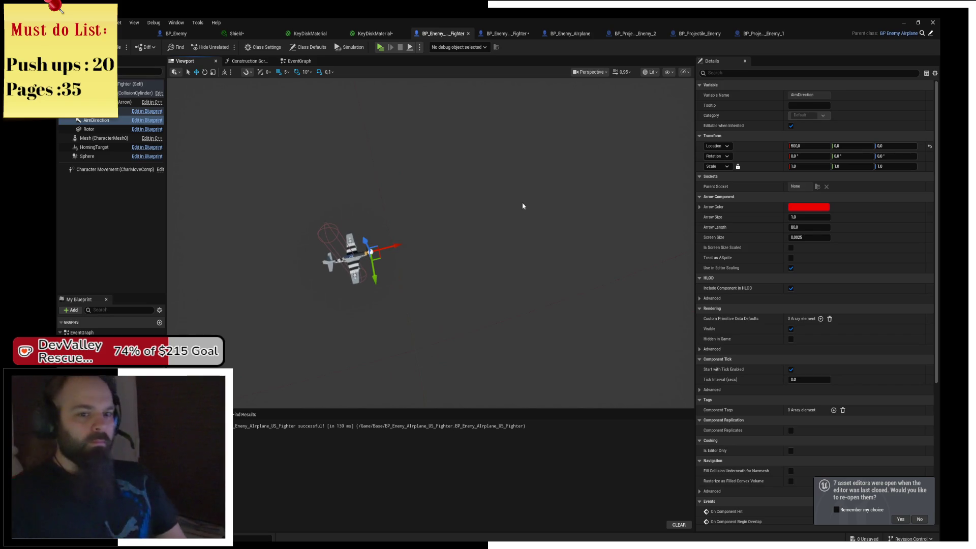
{"action": "left_click", "coordinate": [135, 34]}
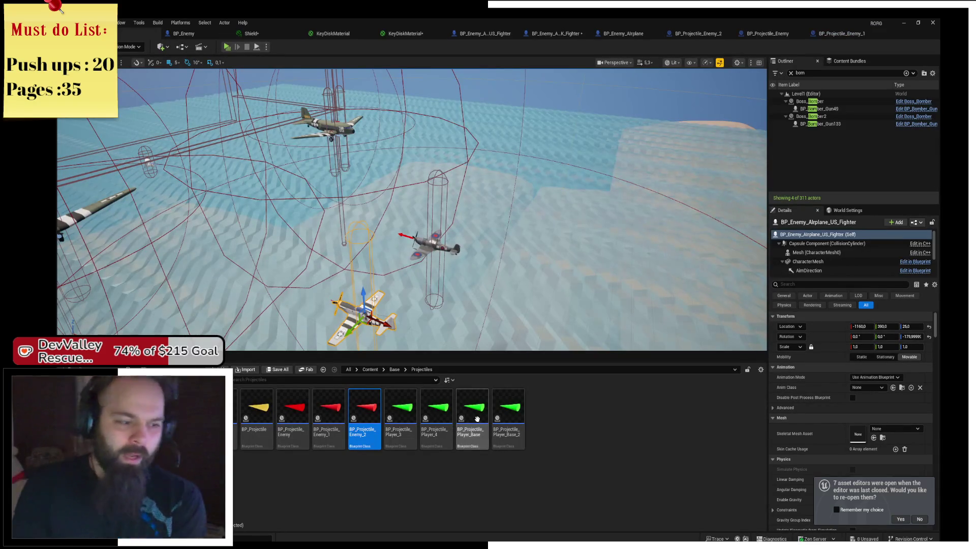
{"action": "double_click", "coordinate": [286, 442]}
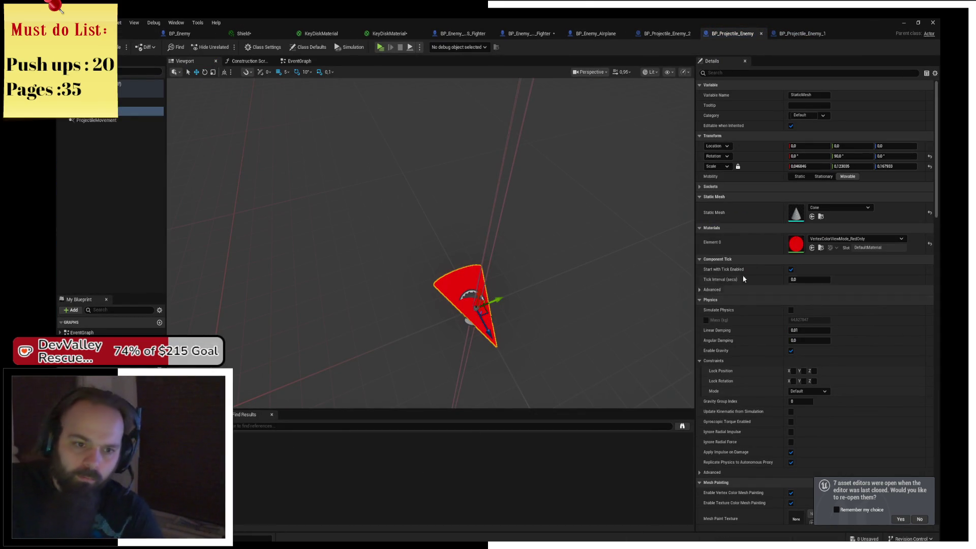
Replace the cone's Element 0 material VertexColorViewMode_RedOnly with AnimSharingRed
{"action": "left_click", "coordinate": [847, 239]}
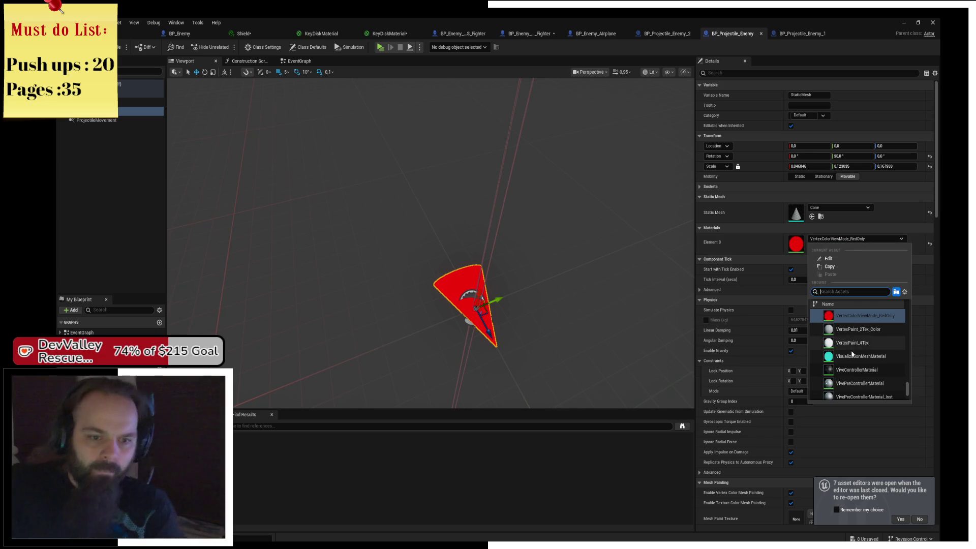
{"action": "scroll", "coordinate": [852, 354], "scroll_direction": "up", "scroll_amount": 5}
{"action": "scroll", "coordinate": [854, 351], "scroll_direction": "up", "scroll_amount": 4}
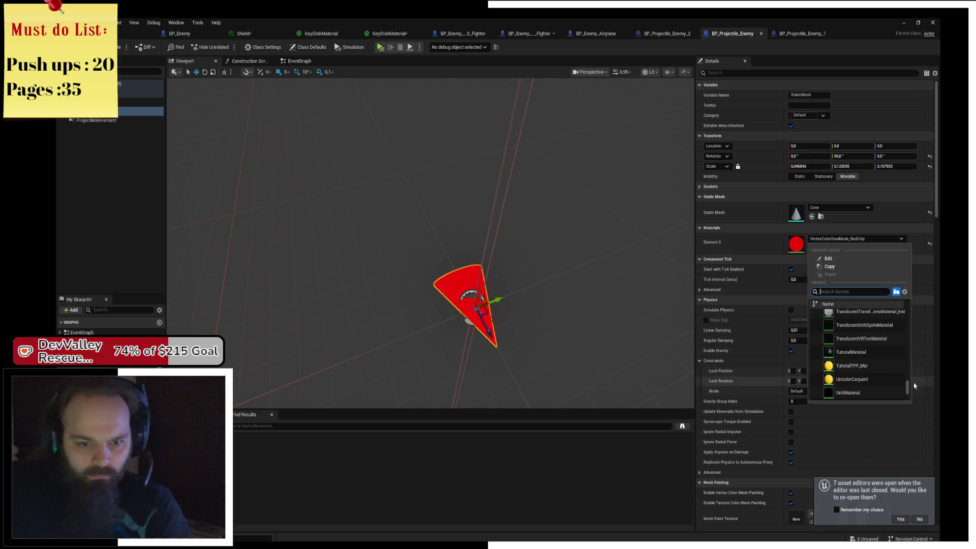
{"action": "left_click_drag", "start_coordinate": [907, 387], "coordinate": [911, 374]}
{"action": "scroll", "coordinate": [894, 364], "scroll_direction": "up", "scroll_amount": 3}
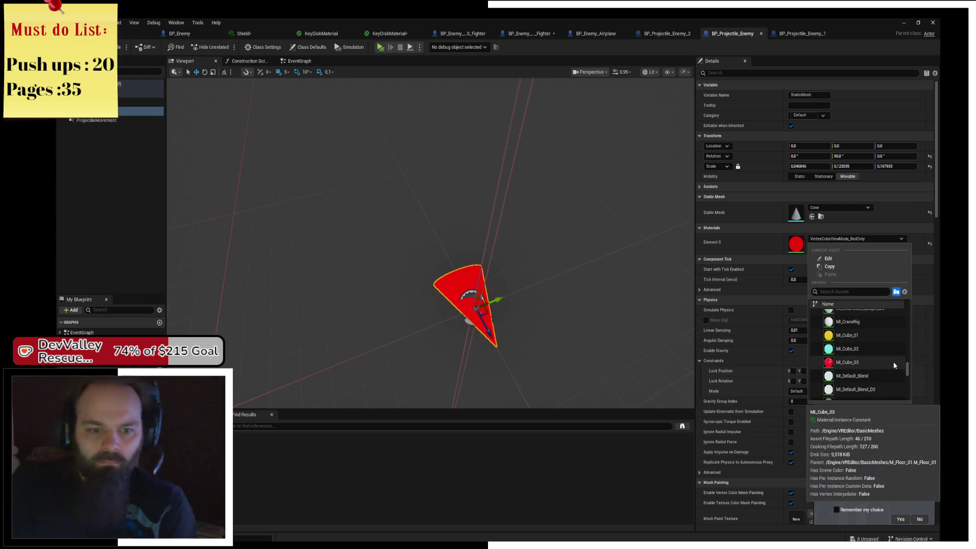
{"action": "scroll", "coordinate": [874, 343], "scroll_direction": "up", "scroll_amount": 3}
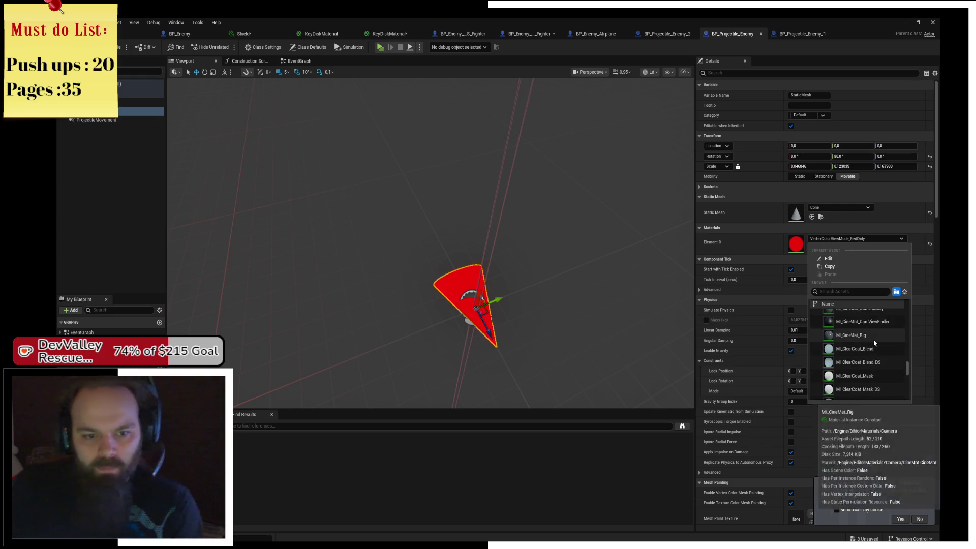
{"action": "scroll", "coordinate": [874, 344], "scroll_direction": "up", "scroll_amount": 4}
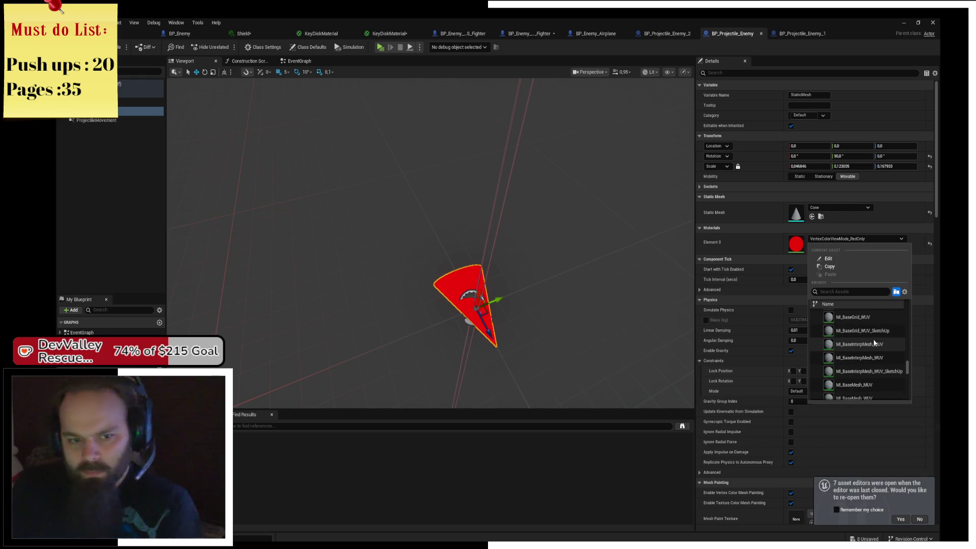
{"action": "scroll", "coordinate": [874, 343], "scroll_direction": "up", "scroll_amount": 5}
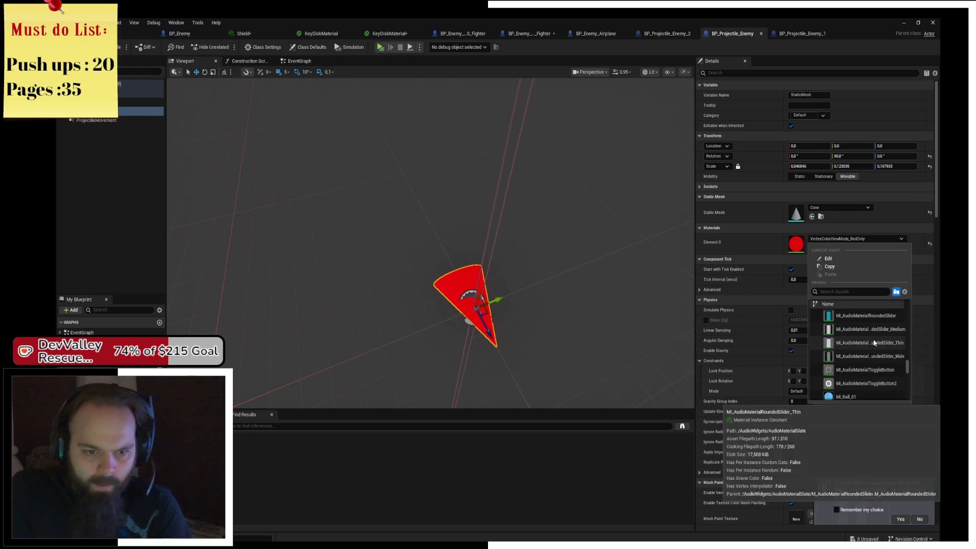
{"action": "scroll", "coordinate": [873, 343], "scroll_direction": "up", "scroll_amount": 4}
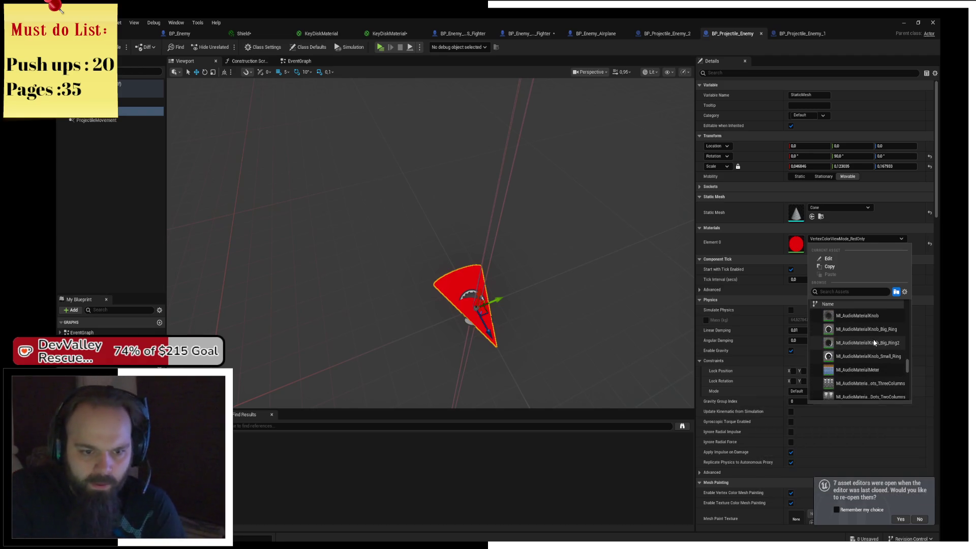
{"action": "scroll", "coordinate": [874, 343], "scroll_direction": "up", "scroll_amount": 5}
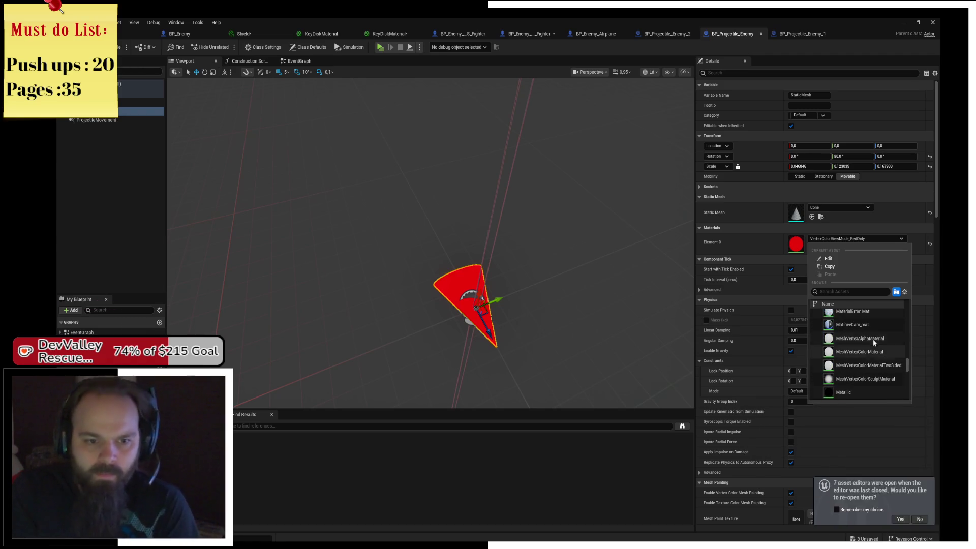
{"action": "scroll", "coordinate": [873, 342], "scroll_direction": "up", "scroll_amount": 5}
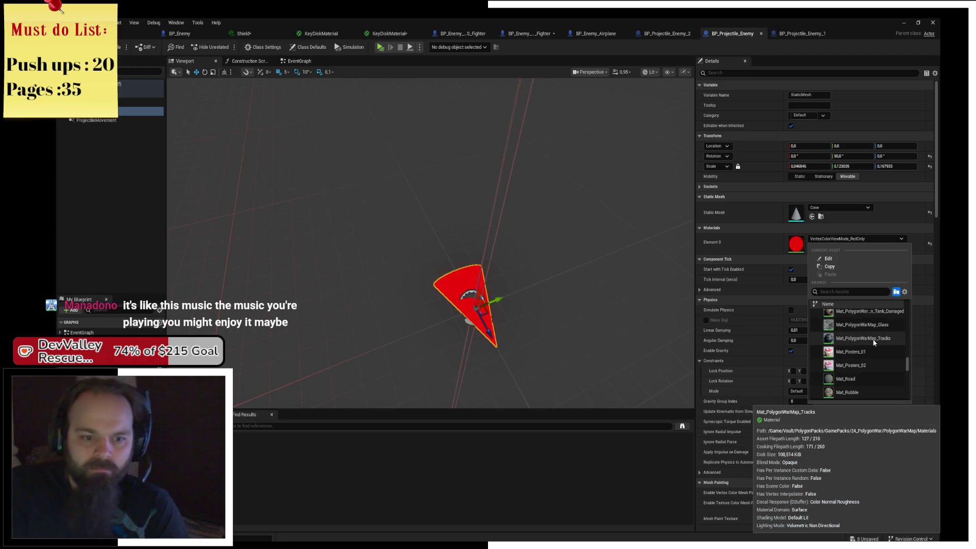
{"action": "scroll", "coordinate": [873, 341], "scroll_direction": "up", "scroll_amount": 5}
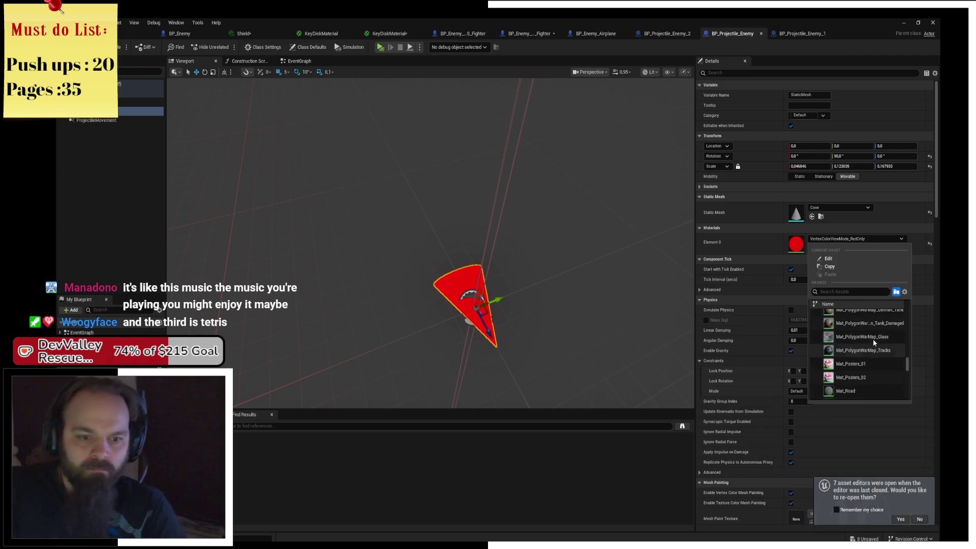
{"action": "scroll", "coordinate": [873, 342], "scroll_direction": "up", "scroll_amount": 5}
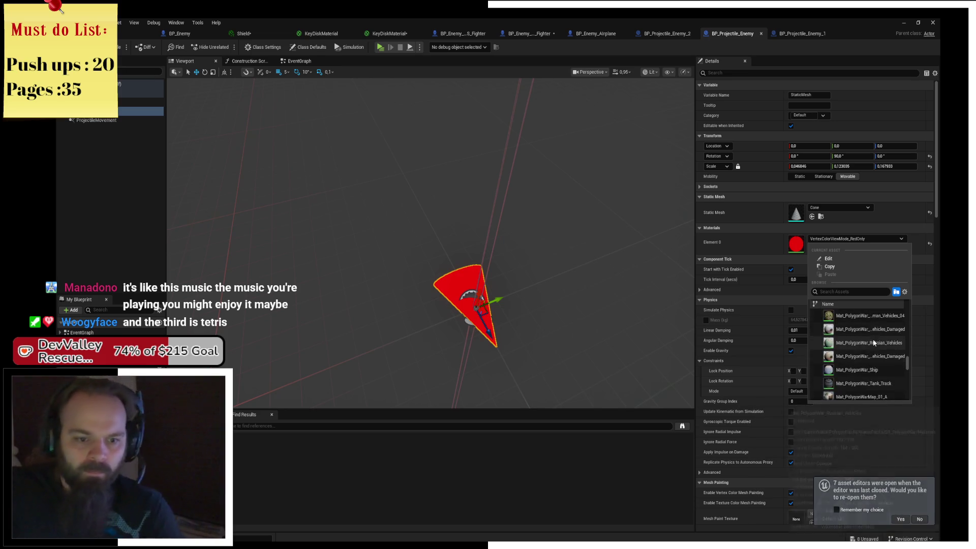
{"action": "scroll", "coordinate": [873, 343], "scroll_direction": "up", "scroll_amount": 3}
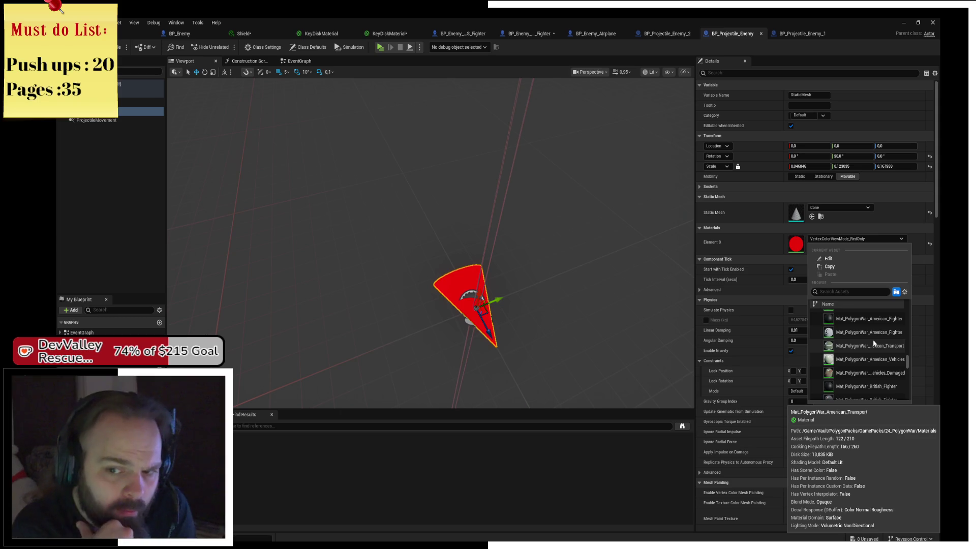
{"action": "scroll", "coordinate": [873, 343], "scroll_direction": "up", "scroll_amount": 3}
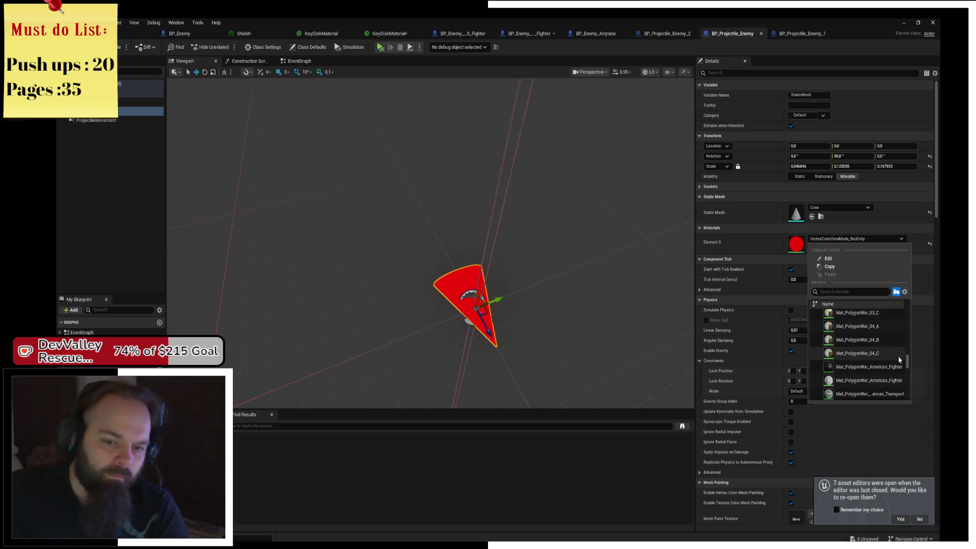
{"action": "left_click_drag", "start_coordinate": [908, 364], "coordinate": [908, 314]}
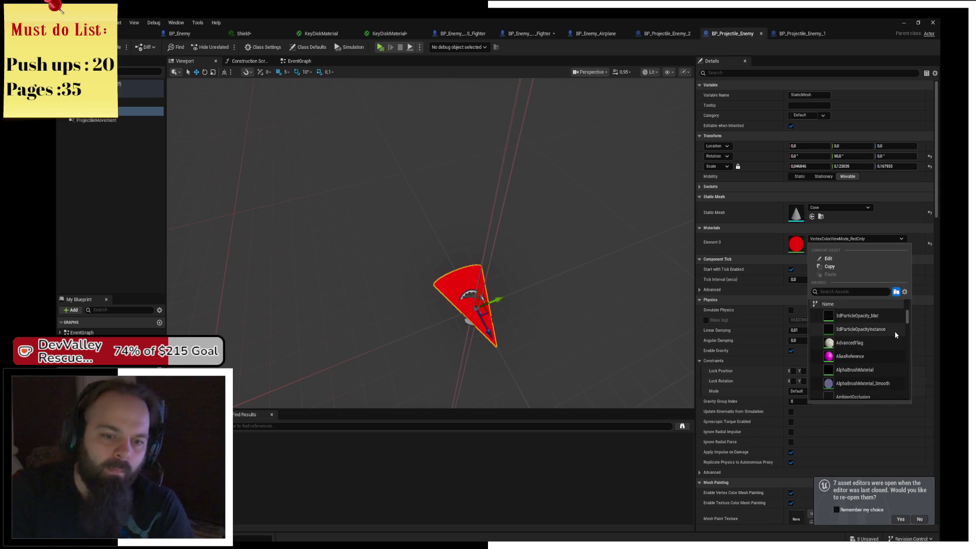
{"action": "left_click", "coordinate": [863, 379]}
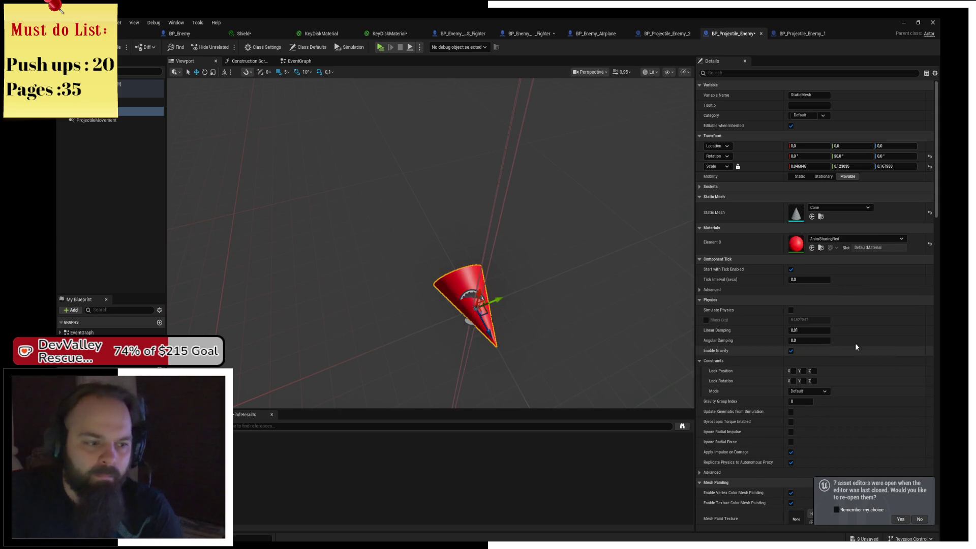
{"action": "left_click_drag", "start_coordinate": [653, 327], "coordinate": [524, 286]}
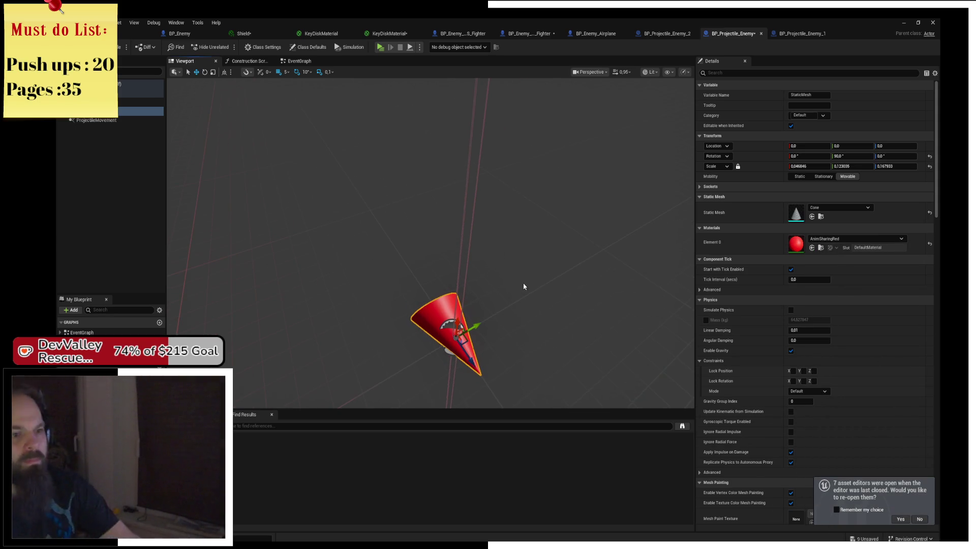
{"action": "left_click", "coordinate": [379, 51]}
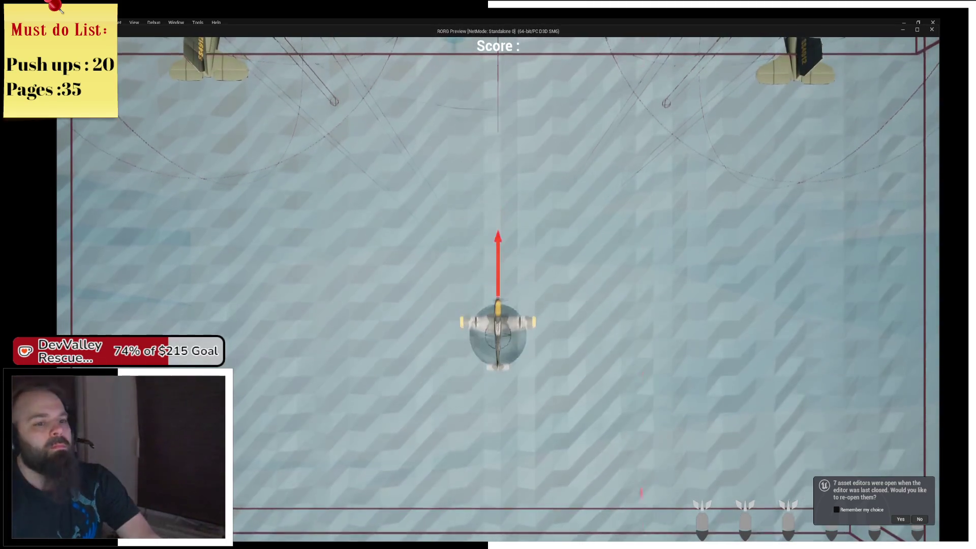
{"action": "key", "text": "d"}
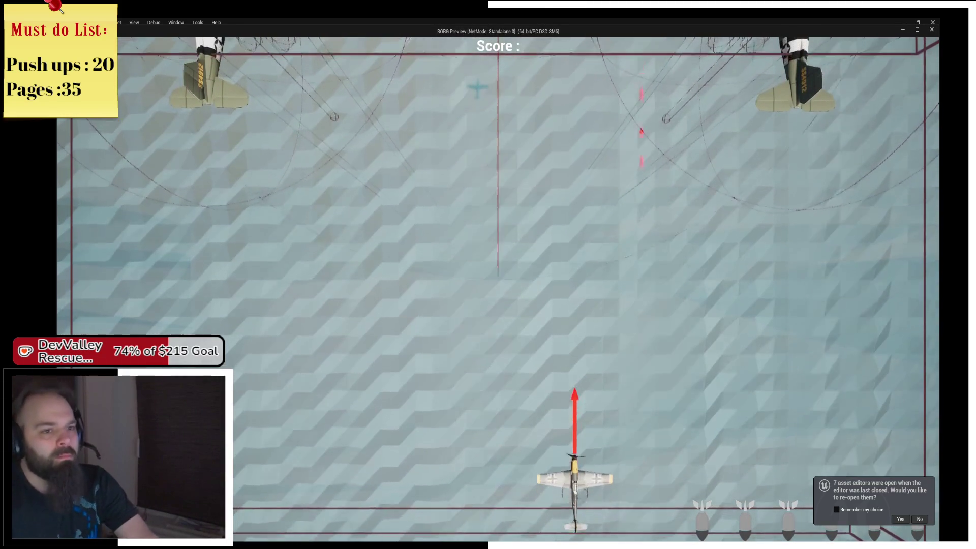
{"action": "key", "text": "w"}
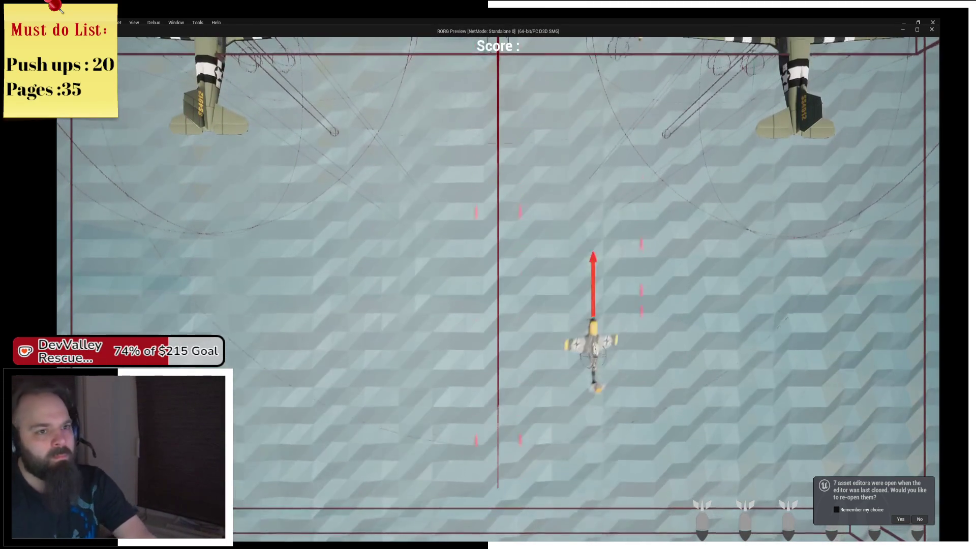
{"action": "key", "text": "d"}
{"action": "key", "text": "s"}
{"action": "key", "text": "a"}
{"action": "key", "text": "w"}
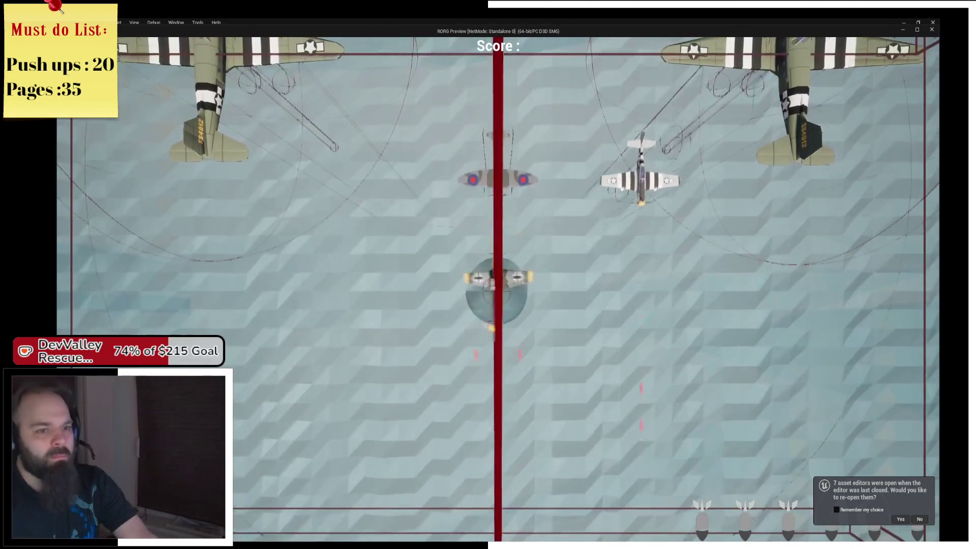
{"action": "key", "text": "s"}
{"action": "key", "text": "d"}
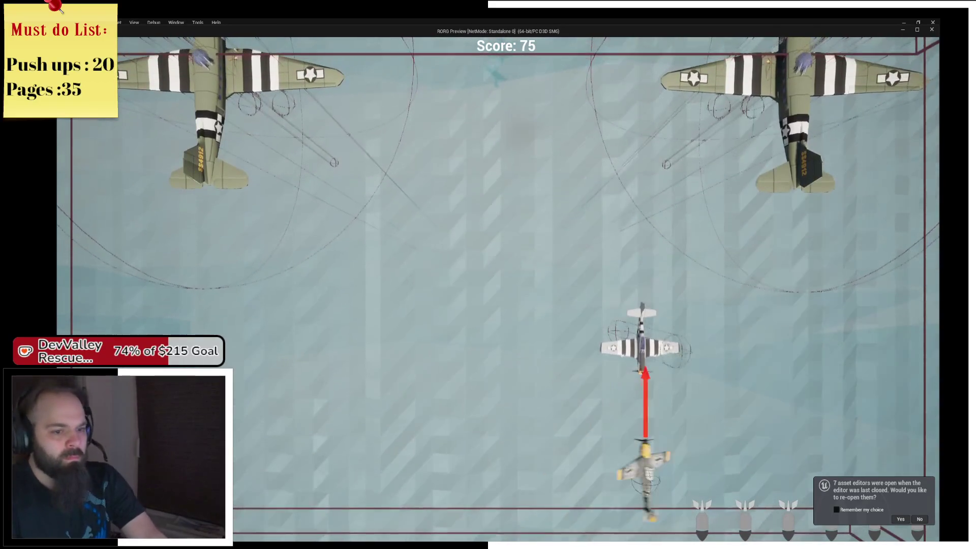
{"action": "key", "text": "w"}
{"action": "key", "text": "a"}
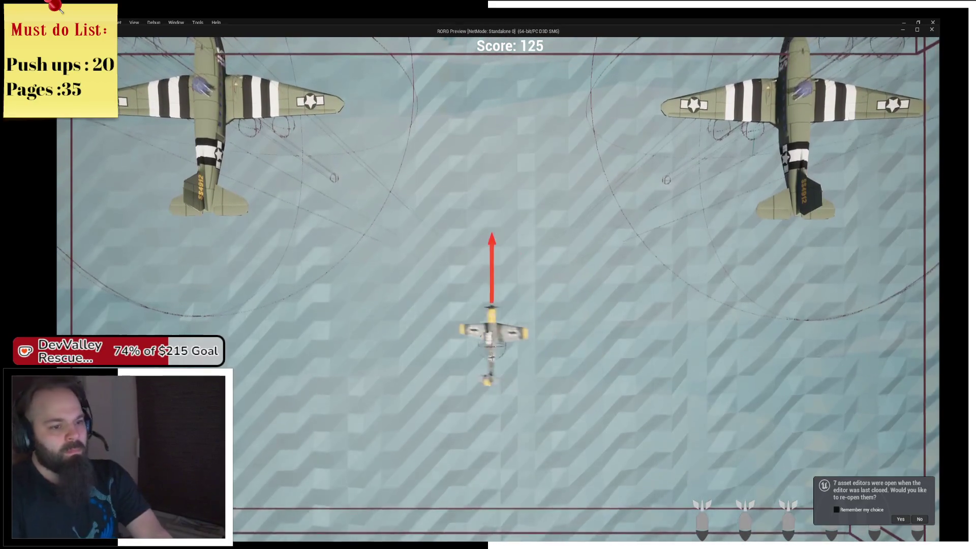
{"action": "key", "text": "w"}
{"action": "key", "text": "d"}
{"action": "key", "text": "a"}
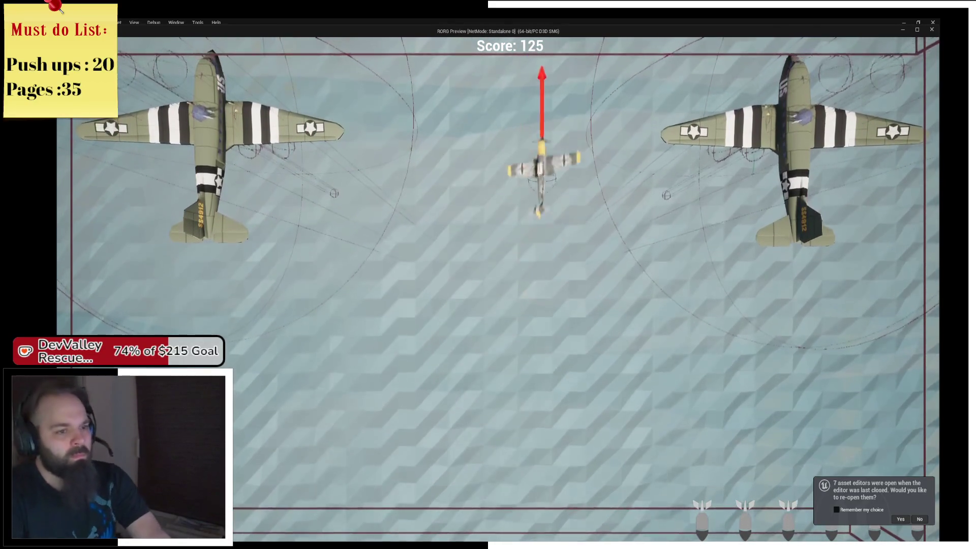
{"action": "key", "text": "a"}
{"action": "key", "text": "s"}
{"action": "key", "text": "d"}
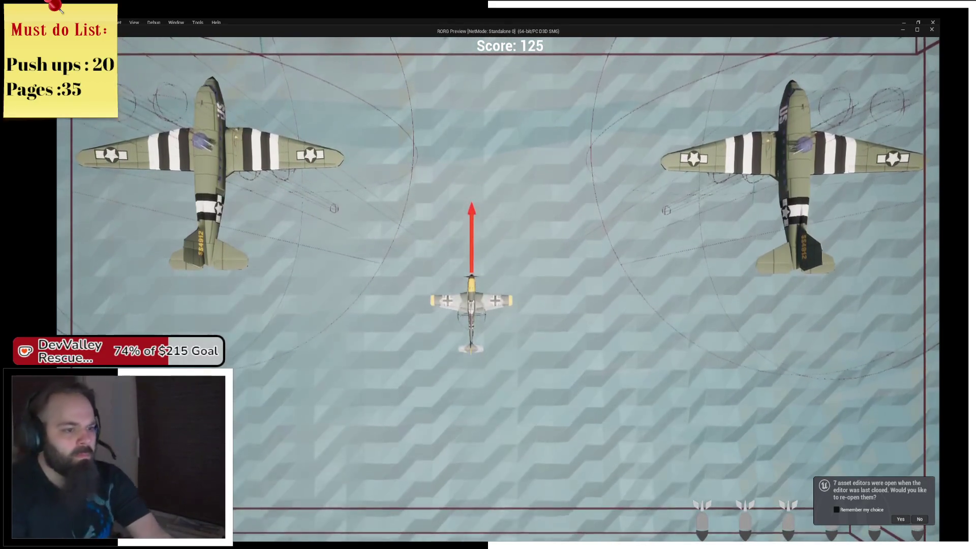
{"action": "key", "text": "Escape"}
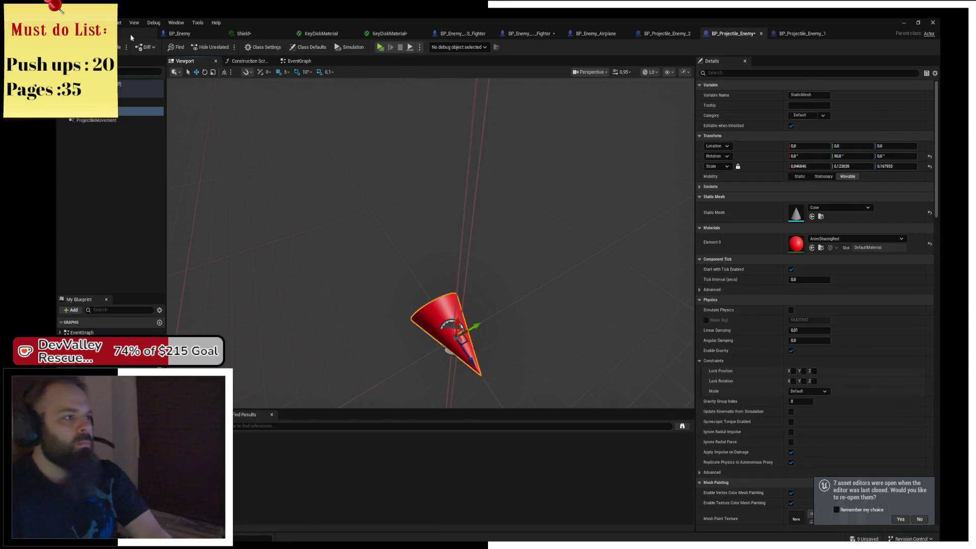
Back in the level editor, list the Base content folder and select the Boss_Base asset
{"action": "left_click", "coordinate": [130, 33]}
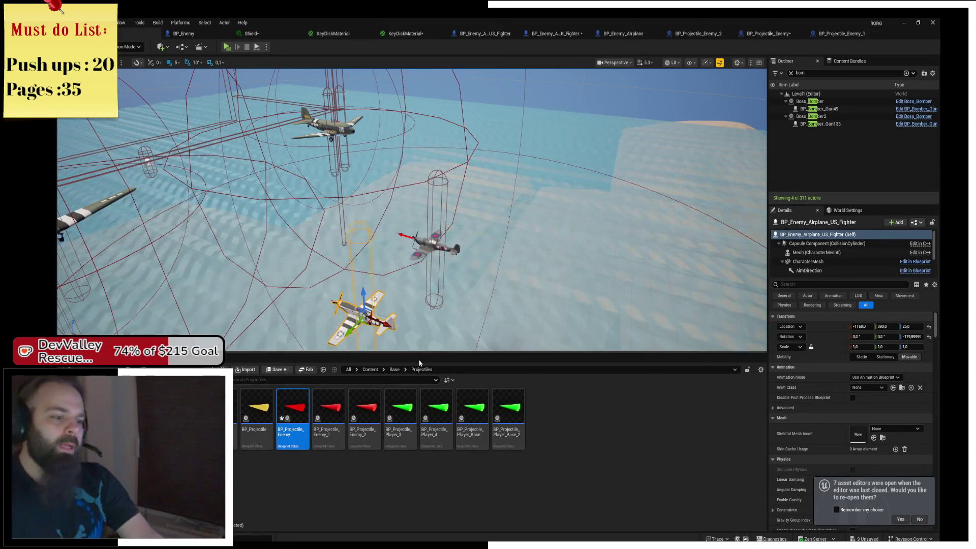
{"action": "left_click", "coordinate": [397, 370]}
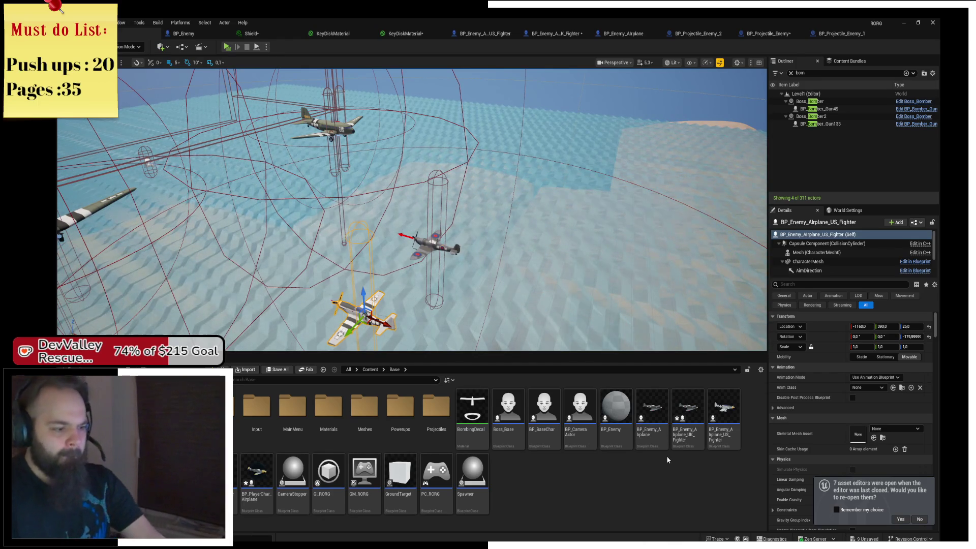
{"action": "mouse_move", "coordinate": [611, 445]}
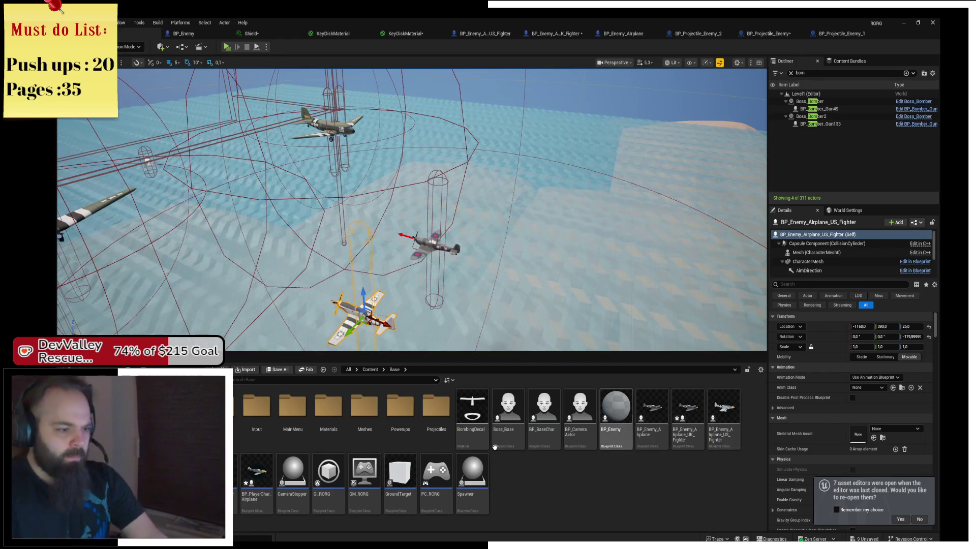
{"action": "mouse_move", "coordinate": [531, 446]}
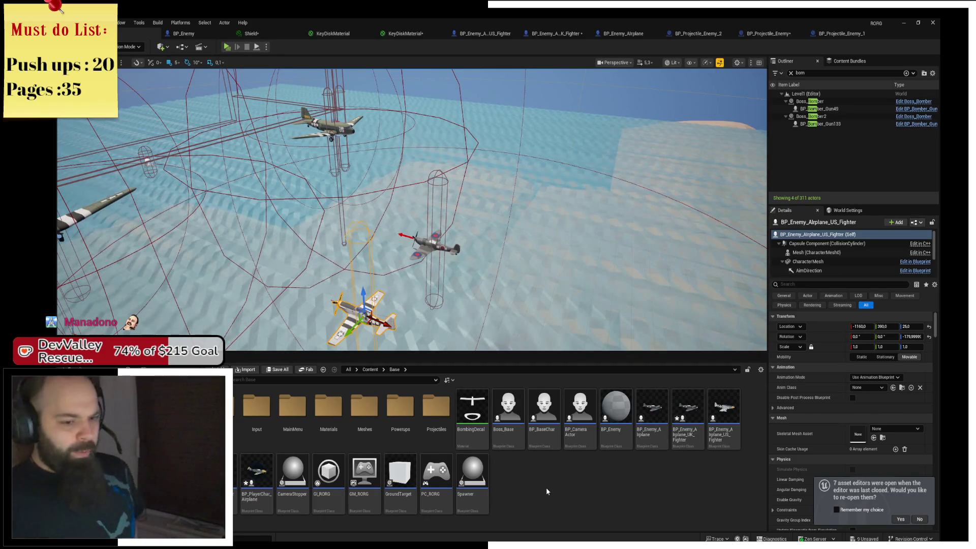
{"action": "left_click", "coordinate": [508, 414]}
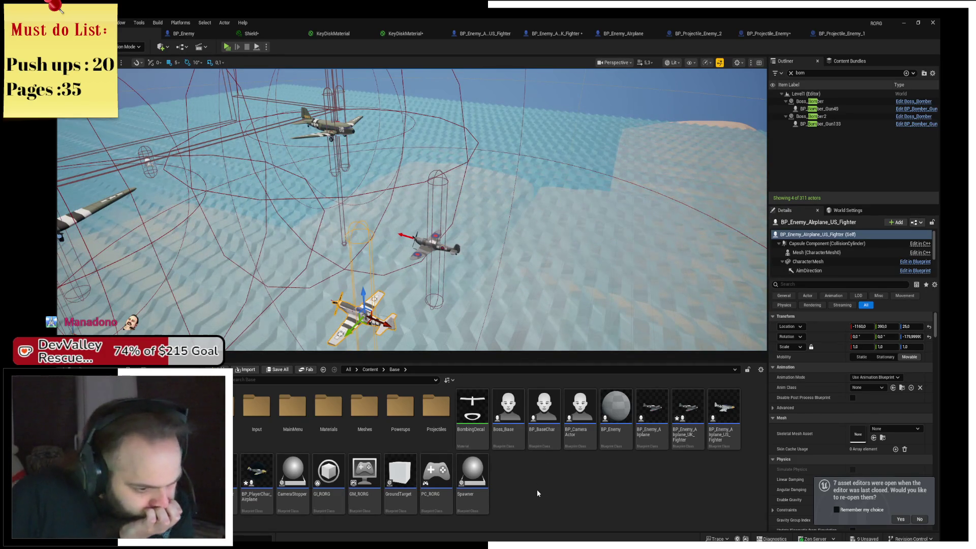
{"action": "left_click", "coordinate": [548, 445]}
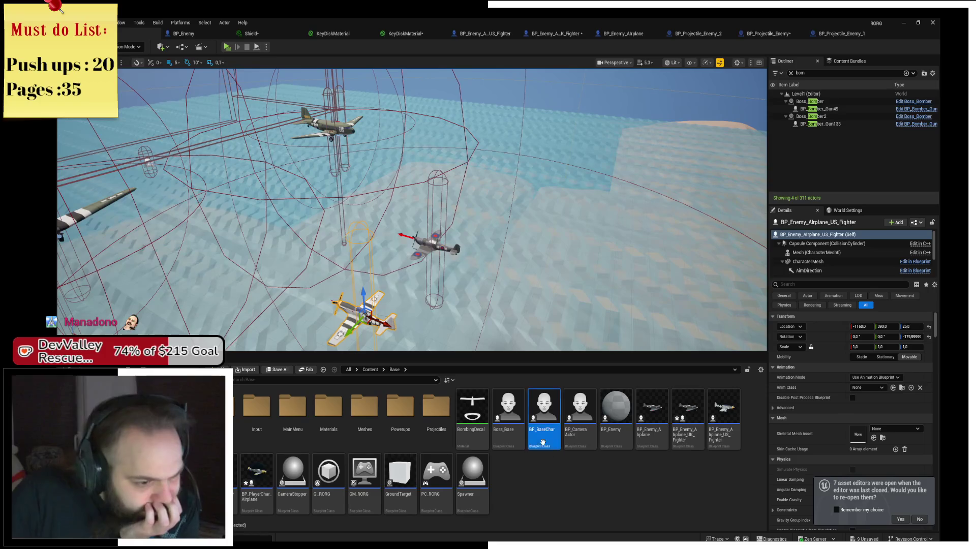
{"action": "double_click", "coordinate": [549, 450]}
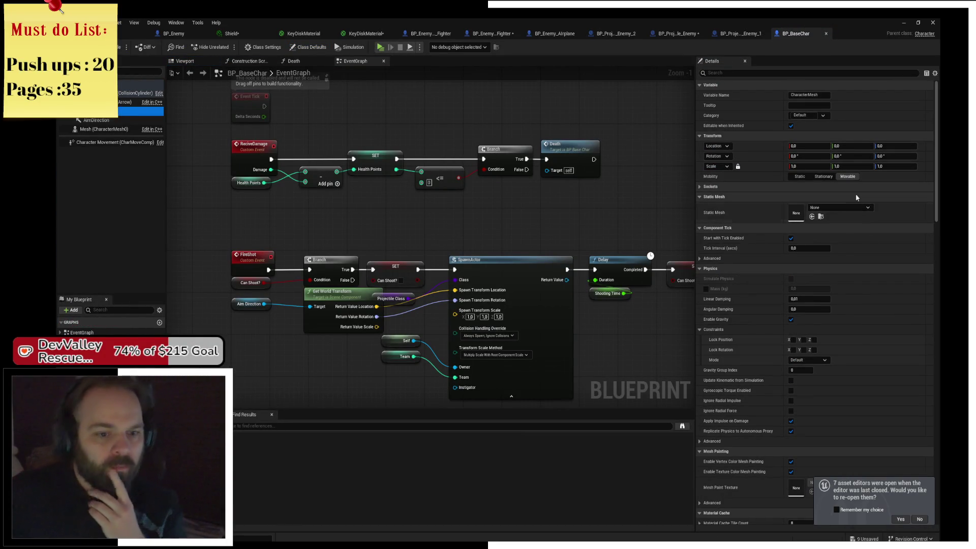
{"action": "scroll", "coordinate": [851, 214], "scroll_direction": "down", "scroll_amount": 3}
{"action": "scroll", "coordinate": [842, 334], "scroll_direction": "down", "scroll_amount": 5}
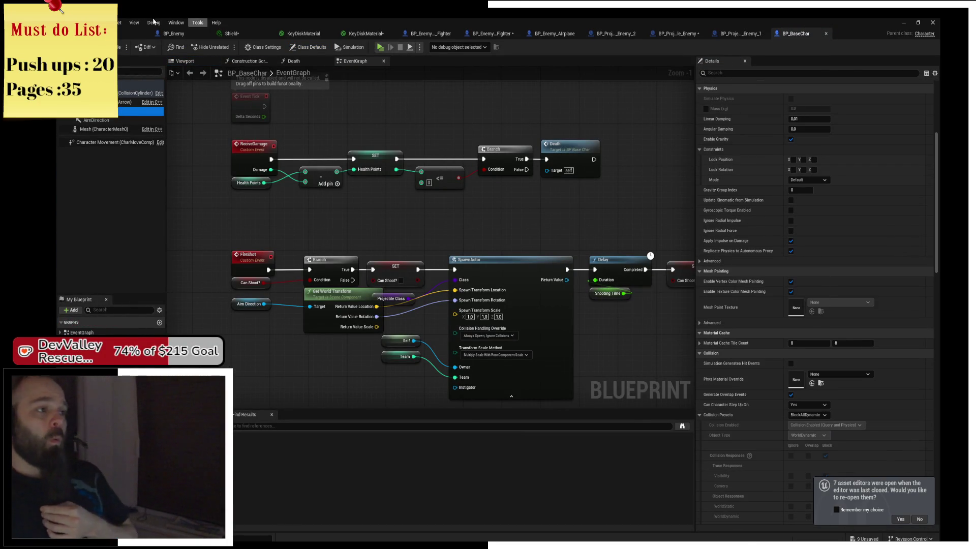
{"action": "left_click", "coordinate": [134, 34]}
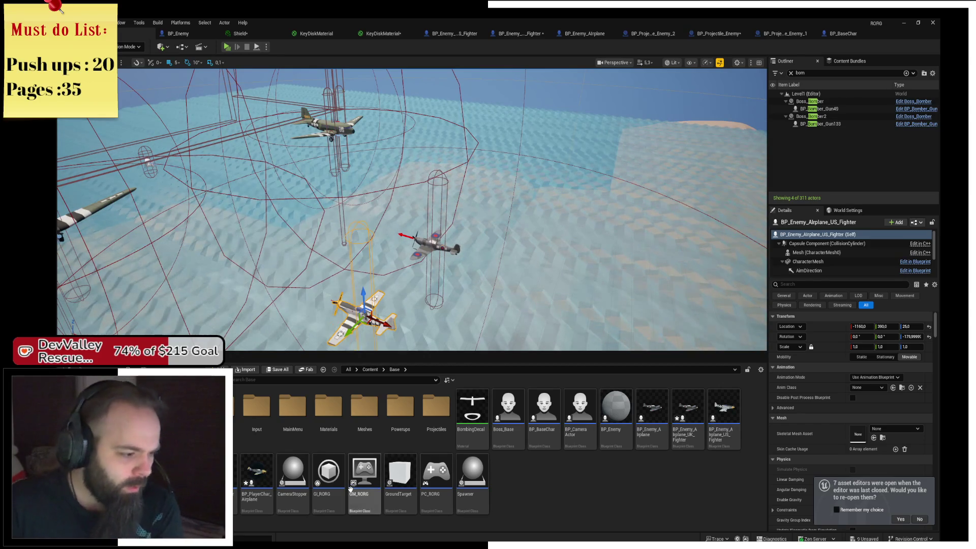
Open BP_PlayerChar_Airplane and select its CharacterMesh component
{"action": "left_click", "coordinate": [259, 473]}
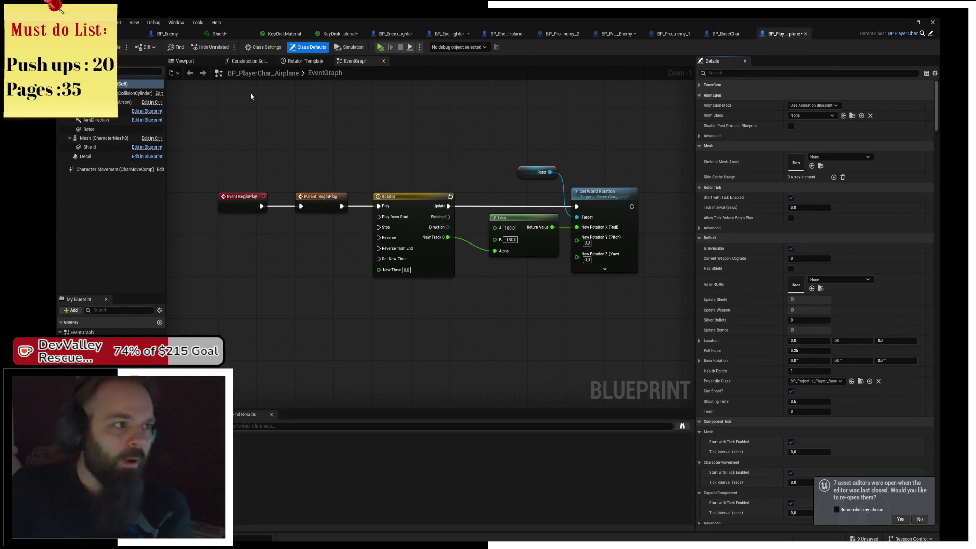
{"action": "left_click", "coordinate": [102, 111]}
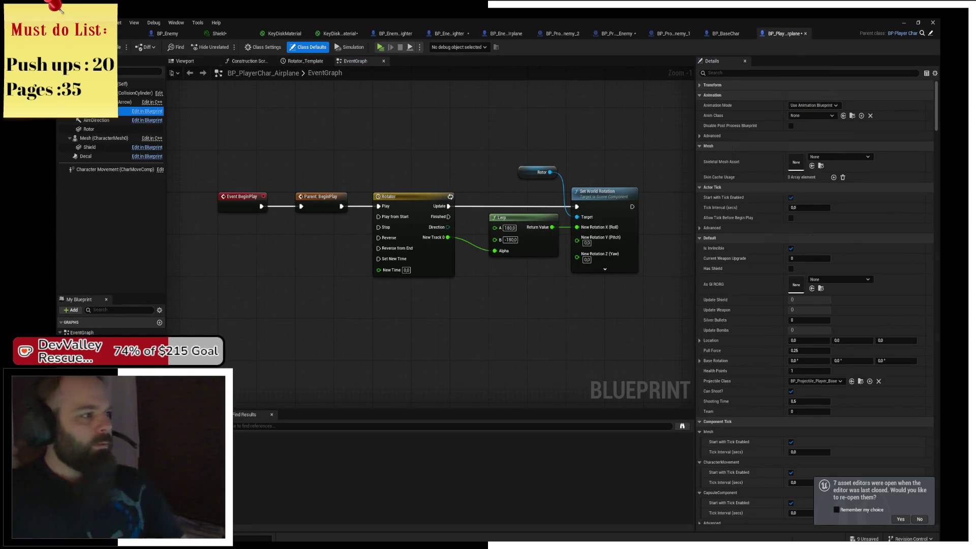
{"action": "left_click", "coordinate": [204, 65]}
{"action": "scroll", "coordinate": [350, 203], "scroll_direction": "down", "scroll_amount": 5}
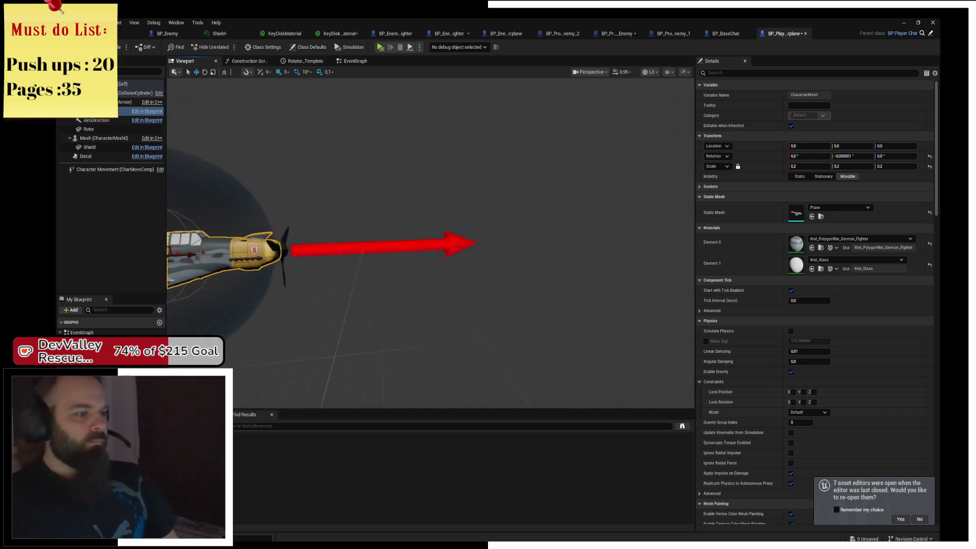
{"action": "scroll", "coordinate": [349, 204], "scroll_direction": "up", "scroll_amount": 6}
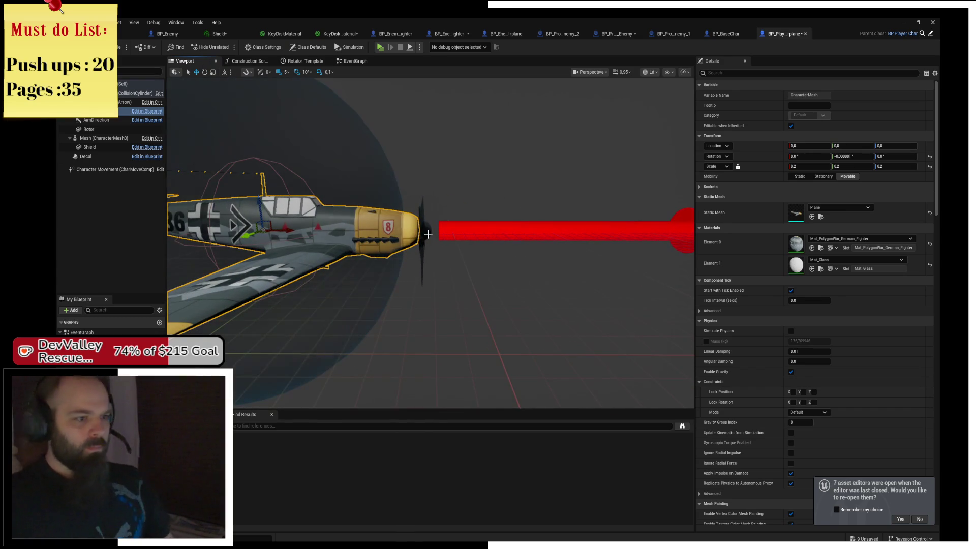
{"action": "left_click", "coordinate": [421, 223], "text": "ctrl"}
Set the CharacterMesh Collision Presets to Custom with every response set to Overlap
{"action": "left_click", "coordinate": [740, 73]}
{"action": "type", "text": "c"}
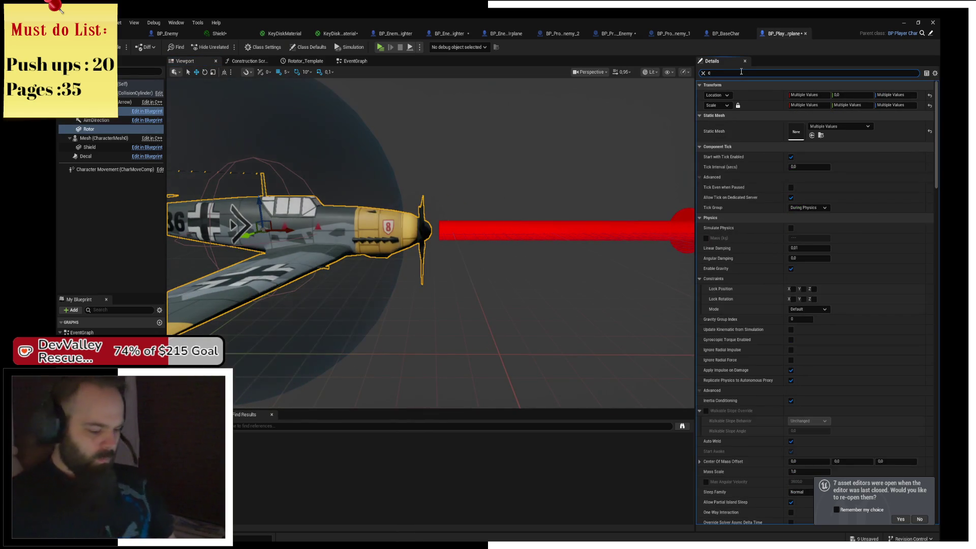
{"action": "type", "text": "ollision"}
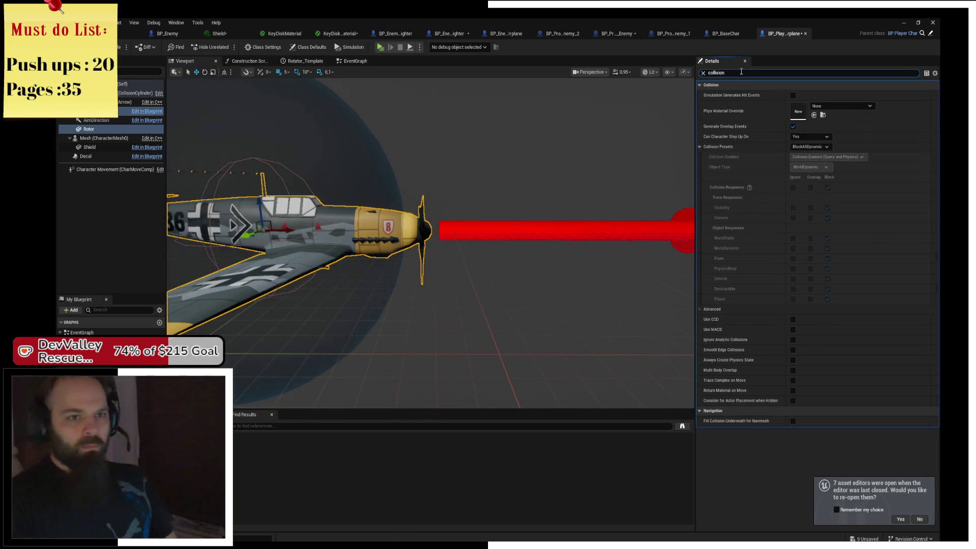
{"action": "left_click", "coordinate": [823, 148]}
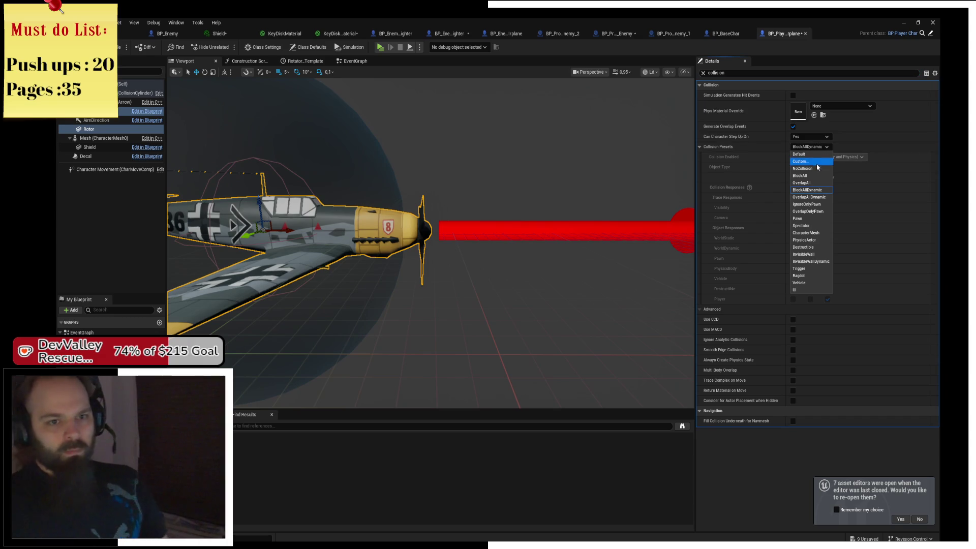
{"action": "left_click", "coordinate": [798, 161]}
{"action": "left_click", "coordinate": [810, 188]}
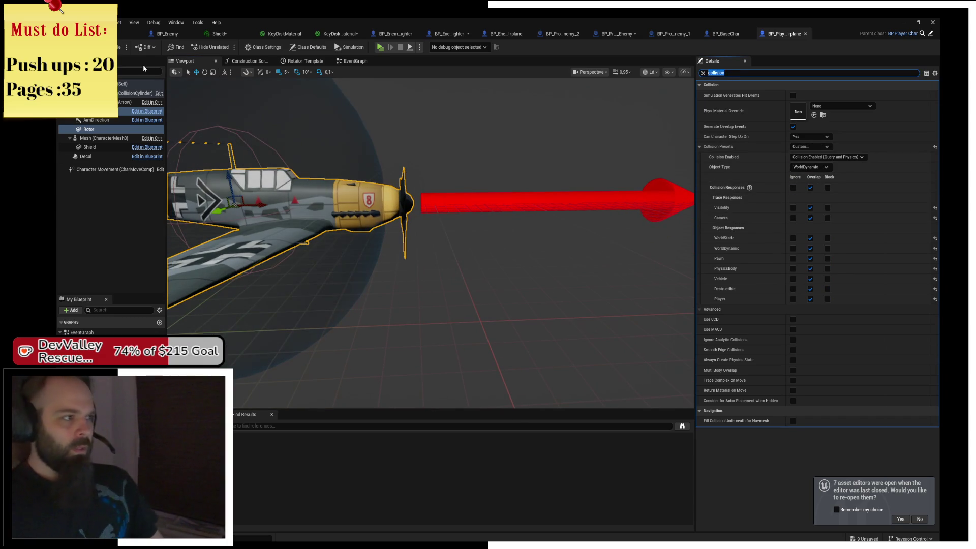
{"action": "left_click", "coordinate": [249, 173]}
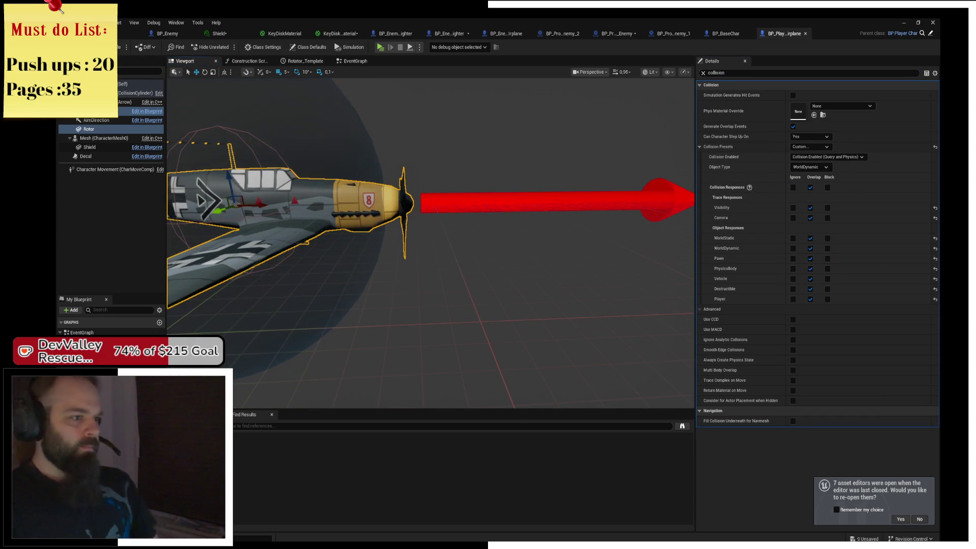
{"action": "left_click", "coordinate": [219, 275]}
{"action": "left_click", "coordinate": [219, 274]}
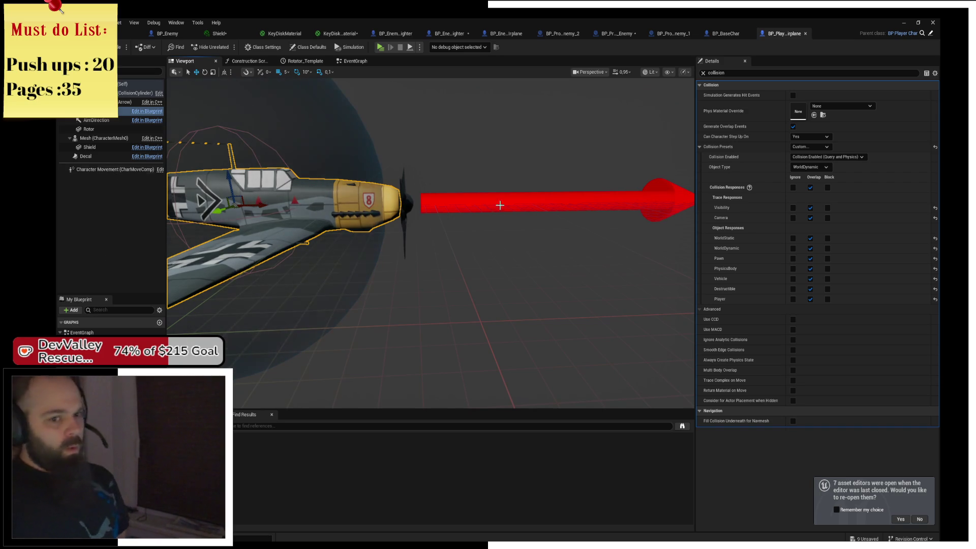
Clear the collision filter and add the mesh's On Component Begin Overlap event
{"action": "left_click", "coordinate": [701, 76]}
{"action": "left_click", "coordinate": [703, 72]}
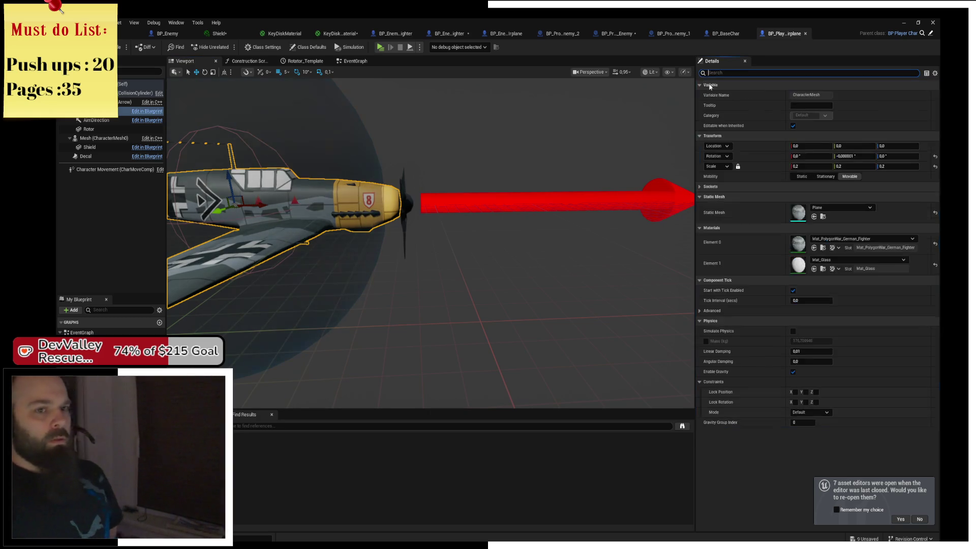
{"action": "scroll", "coordinate": [772, 368], "scroll_direction": "down", "scroll_amount": 3}
{"action": "left_click_drag", "start_coordinate": [940, 229], "coordinate": [932, 420]}
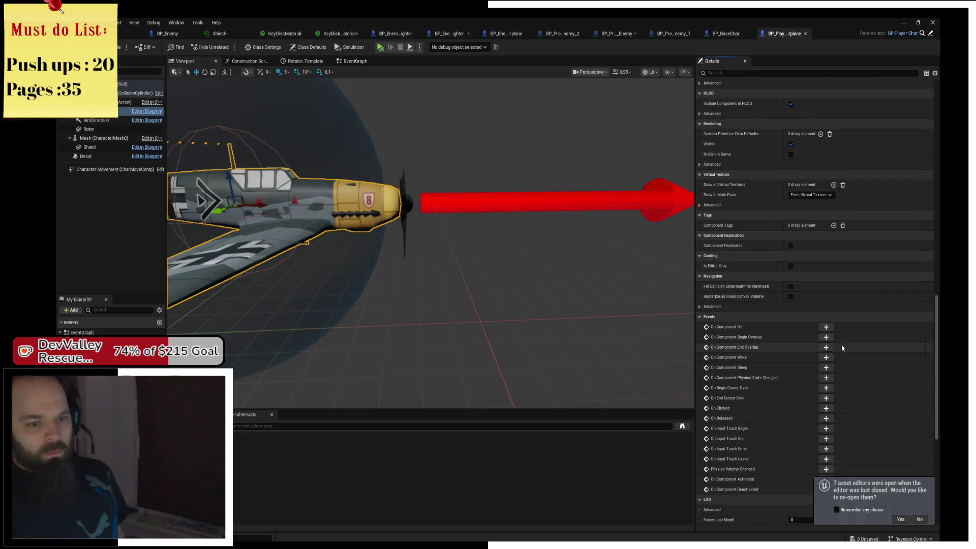
{"action": "left_click", "coordinate": [825, 337]}
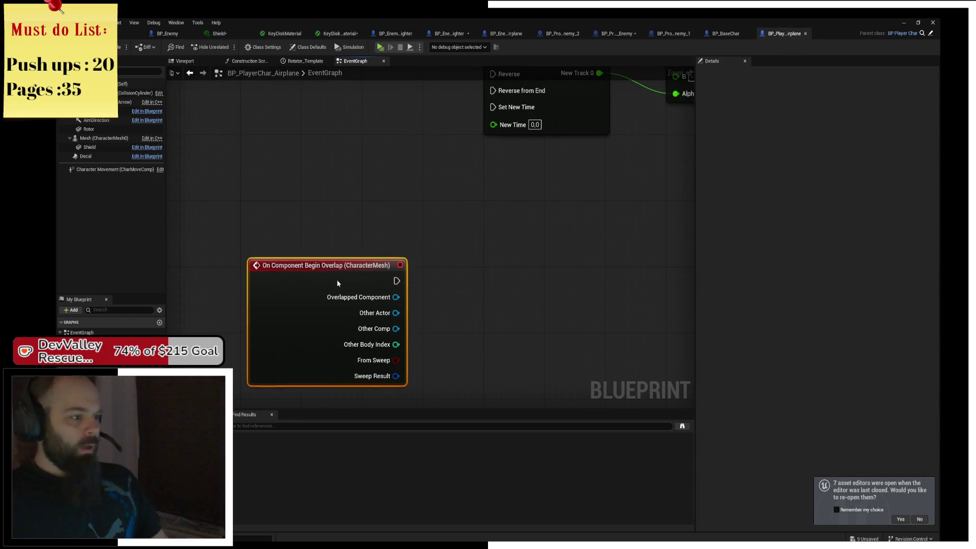
Cast the overlap's Other Actor to BP_Enemy, placing the cast beside the event
{"action": "left_click_drag", "start_coordinate": [362, 270], "coordinate": [391, 249]}
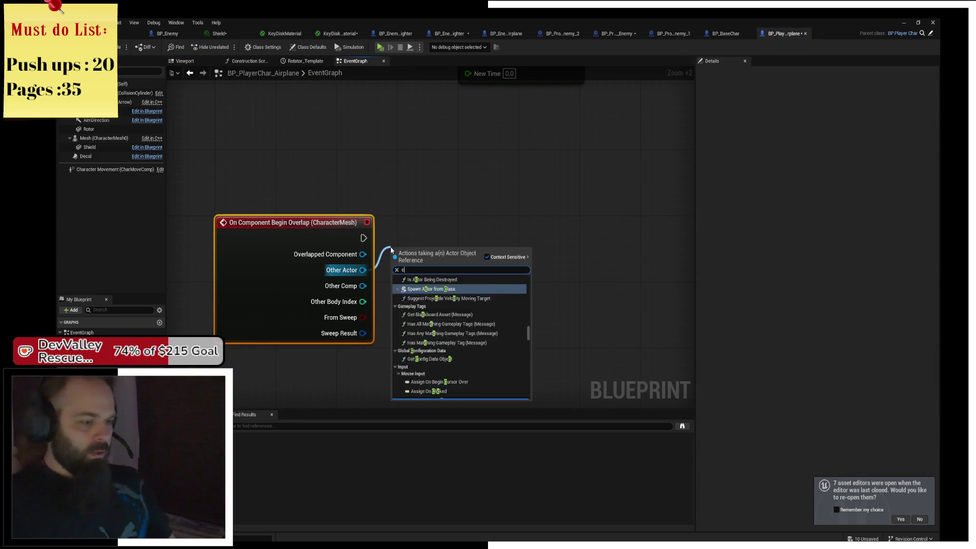
{"action": "type", "text": "cast to enemy"}
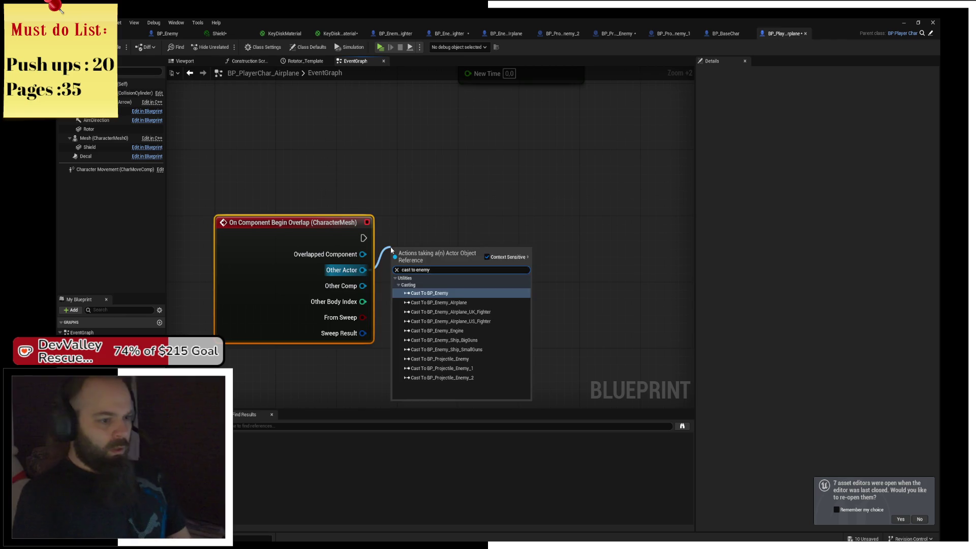
{"action": "key", "text": "Return"}
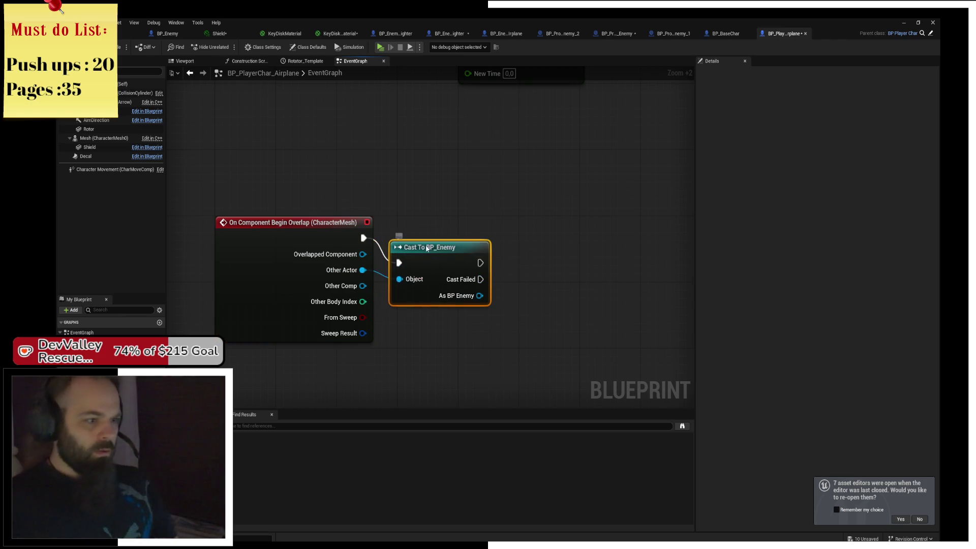
{"action": "mouse_move", "coordinate": [428, 250]}
{"action": "left_mouse_down"}
{"action": "mouse_move", "coordinate": [429, 224]}
{"action": "mouse_move", "coordinate": [429, 232]}
{"action": "mouse_move", "coordinate": [314, 237]}
{"action": "left_mouse_up"}
{"action": "scroll", "coordinate": [360, 270], "scroll_direction": "up", "scroll_amount": 1}
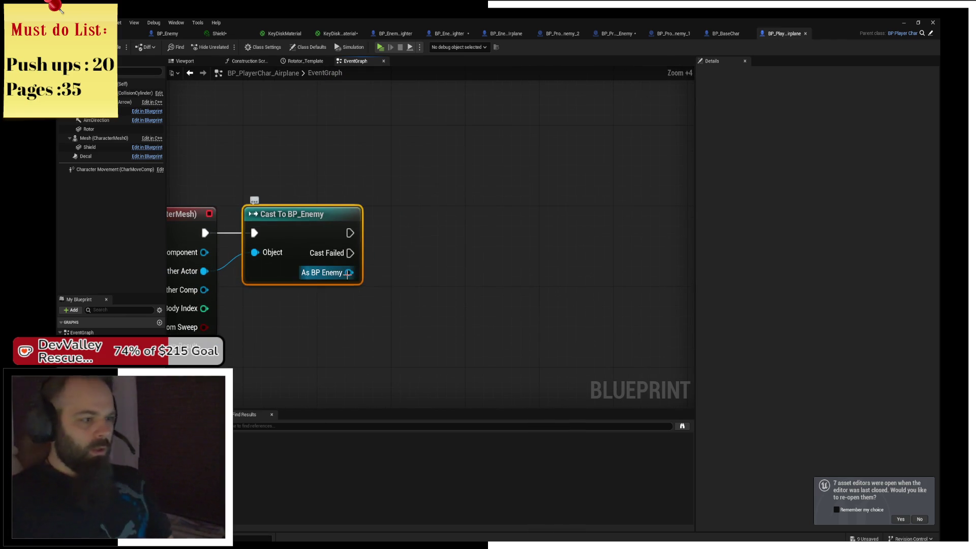
Apply 999999 damage to the enemy with a Recive Damage node on As BP Enemy
{"action": "mouse_move", "coordinate": [349, 272]}
{"action": "left_mouse_down"}
{"action": "mouse_move", "coordinate": [392, 266]}
{"action": "mouse_move", "coordinate": [420, 241]}
{"action": "mouse_move", "coordinate": [409, 235]}
{"action": "left_mouse_up"}
{"action": "type", "text": "rece"}
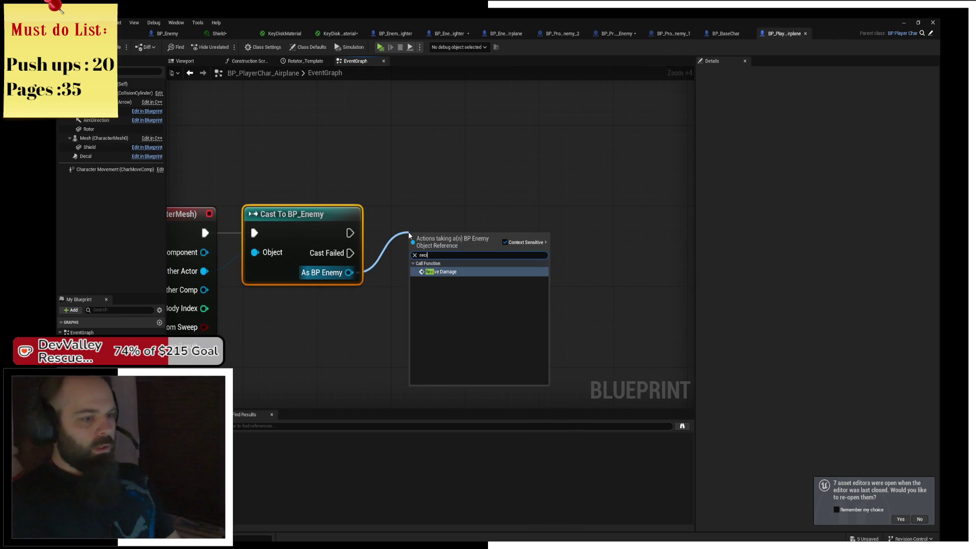
{"action": "key", "text": "Return"}
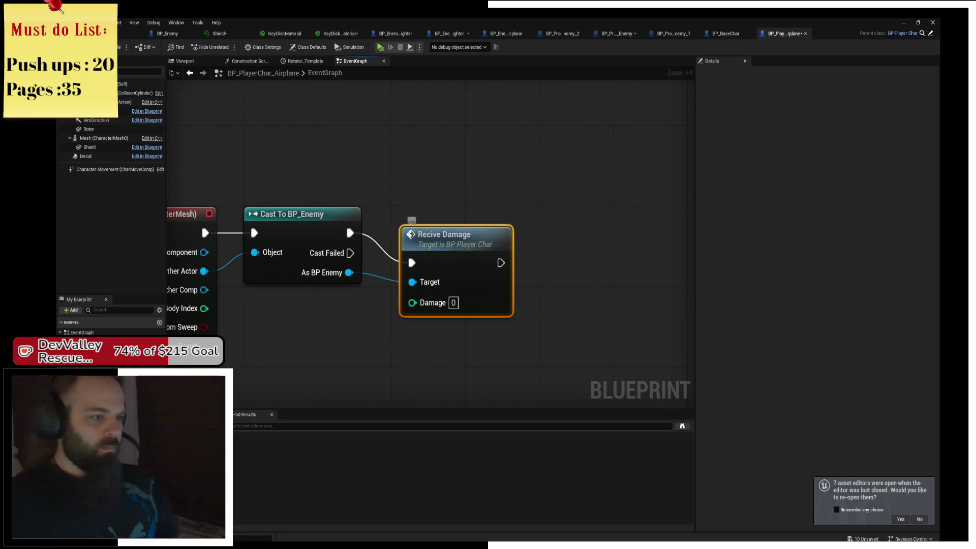
{"action": "left_click", "coordinate": [443, 272]}
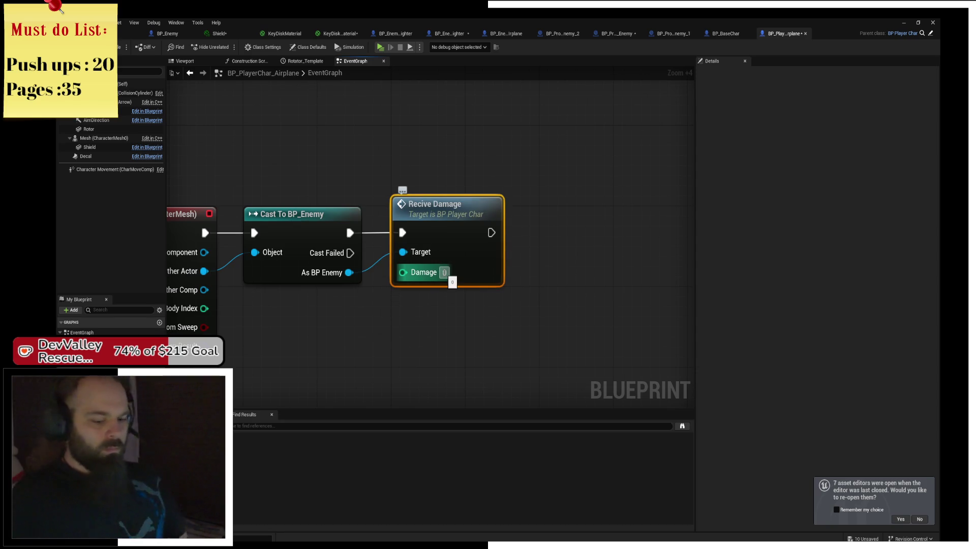
{"action": "type", "text": "999999"}
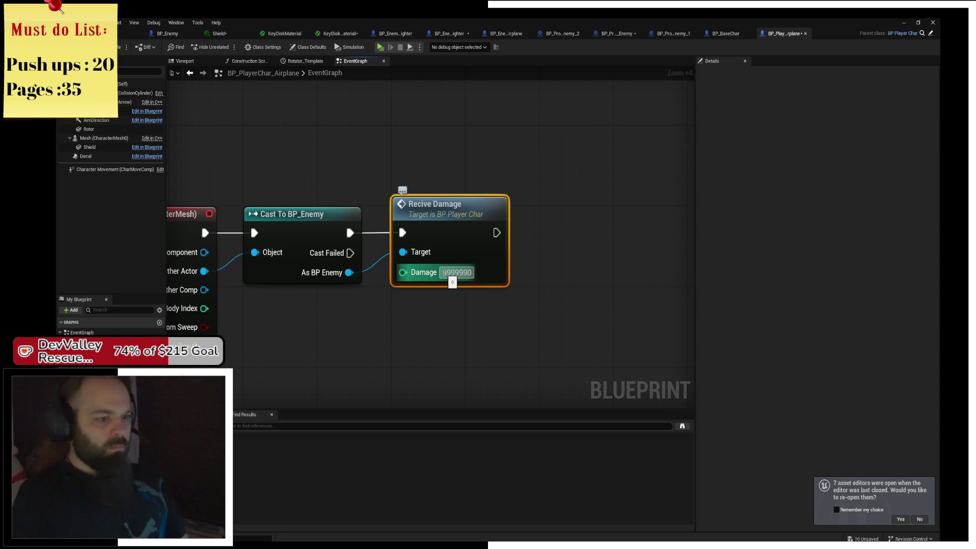
{"action": "key", "text": "ctrl+a"}
{"action": "left_click", "coordinate": [453, 348]}
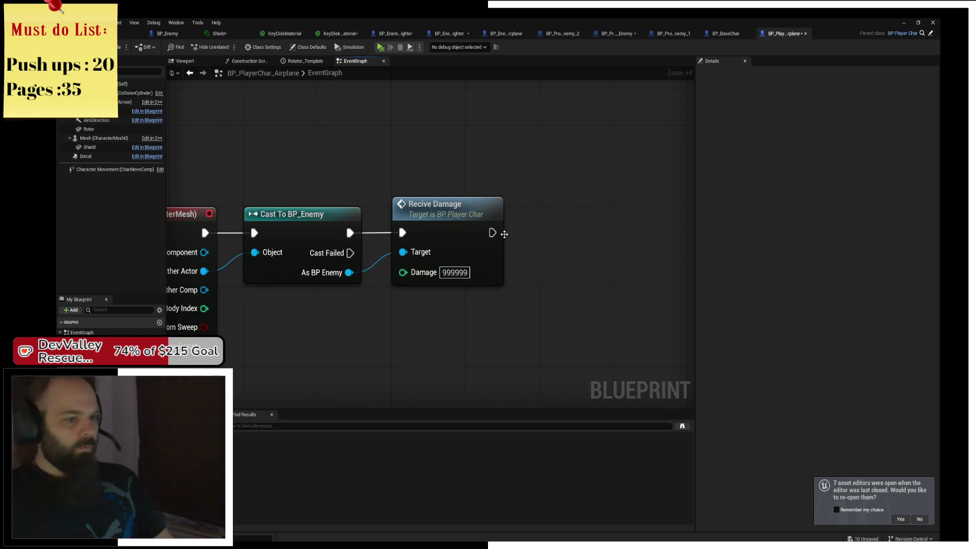
Chain a second Recive Damage dealing 9999999 to the plane itself, then start a playtest
{"action": "left_click_drag", "start_coordinate": [492, 232], "coordinate": [569, 228]}
{"action": "type", "text": "recive"}
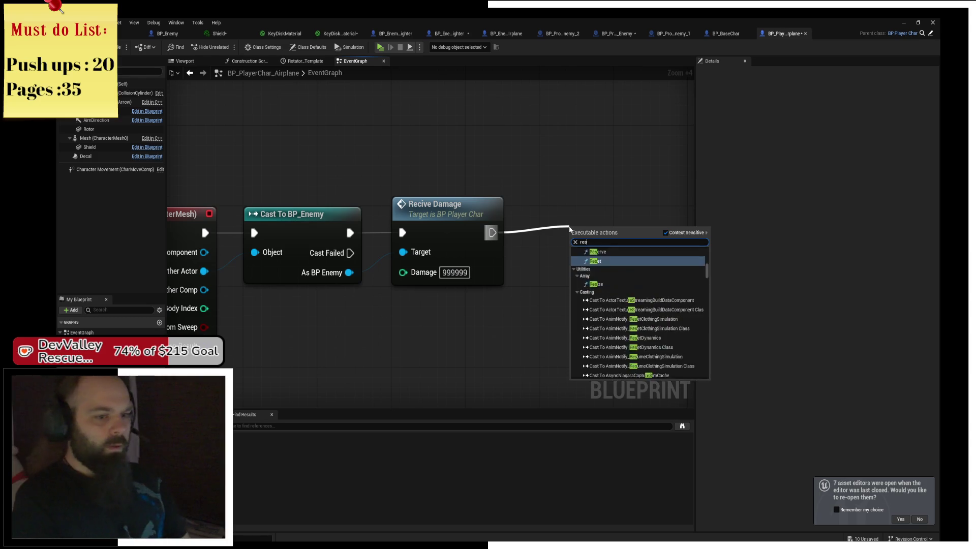
{"action": "key", "text": "Return"}
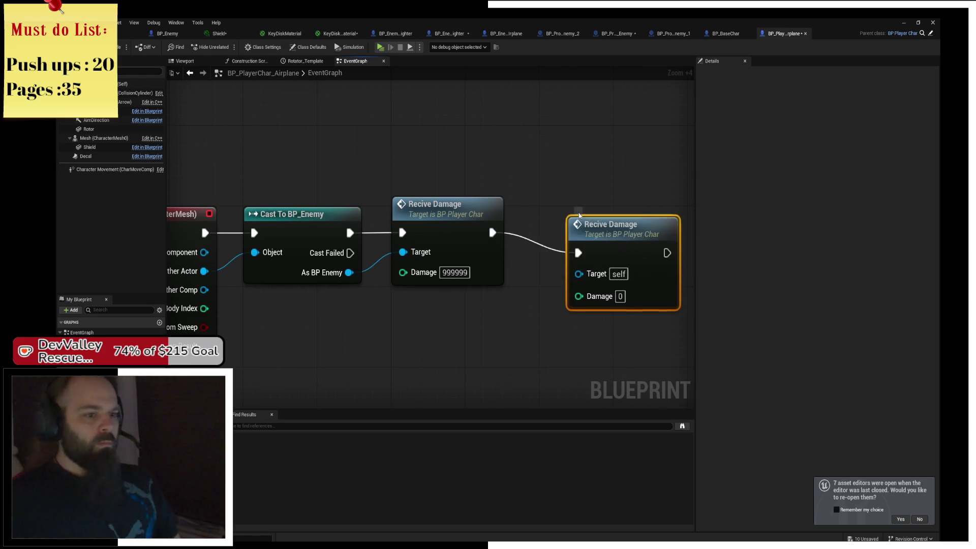
{"action": "left_click_drag", "start_coordinate": [569, 227], "coordinate": [541, 196]}
{"action": "left_click", "coordinate": [592, 276]}
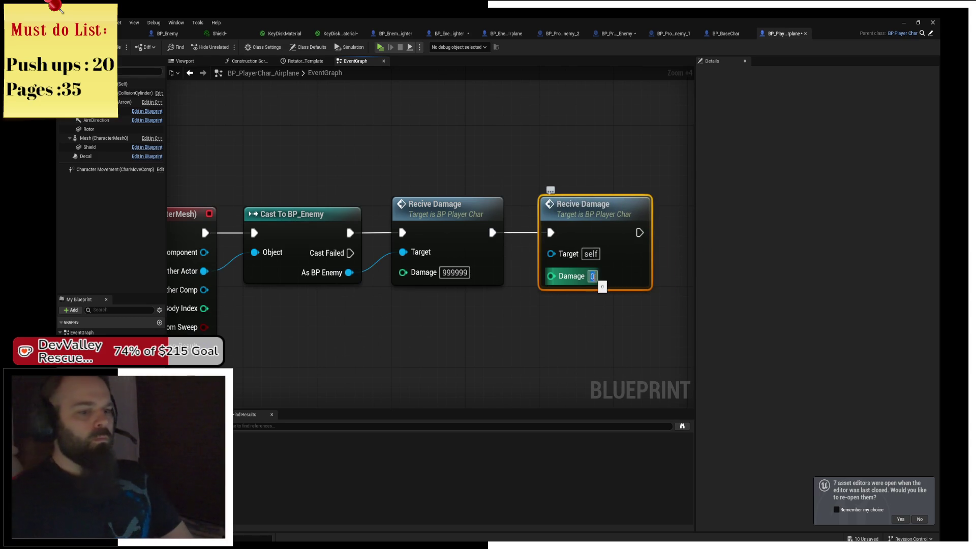
{"action": "type", "text": "999999"}
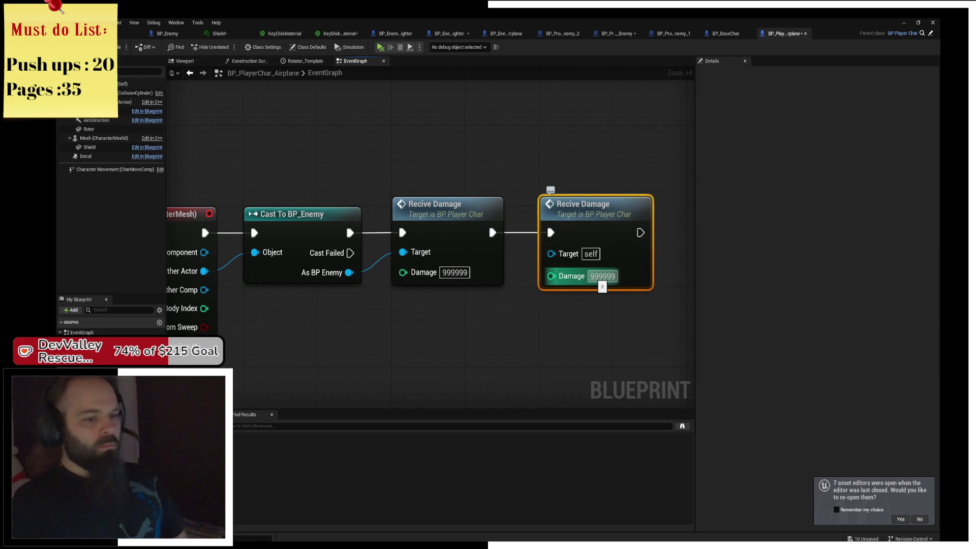
{"action": "type", "text": "9"}
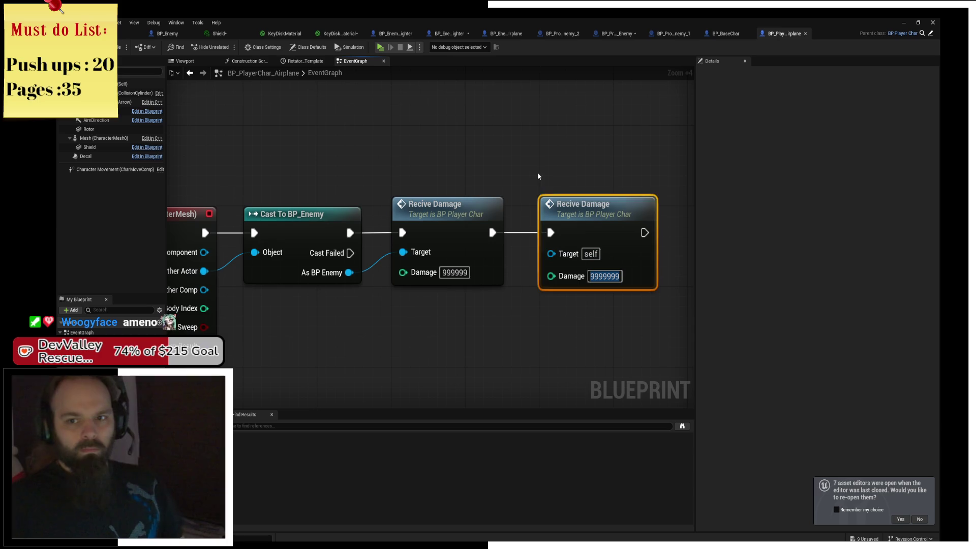
{"action": "left_click", "coordinate": [539, 177]}
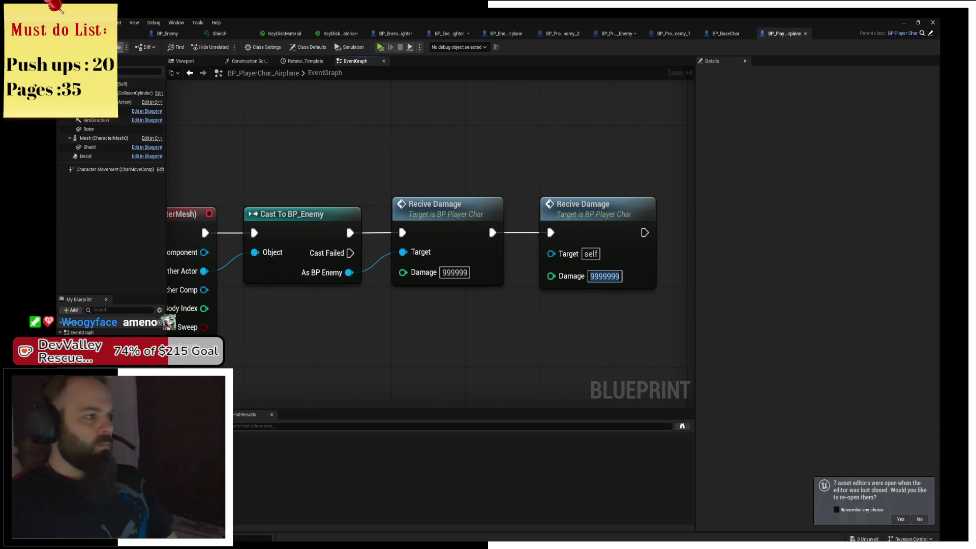
{"action": "left_click", "coordinate": [383, 58]}
{"action": "left_click", "coordinate": [380, 48]}
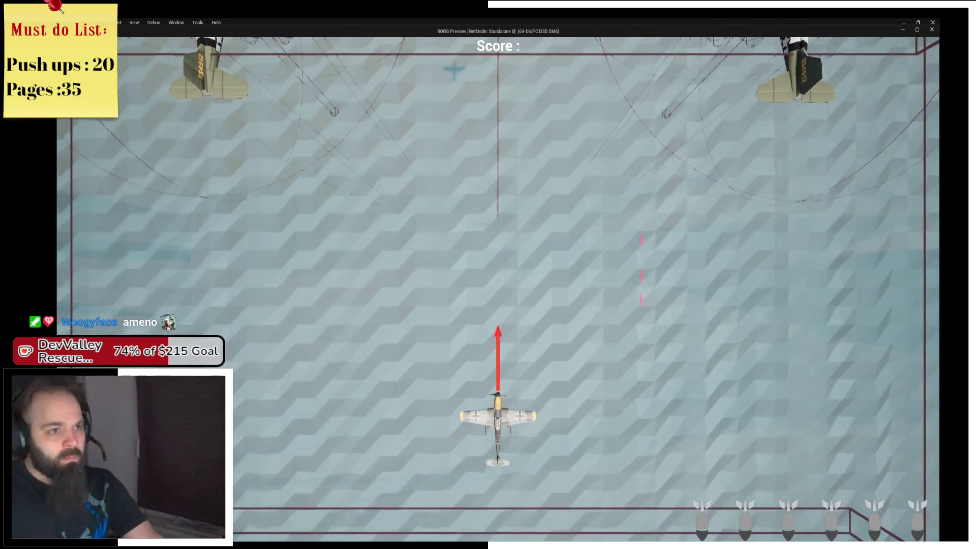
Steer the plane with A, D, W and S to grab the shield, then stop playing
{"action": "key", "text": "a"}
{"action": "key", "text": "d"}
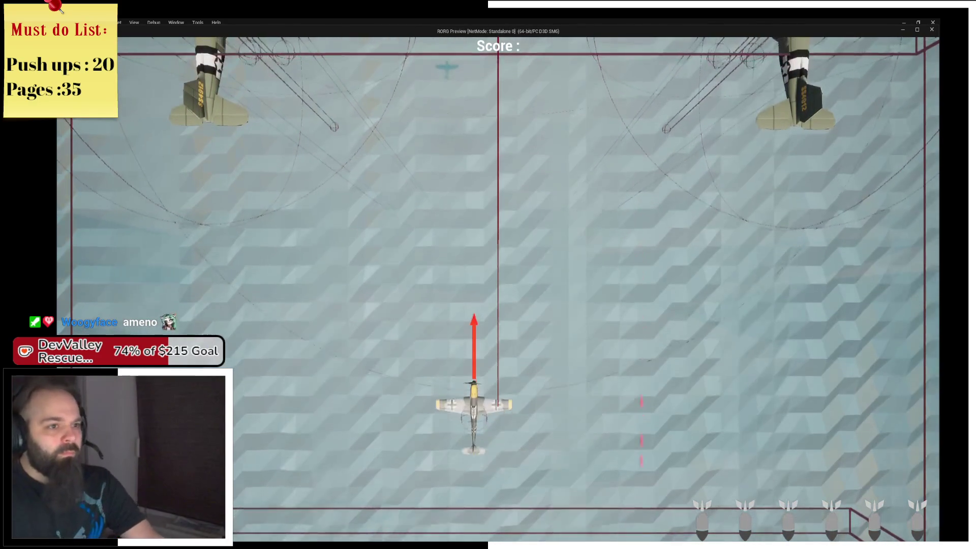
{"action": "key", "text": "a"}
{"action": "key", "text": "w"}
{"action": "key", "text": "d"}
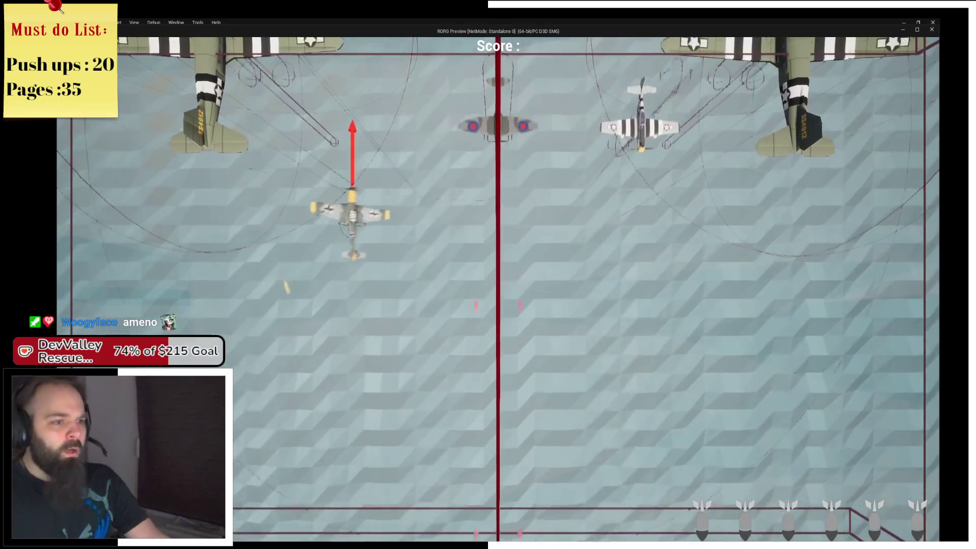
{"action": "key", "text": "d"}
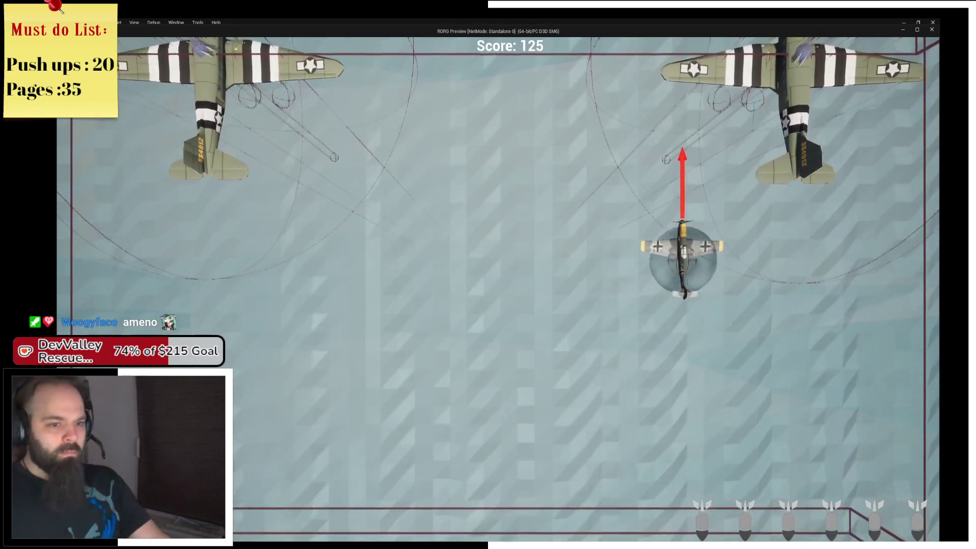
{"action": "key", "text": "a"}
{"action": "key", "text": "s"}
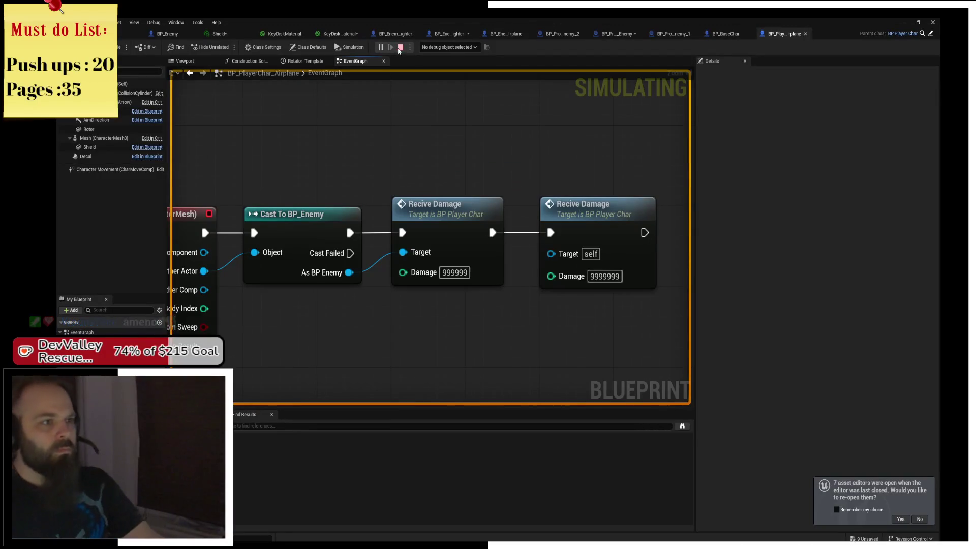
{"action": "left_click", "coordinate": [400, 46]}
Add a Has Shield getter below the overlap event
{"action": "scroll", "coordinate": [418, 148], "scroll_direction": "up", "scroll_amount": 2}
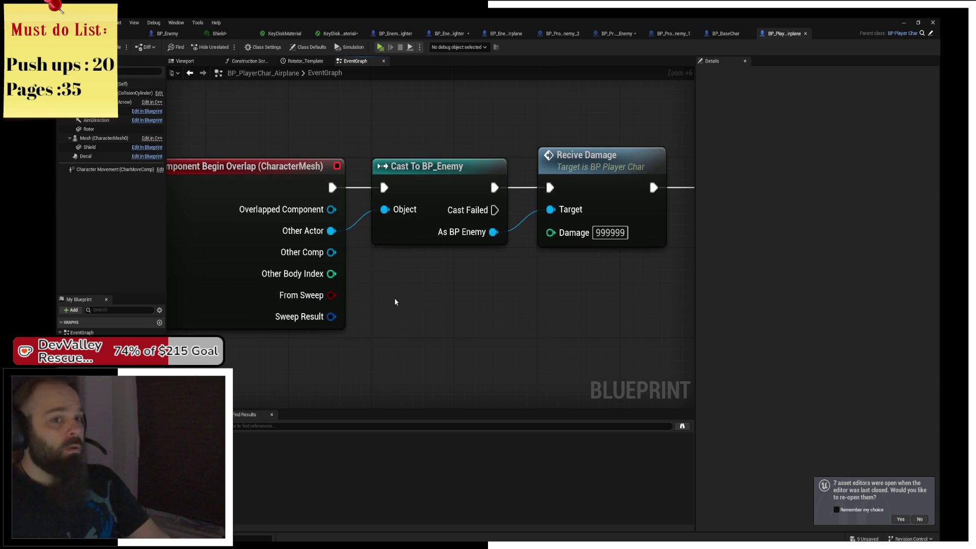
{"action": "right_click", "coordinate": [409, 333]}
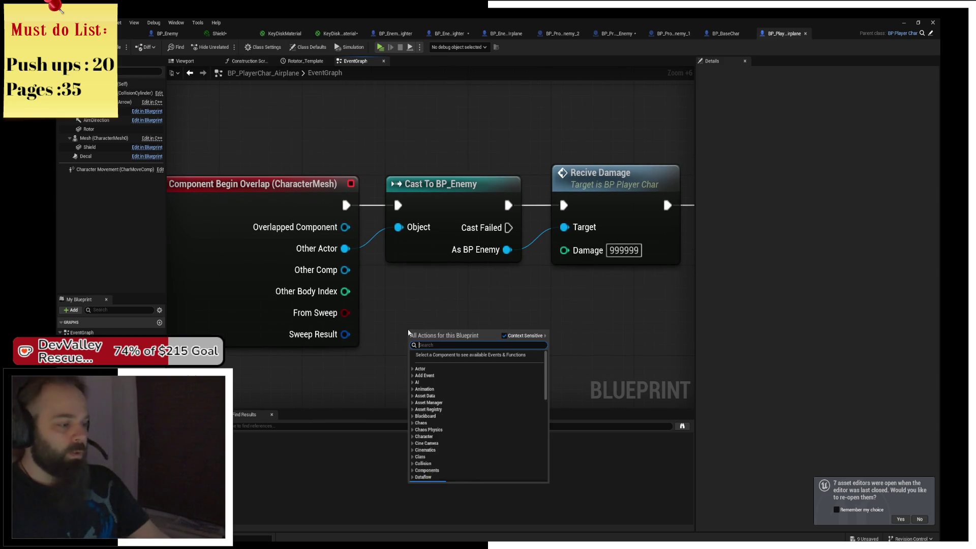
{"action": "type", "text": "shield"}
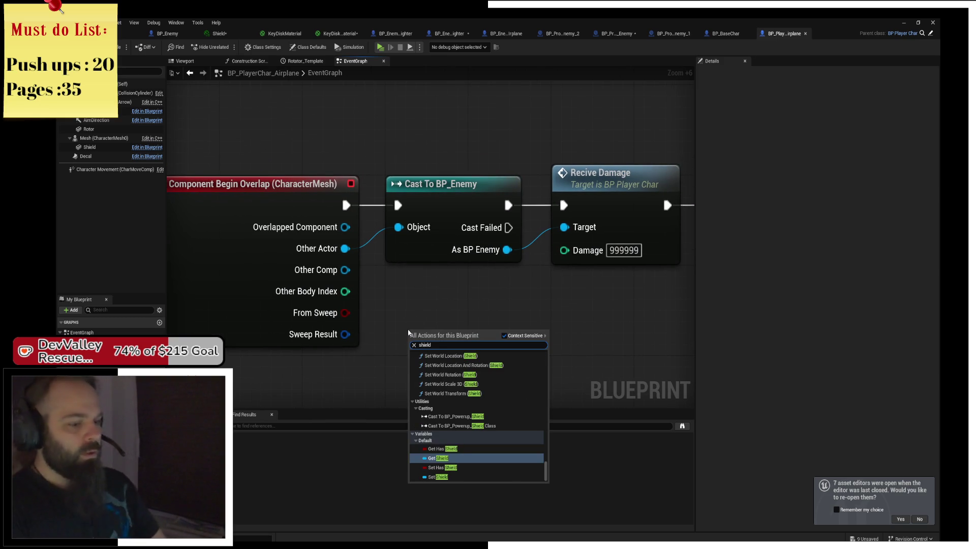
{"action": "key", "text": "Up"}
{"action": "key", "text": "Return"}
{"action": "scroll", "coordinate": [373, 354], "scroll_direction": "up", "scroll_amount": 1}
{"action": "mouse_move", "coordinate": [411, 337]}
{"action": "left_mouse_down"}
{"action": "mouse_move", "coordinate": [305, 362]}
{"action": "mouse_move", "coordinate": [284, 292]}
{"action": "mouse_move", "coordinate": [277, 72]}
{"action": "mouse_move", "coordinate": [278, 111]}
{"action": "left_mouse_up"}
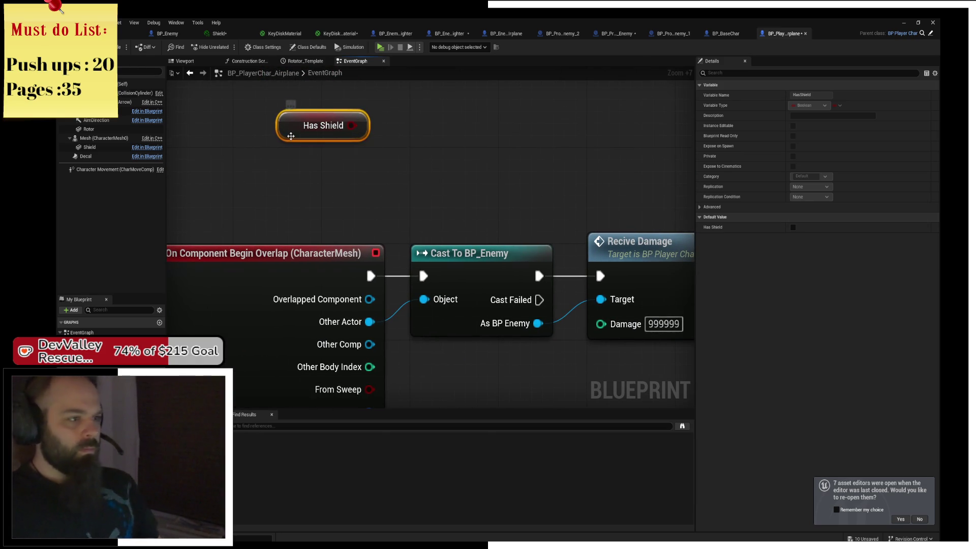
Add a Get Is Invincible node under Has Shield
{"action": "right_click", "coordinate": [297, 175]}
{"action": "type", "text": "shie"}
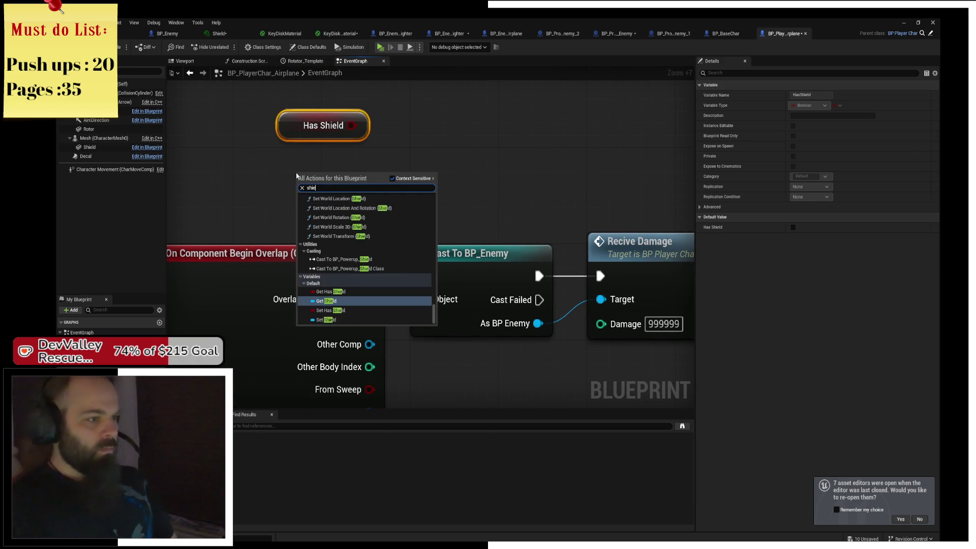
{"action": "key", "text": "BackSpace"}
{"action": "key", "text": "BackSpace"}
{"action": "key", "text": "BackSpace"}
{"action": "type", "text": "invi"}
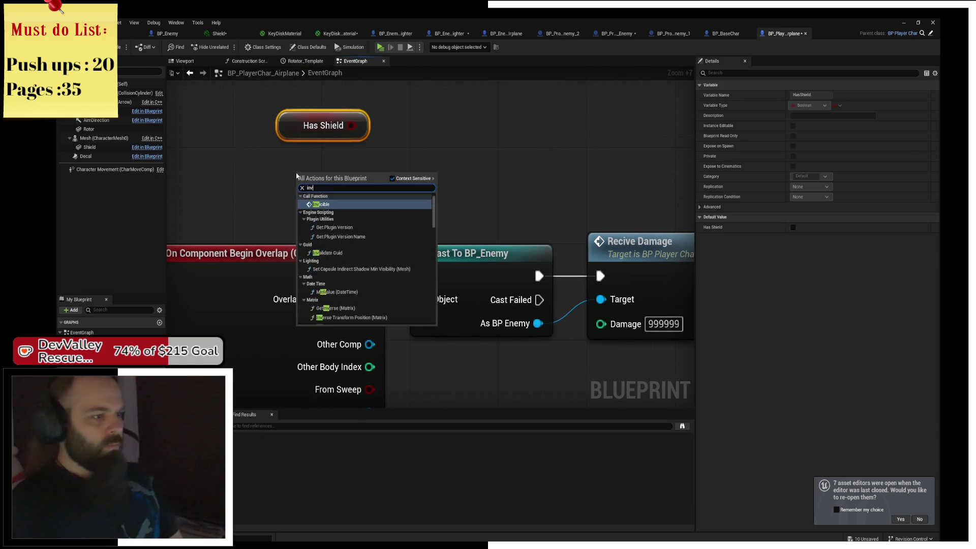
{"action": "key", "text": "Down"}
{"action": "key", "text": "Down"}
{"action": "key", "text": "Down"}
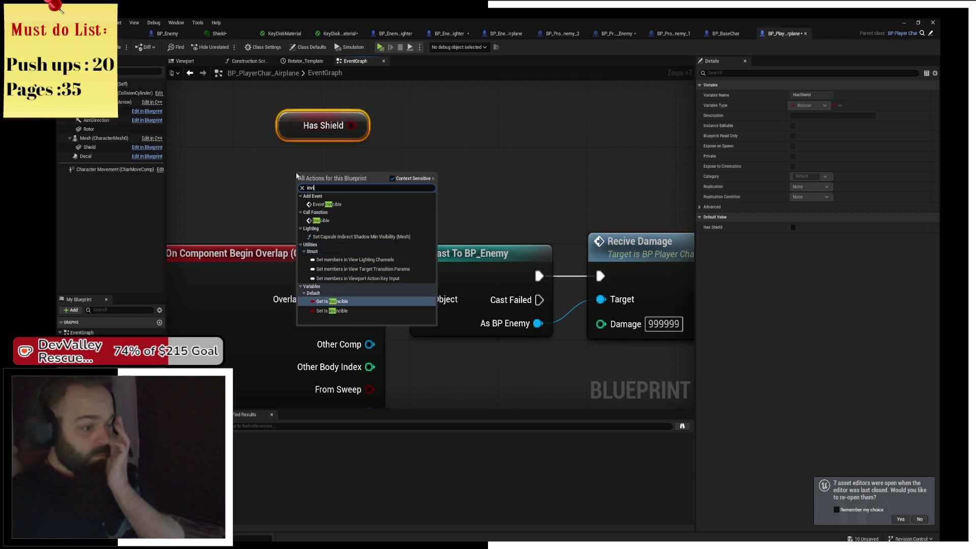
{"action": "key", "text": "Return"}
{"action": "left_click_drag", "start_coordinate": [296, 173], "coordinate": [300, 146]}
Shift the cast nodes right and feed NOT Has Shield and NOT Is Invincible into an AND
{"action": "left_click_drag", "start_coordinate": [398, 182], "coordinate": [680, 353]}
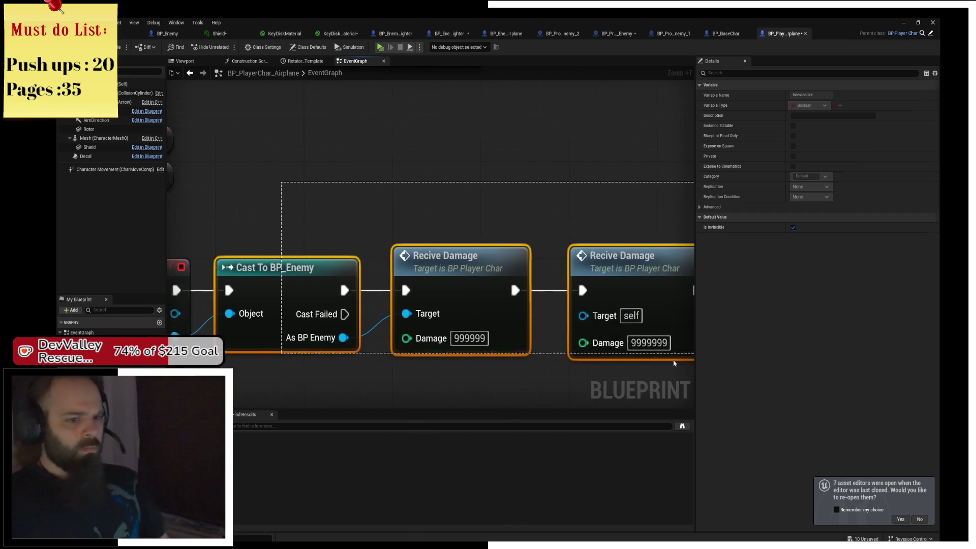
{"action": "left_click_drag", "start_coordinate": [272, 281], "coordinate": [490, 286]}
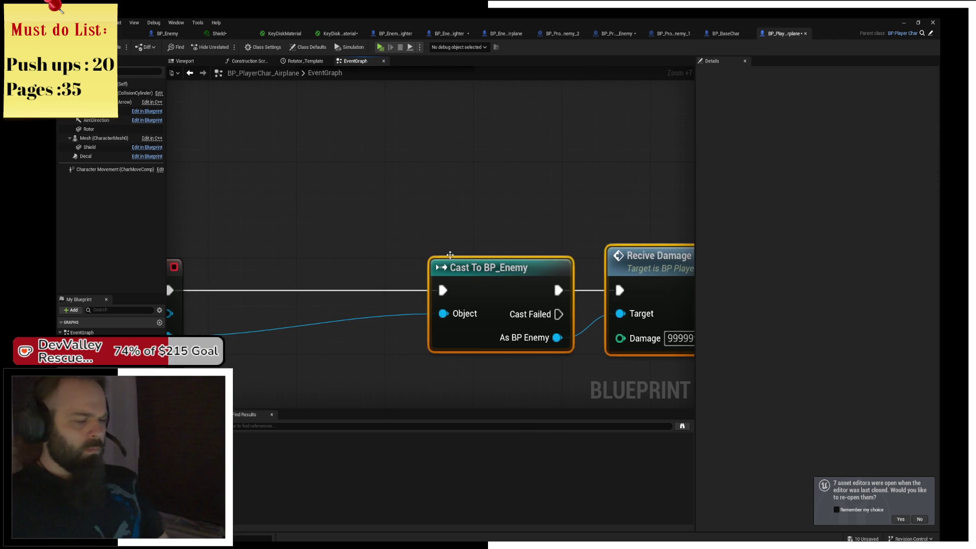
{"action": "left_click_drag", "start_coordinate": [376, 174], "coordinate": [440, 188]}
{"action": "type", "text": "not"}
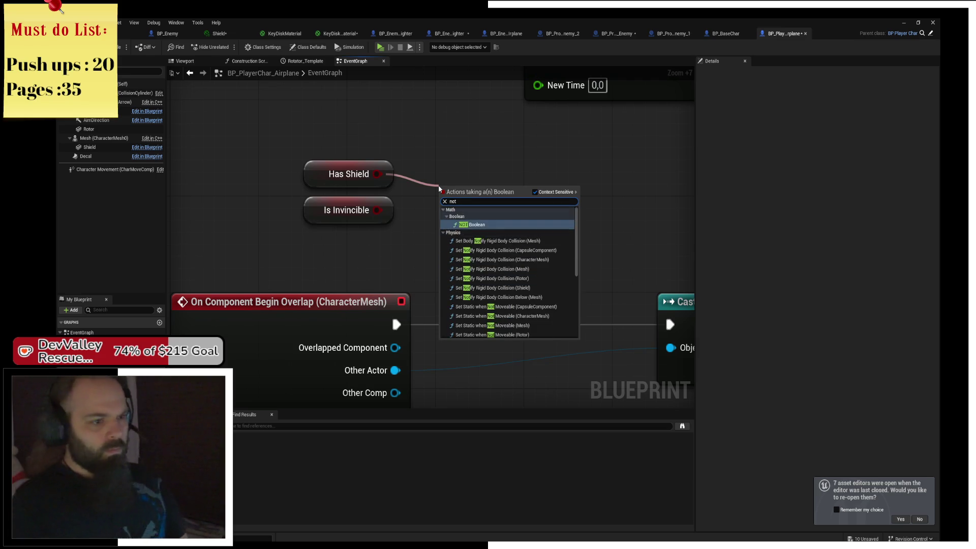
{"action": "key", "text": "Return"}
{"action": "left_click_drag", "start_coordinate": [456, 172], "coordinate": [451, 173]}
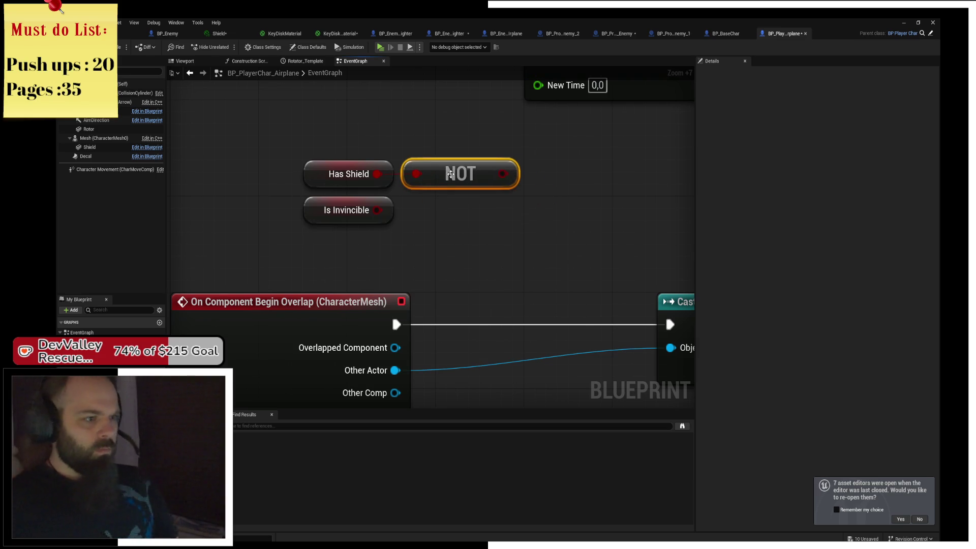
{"action": "key", "text": "ctrl+c"}
{"action": "key", "text": "ctrl+v"}
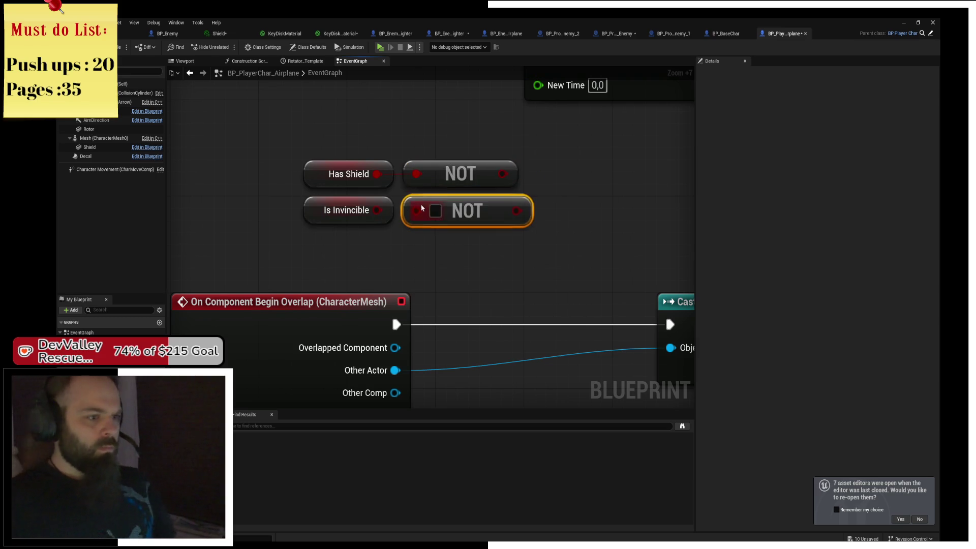
{"action": "left_click_drag", "start_coordinate": [502, 173], "coordinate": [540, 192]}
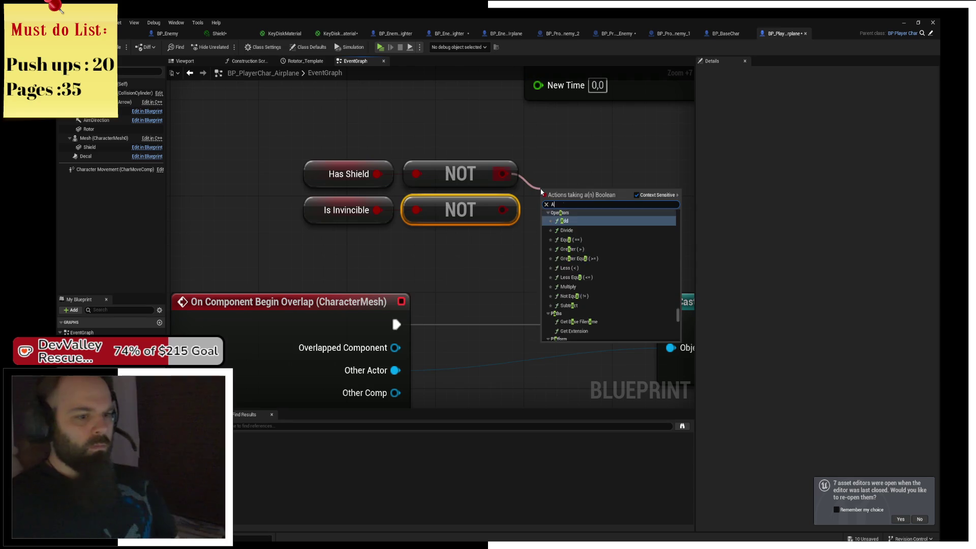
{"action": "type", "text": "and"}
{"action": "key", "text": "Return"}
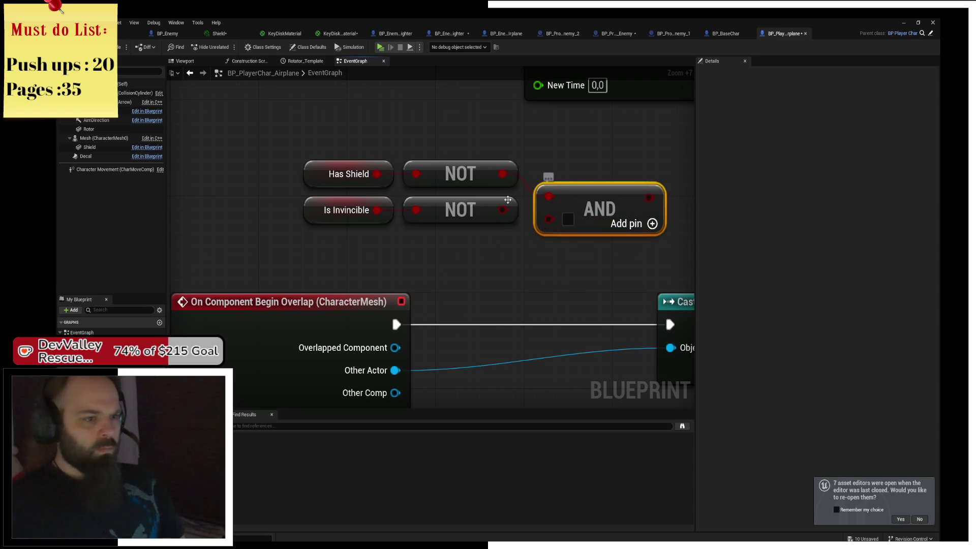
{"action": "left_click_drag", "start_coordinate": [588, 209], "coordinate": [570, 184]}
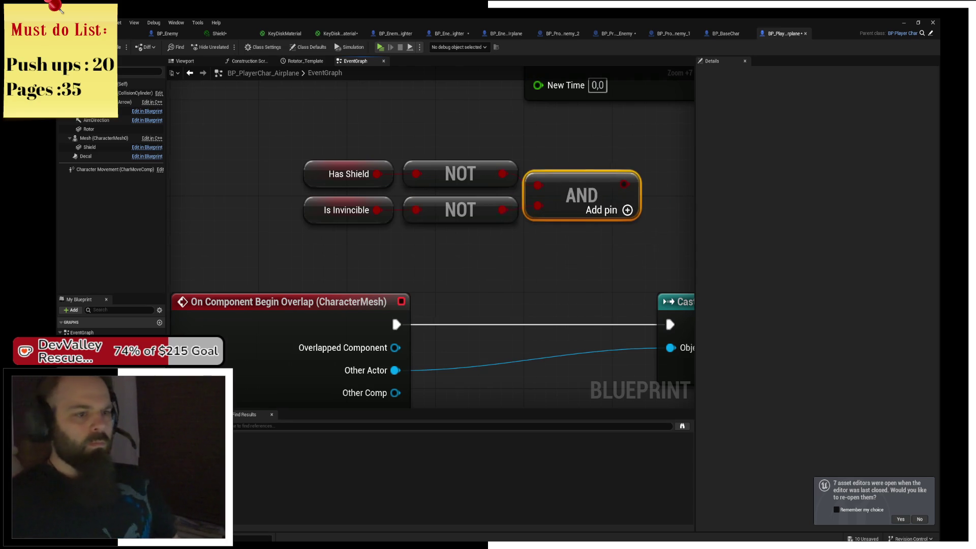
Insert a Branch on the AND result between the overlap event and Cast To BP_Enemy, then play
{"action": "left_click_drag", "start_coordinate": [442, 139], "coordinate": [338, 275]}
{"action": "left_click_drag", "start_coordinate": [365, 216], "coordinate": [365, 252]}
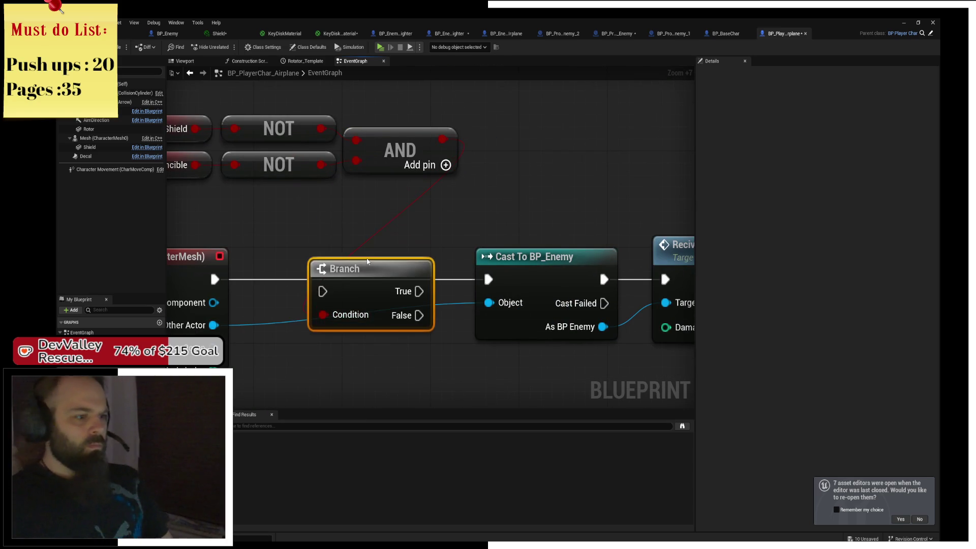
{"action": "left_click_drag", "start_coordinate": [213, 279], "coordinate": [322, 279]}
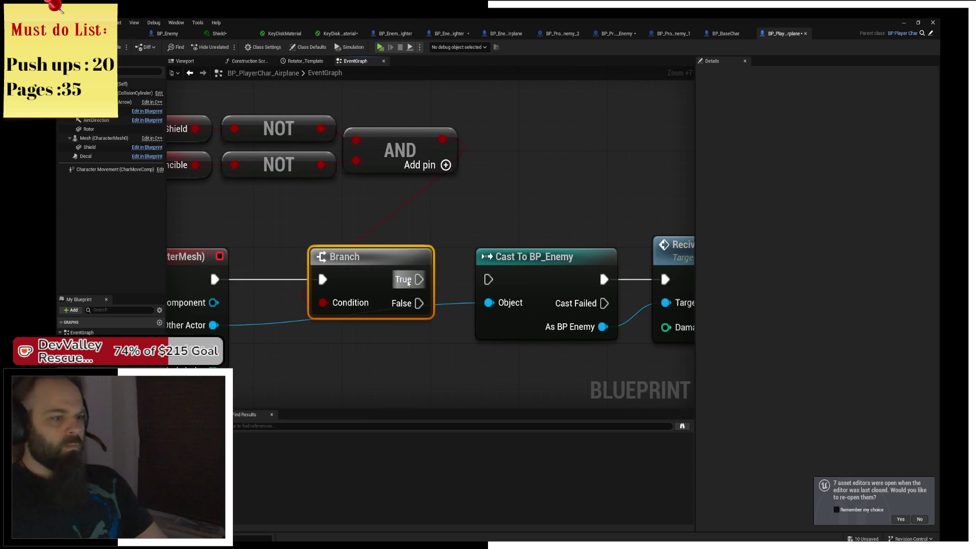
{"action": "left_click_drag", "start_coordinate": [419, 279], "coordinate": [487, 279]}
{"action": "left_click", "coordinate": [540, 206]}
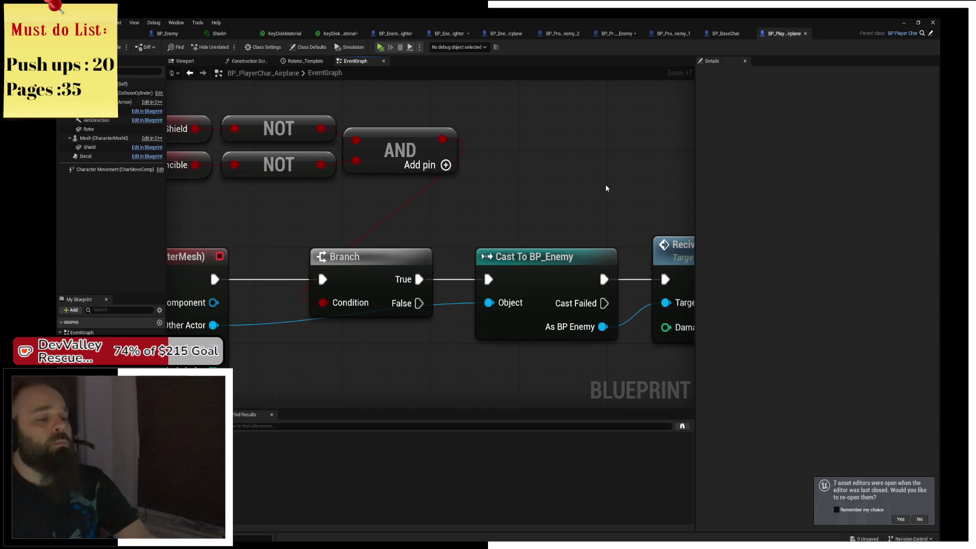
{"action": "left_click_drag", "start_coordinate": [606, 188], "coordinate": [654, 199]}
{"action": "left_click", "coordinate": [382, 48]}
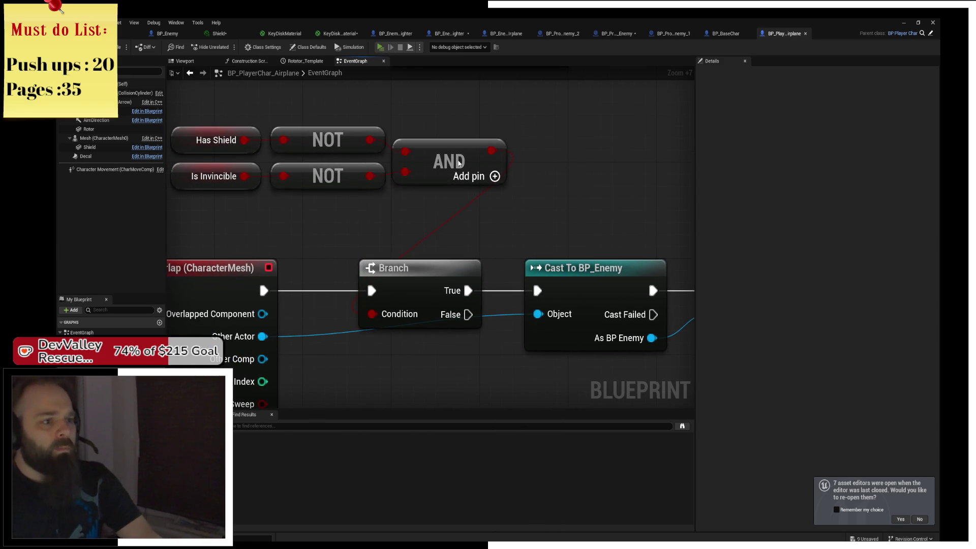
Fly the plane around the enemies with W, A, S and D, then exit with Esc
{"action": "key", "text": "a"}
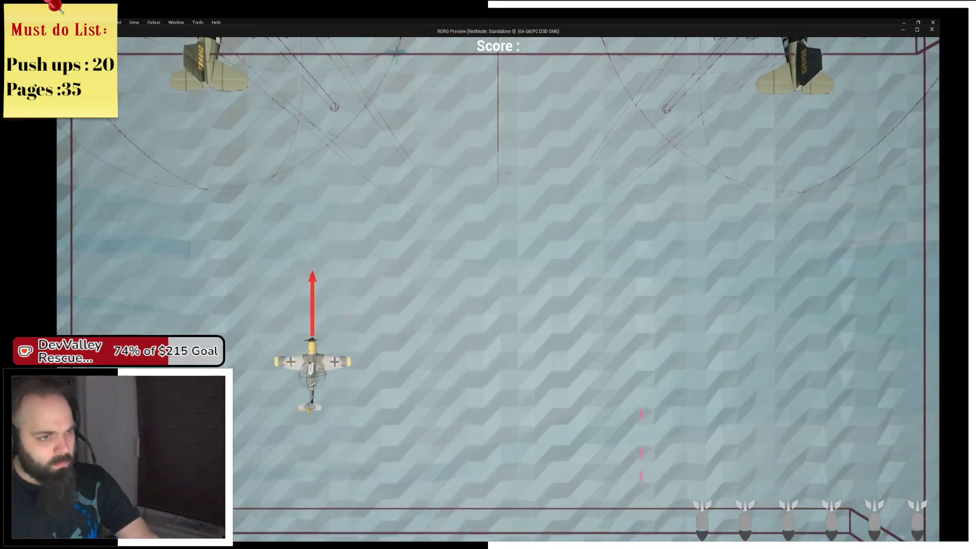
{"action": "key", "text": "w"}
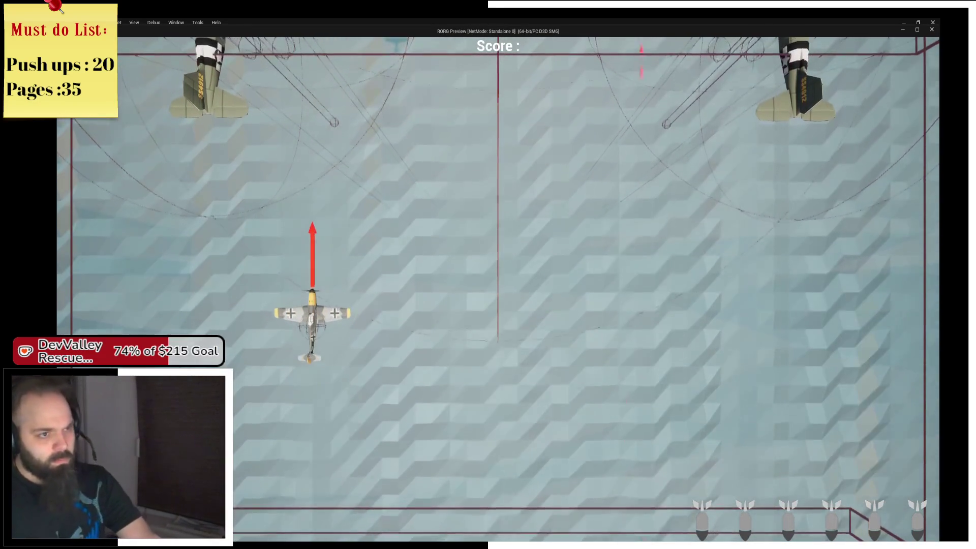
{"action": "key", "text": "w"}
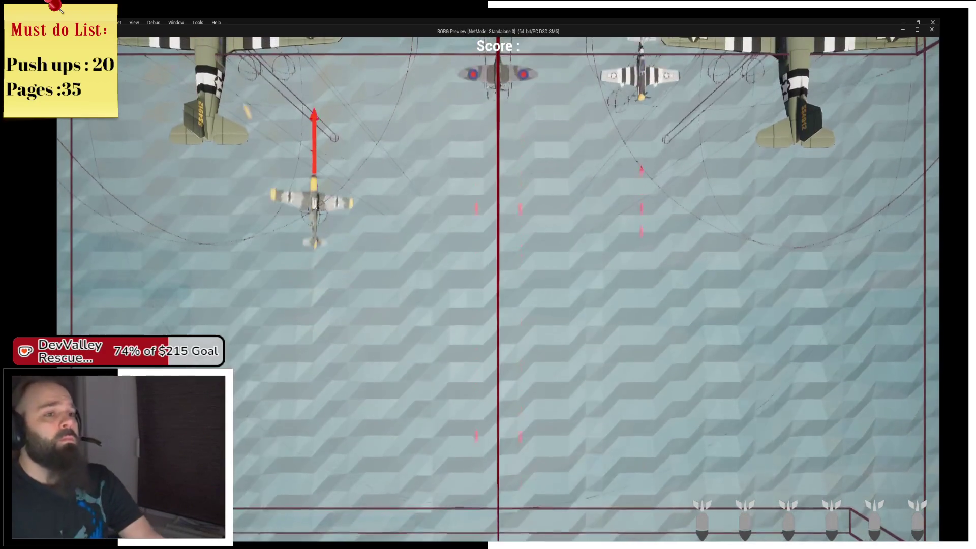
{"action": "key", "text": "d"}
{"action": "key", "text": "w"}
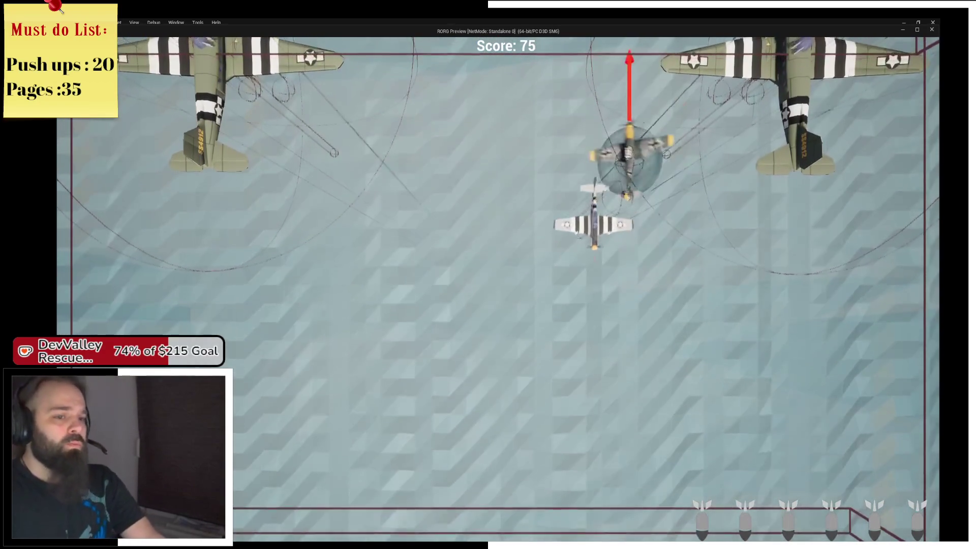
{"action": "key", "text": "a"}
{"action": "key", "text": "s"}
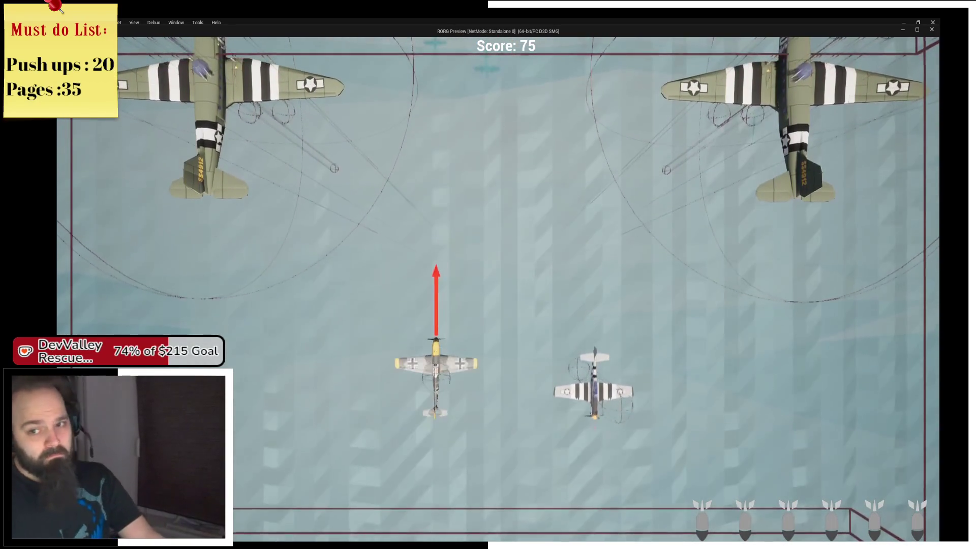
{"action": "key", "text": "Escape"}
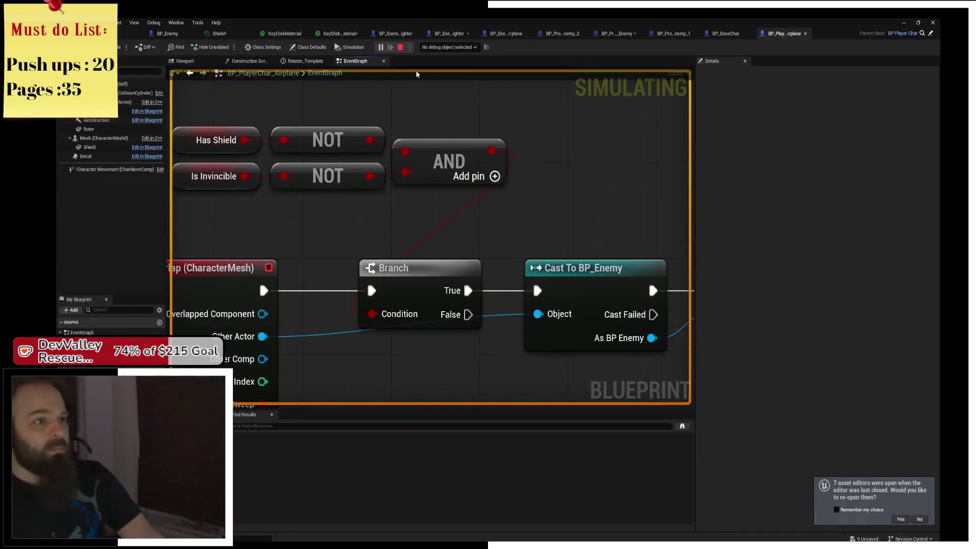
Stop the simulation, realign the Boolean logic and overlap event, and reroute the Other Actor wire
{"action": "key", "text": "Escape"}
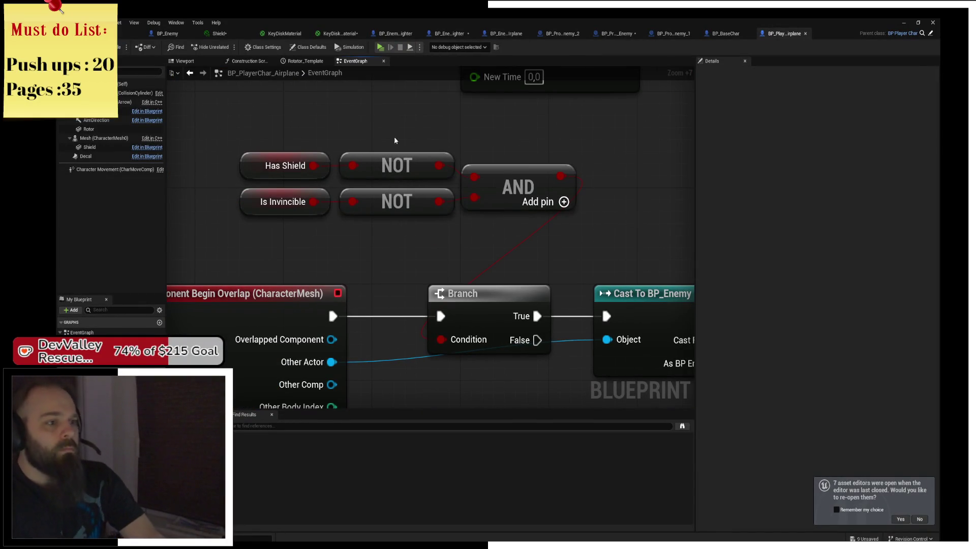
{"action": "left_click_drag", "start_coordinate": [231, 142], "coordinate": [579, 218]}
{"action": "mouse_move", "coordinate": [515, 178]}
{"action": "left_mouse_down"}
{"action": "mouse_move", "coordinate": [373, 214]}
{"action": "mouse_move", "coordinate": [362, 236]}
{"action": "mouse_move", "coordinate": [372, 238]}
{"action": "mouse_move", "coordinate": [327, 238]}
{"action": "left_mouse_up"}
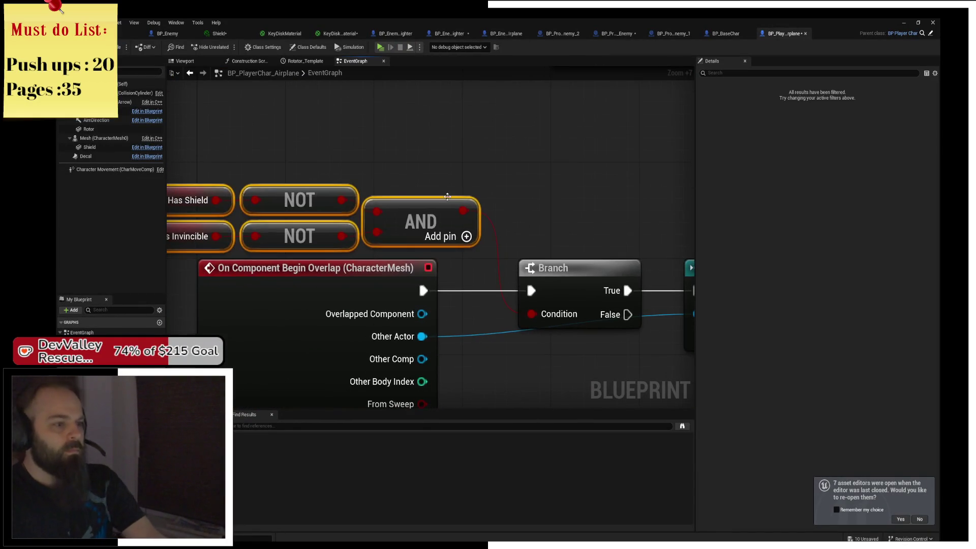
{"action": "left_click", "coordinate": [447, 196]}
{"action": "left_click_drag", "start_coordinate": [407, 222], "coordinate": [350, 221]}
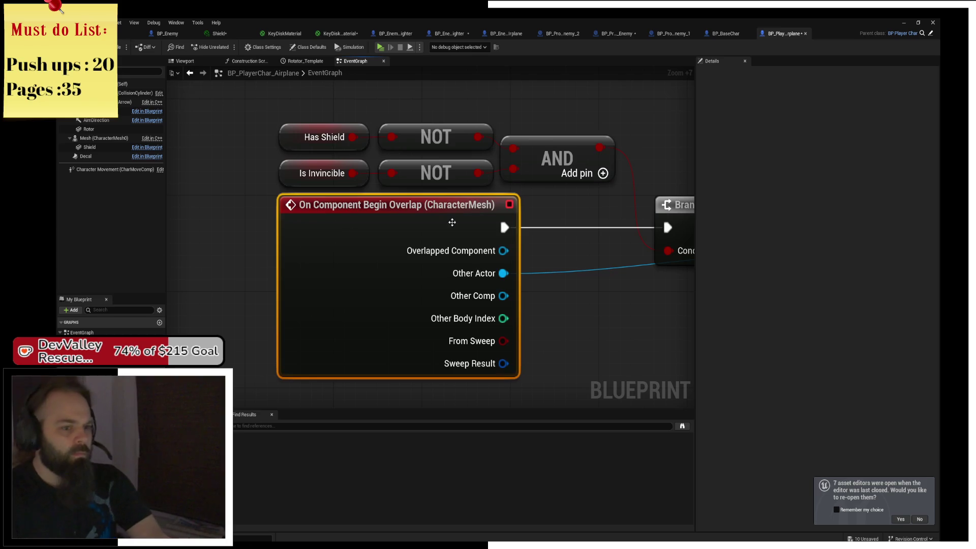
{"action": "left_click", "coordinate": [566, 246]}
{"action": "mouse_move", "coordinate": [566, 246]}
{"action": "left_mouse_down"}
{"action": "mouse_move", "coordinate": [274, 248]}
{"action": "mouse_move", "coordinate": [366, 279]}
{"action": "mouse_move", "coordinate": [465, 280]}
{"action": "left_mouse_up"}
{"action": "double_click", "coordinate": [316, 260]}
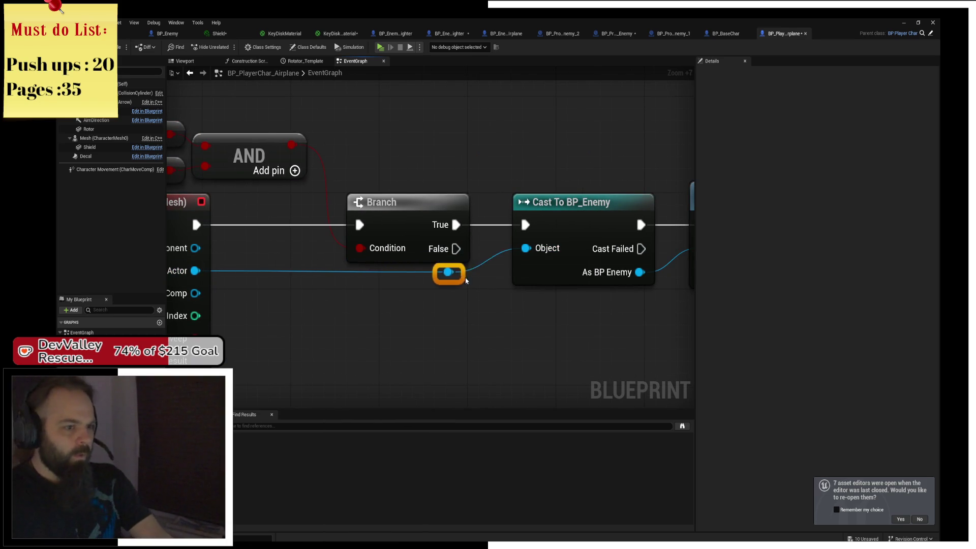
Shift both Recive Damage nodes left to tidy the graph, then launch another test play
{"action": "left_click_drag", "start_coordinate": [562, 326], "coordinate": [304, 316]}
{"action": "left_click_drag", "start_coordinate": [465, 157], "coordinate": [520, 217]}
{"action": "left_click_drag", "start_coordinate": [469, 195], "coordinate": [446, 195]}
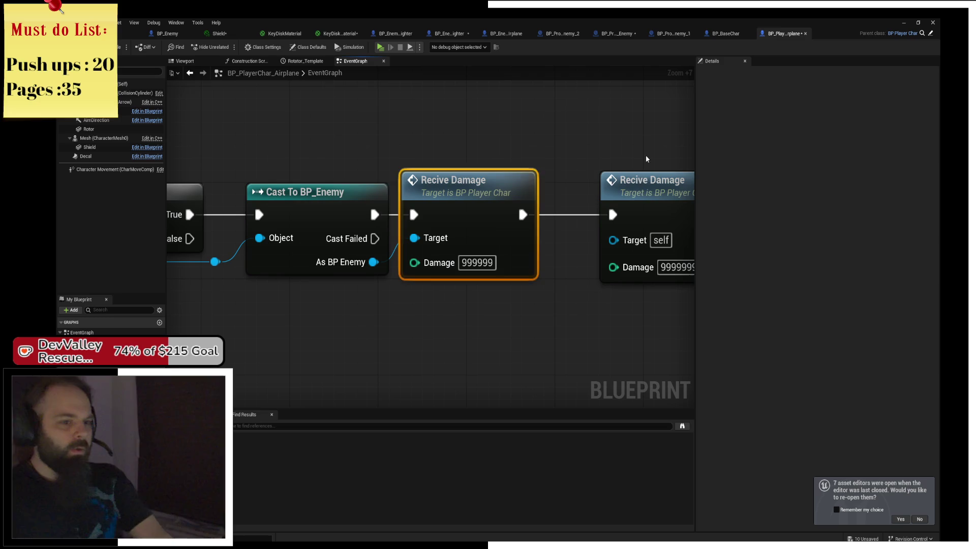
{"action": "left_click_drag", "start_coordinate": [652, 199], "coordinate": [595, 201]}
{"action": "scroll", "coordinate": [391, 168], "scroll_direction": "down", "scroll_amount": 4}
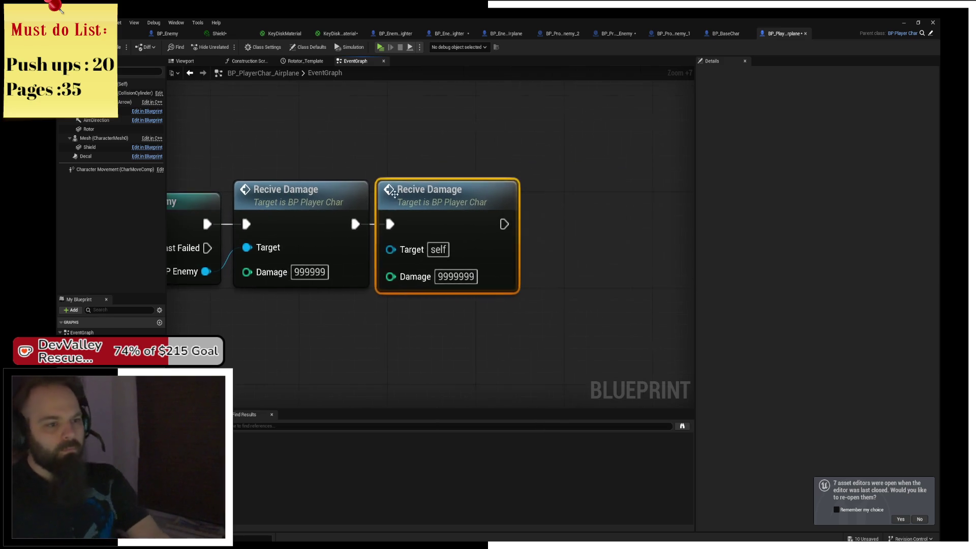
{"action": "left_click_drag", "start_coordinate": [375, 292], "coordinate": [538, 288]}
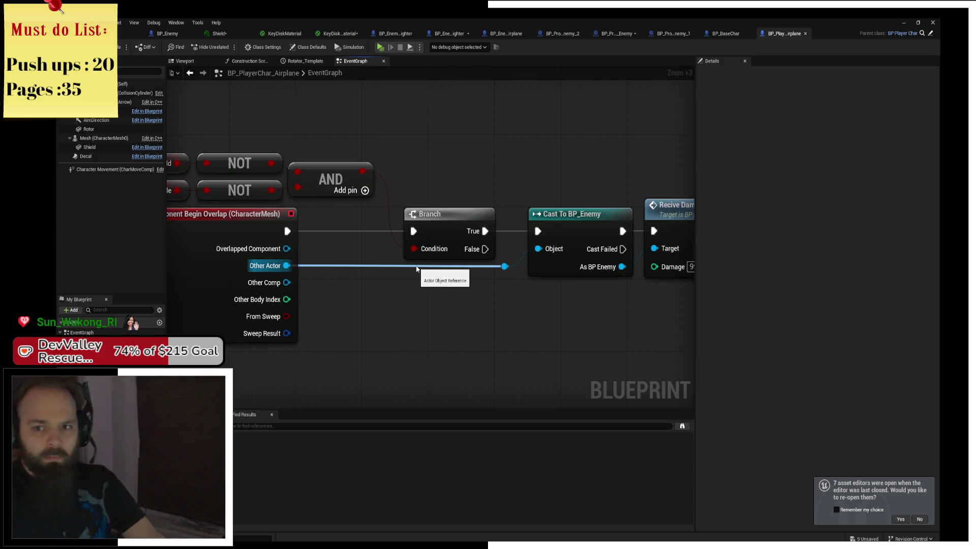
{"action": "left_click_drag", "start_coordinate": [387, 269], "coordinate": [501, 296]}
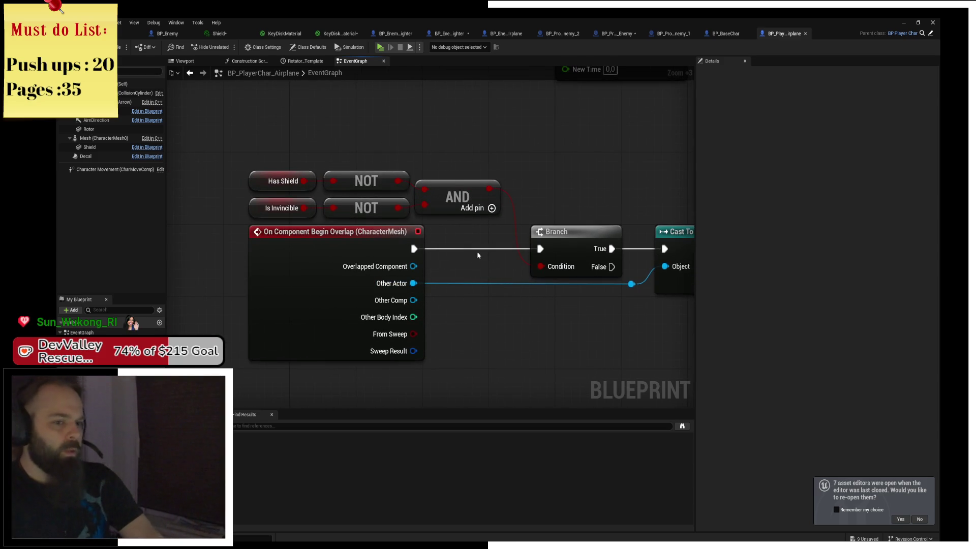
{"action": "left_click_drag", "start_coordinate": [477, 251], "coordinate": [362, 246]}
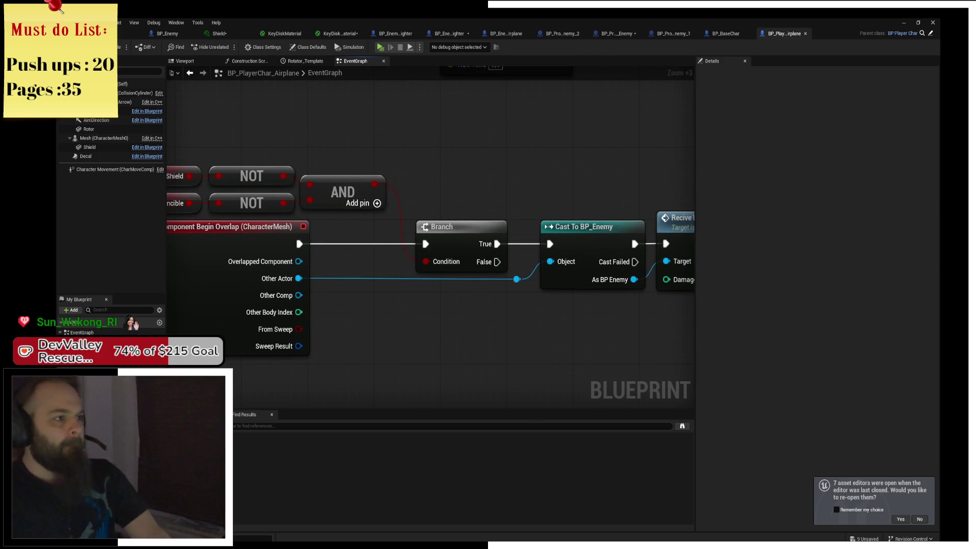
{"action": "left_click", "coordinate": [377, 50]}
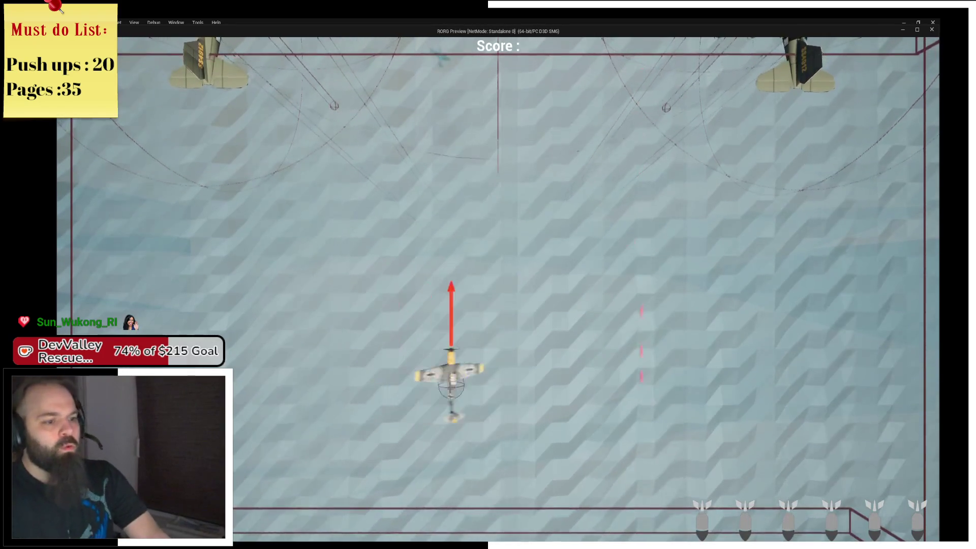
Weave the shielded plane among the bombers until game over at 125 points, then exit with Esc
{"action": "key", "text": "d"}
{"action": "key", "text": "w"}
{"action": "key", "text": "s"}
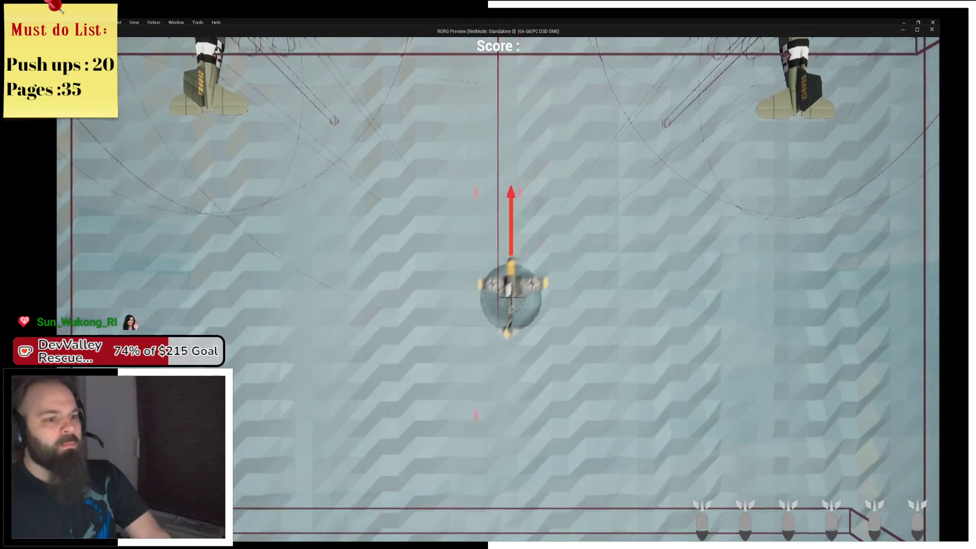
{"action": "key", "text": "a"}
{"action": "key", "text": "w"}
{"action": "key", "text": "d"}
{"action": "key", "text": "d"}
{"action": "key", "text": "s"}
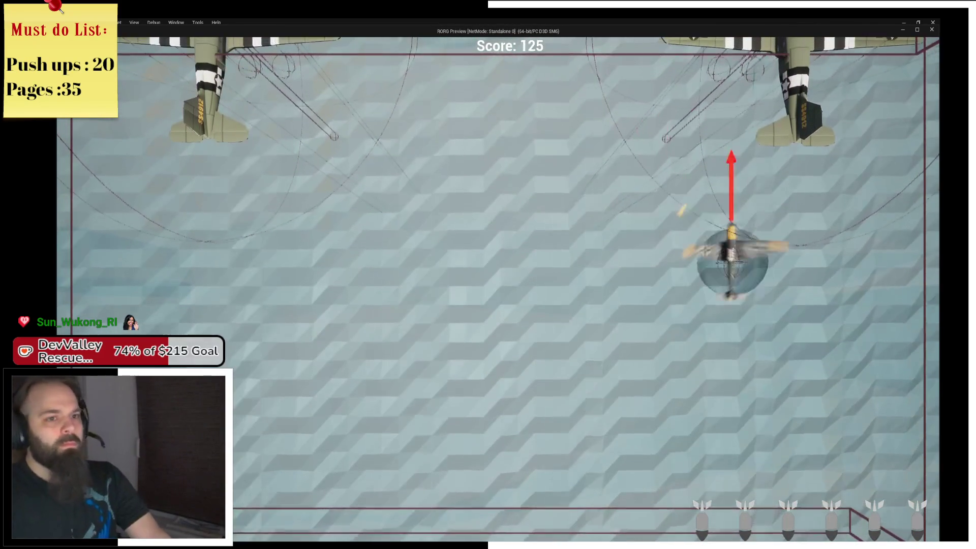
{"action": "key", "text": "a"}
{"action": "key", "text": "d"}
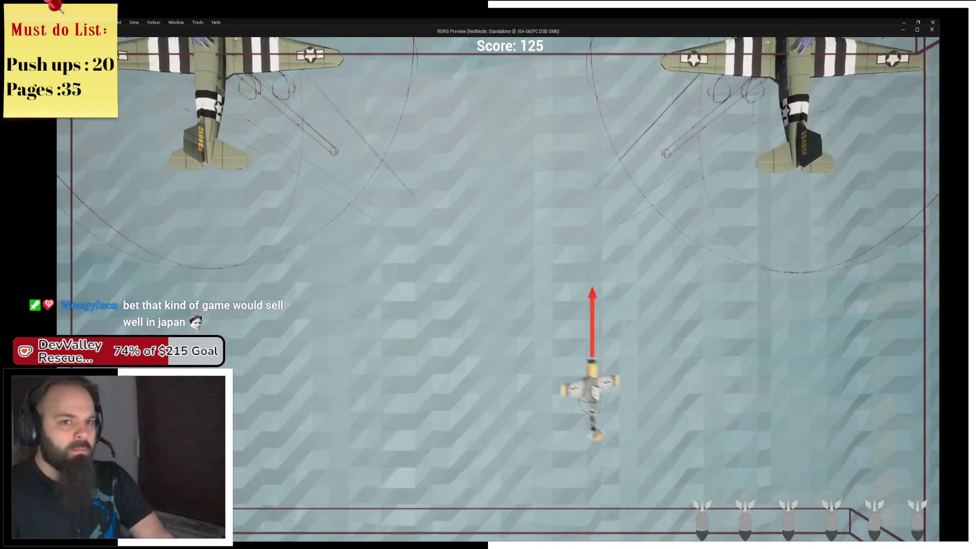
{"action": "key", "text": "a"}
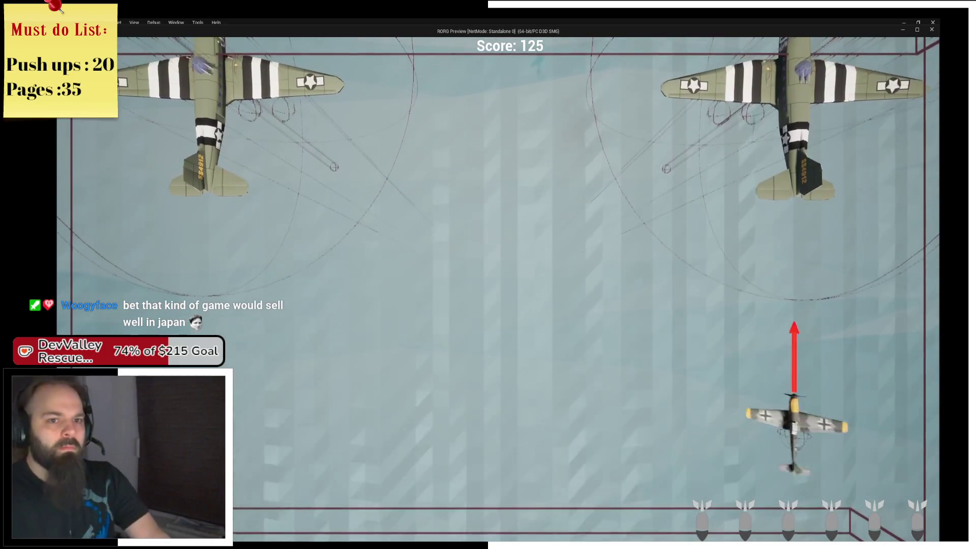
{"action": "key", "text": "d"}
{"action": "key", "text": "a"}
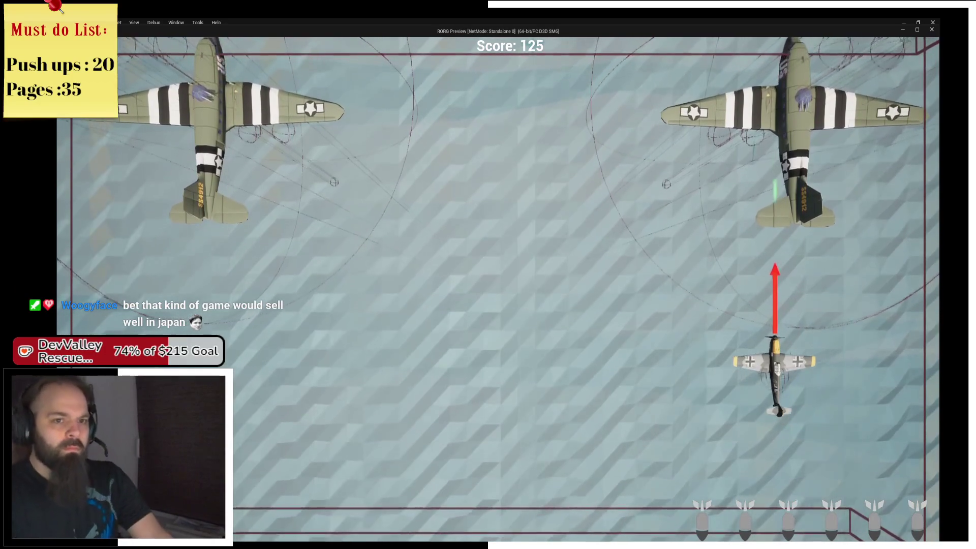
{"action": "key", "text": "w"}
{"action": "key", "text": "a"}
{"action": "key", "text": "d"}
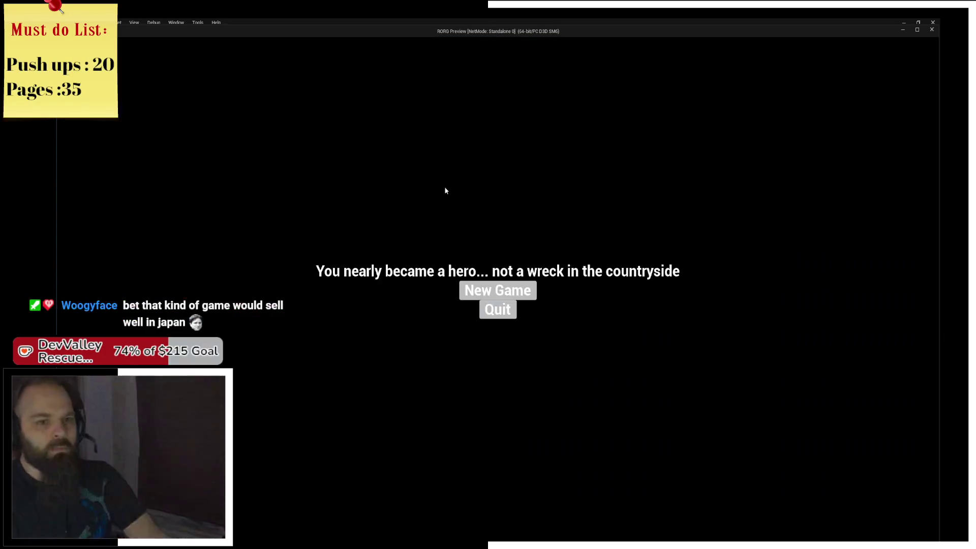
{"action": "key", "text": "Escape"}
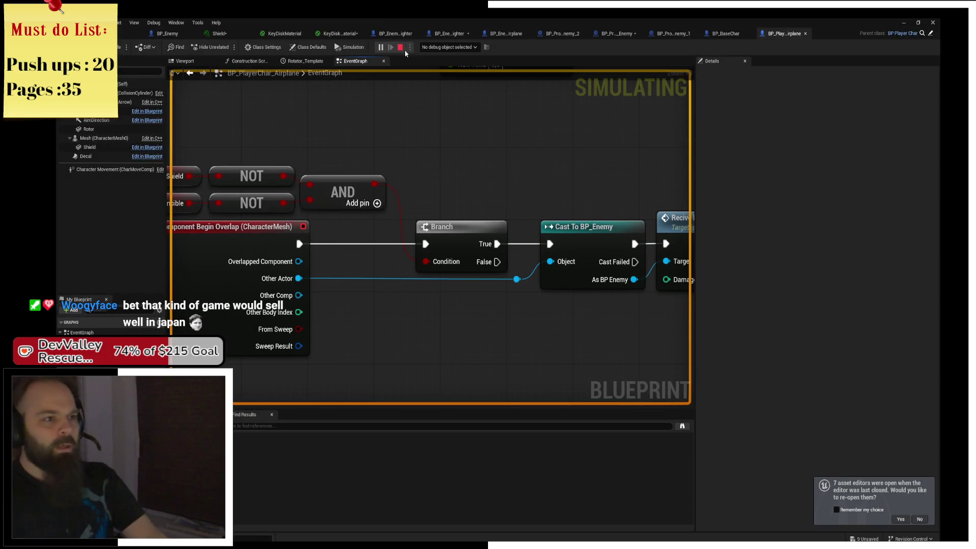
Stop the simulation, focus the level viewport, and select the boss bomber
{"action": "left_click", "coordinate": [400, 46]}
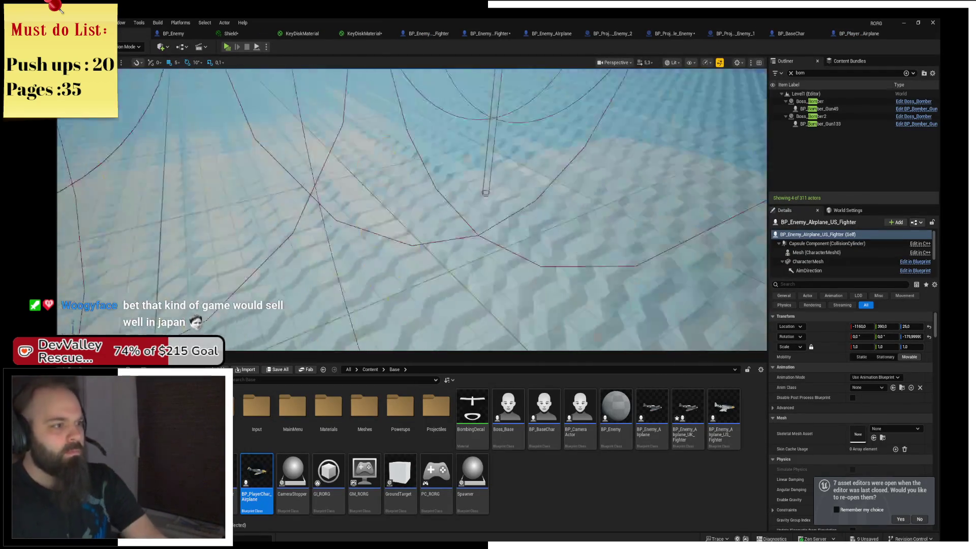
{"action": "key", "text": "f"}
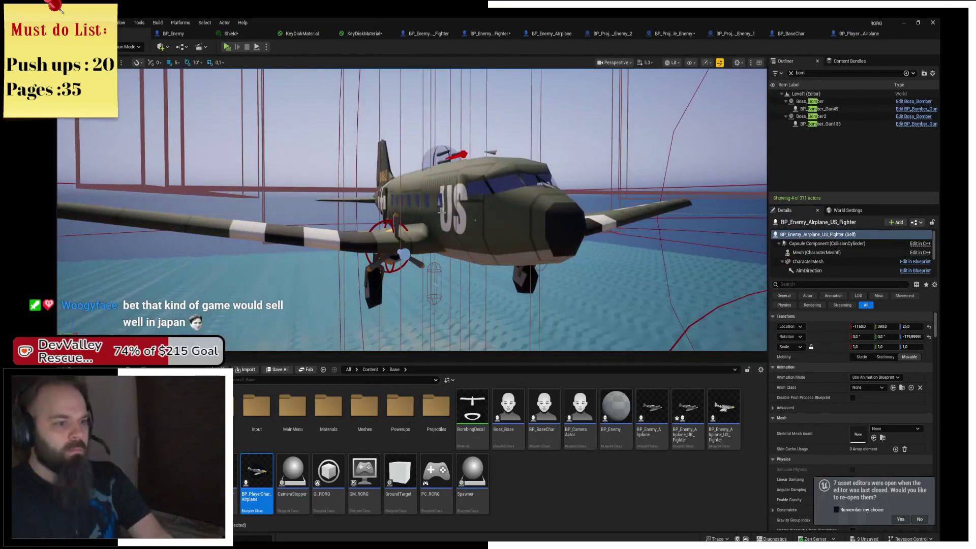
{"action": "left_click", "coordinate": [441, 211]}
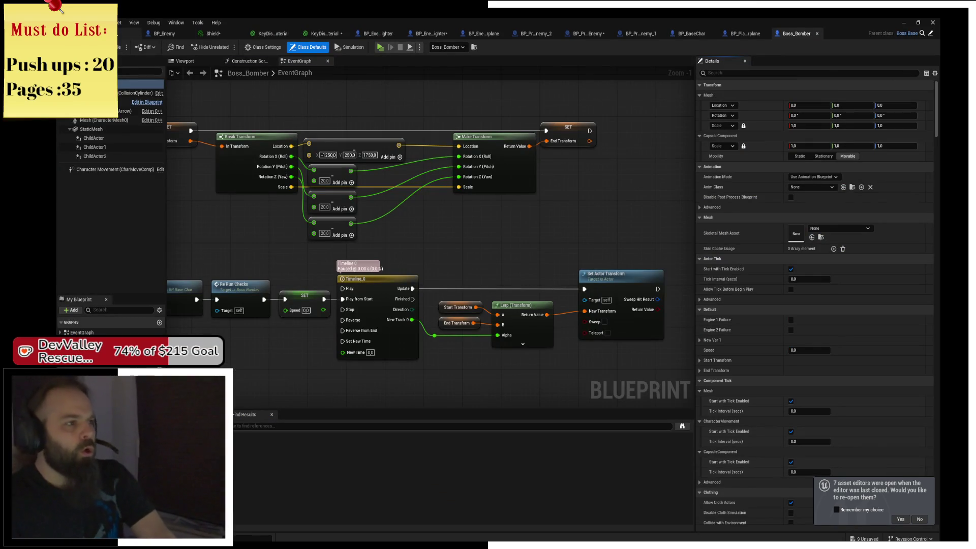
Select both Boss_Bomber engine child actors and raise them to Z 245
{"action": "left_click", "coordinate": [171, 60]}
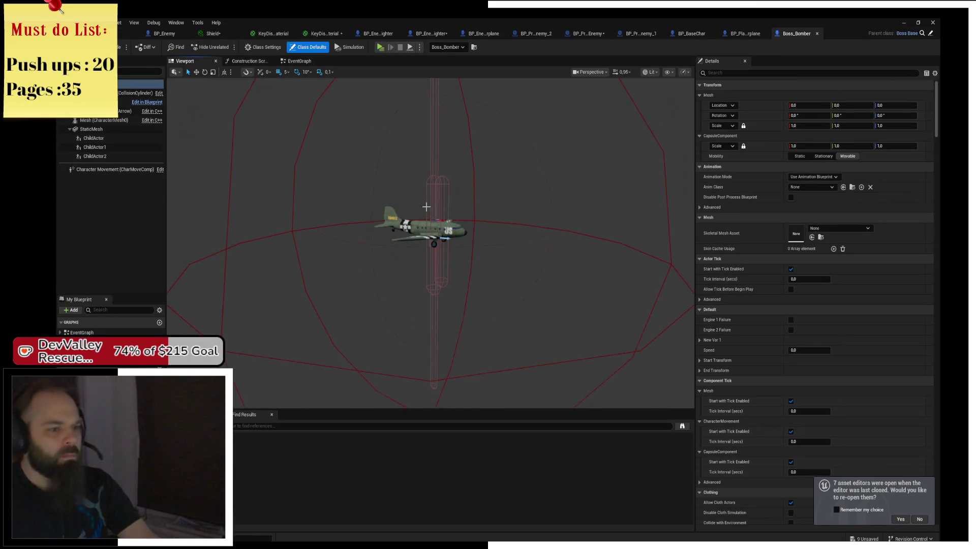
{"action": "scroll", "coordinate": [426, 206], "scroll_direction": "up", "scroll_amount": 5}
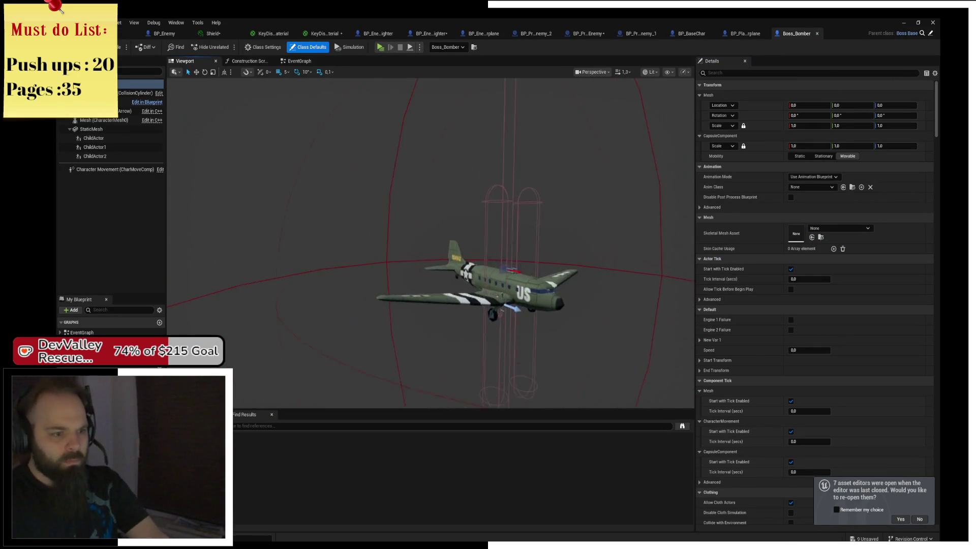
{"action": "scroll", "coordinate": [426, 206], "scroll_direction": "up", "scroll_amount": 5}
{"action": "left_click", "coordinate": [94, 147]}
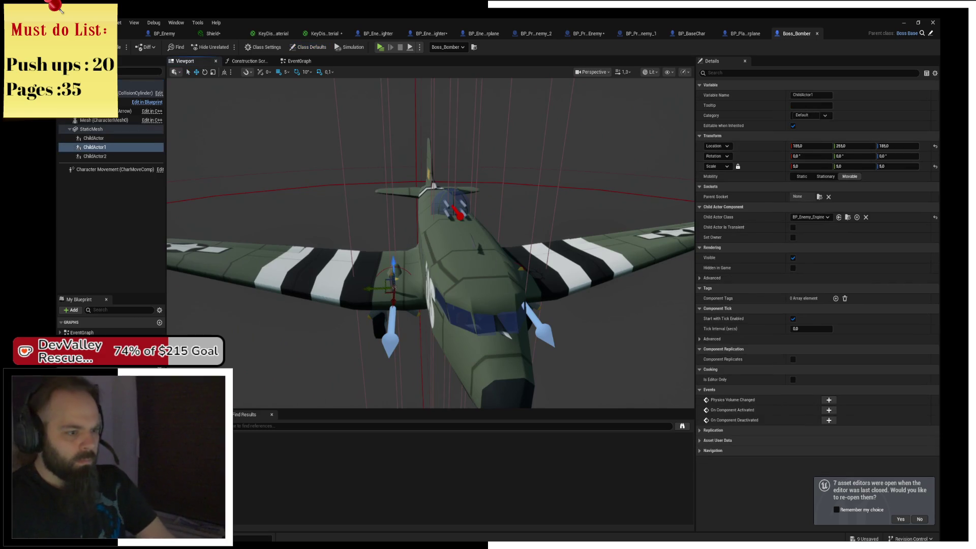
{"action": "left_click_drag", "start_coordinate": [522, 265], "coordinate": [505, 248]}
{"action": "left_click", "coordinate": [500, 267]}
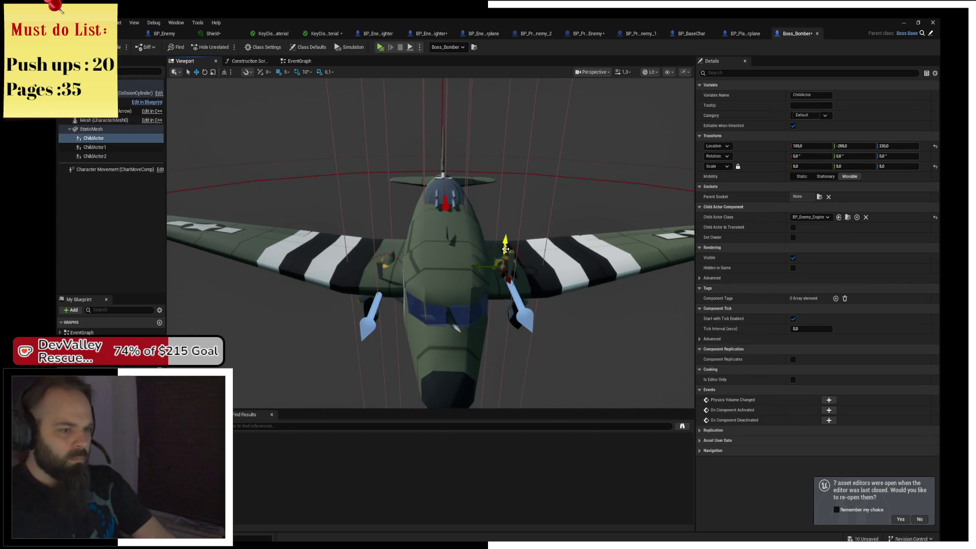
{"action": "key", "text": "ctrl+z"}
{"action": "left_click", "coordinate": [385, 257], "text": "ctrl"}
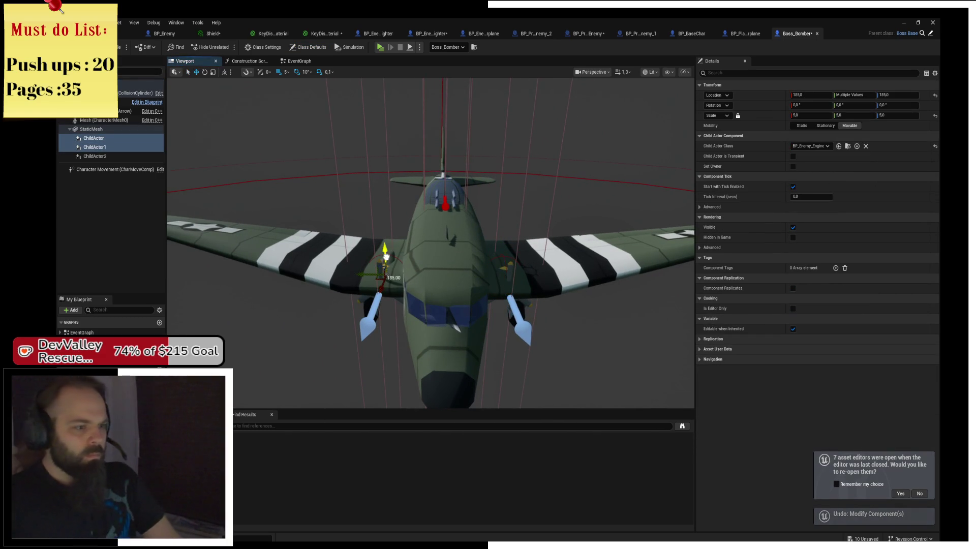
{"action": "mouse_move", "coordinate": [386, 257]}
{"action": "left_mouse_down"}
{"action": "mouse_move", "coordinate": [390, 242]}
{"action": "mouse_move", "coordinate": [331, 236]}
{"action": "mouse_move", "coordinate": [463, 237]}
{"action": "left_mouse_up"}
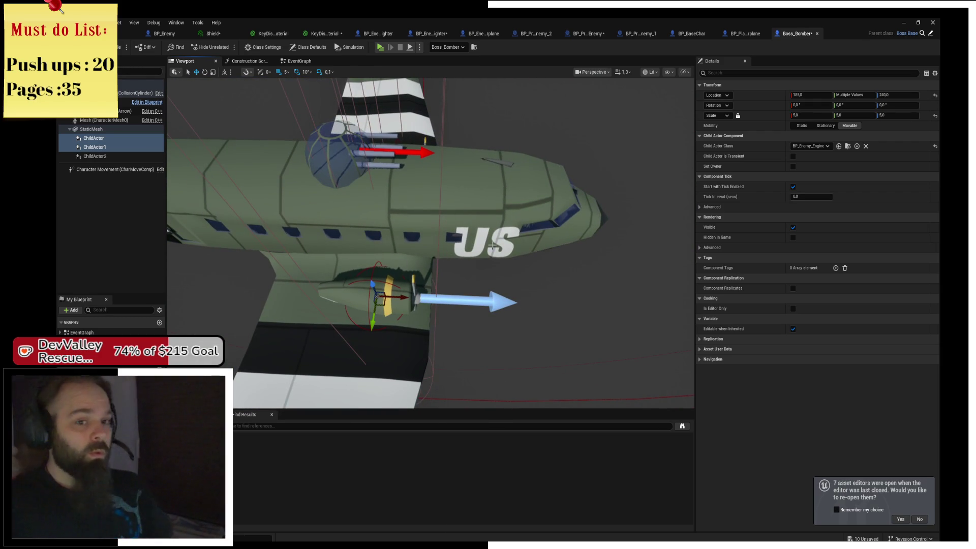
Set the scale of both engine child actors to 10
{"action": "left_click", "coordinate": [815, 115]}
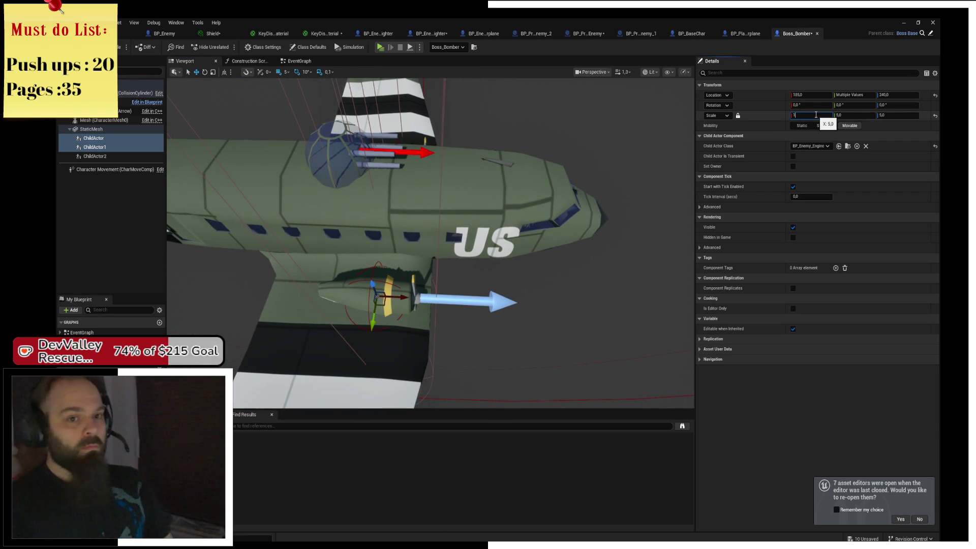
{"action": "type", "text": "0,0"}
{"action": "key", "text": "Return"}
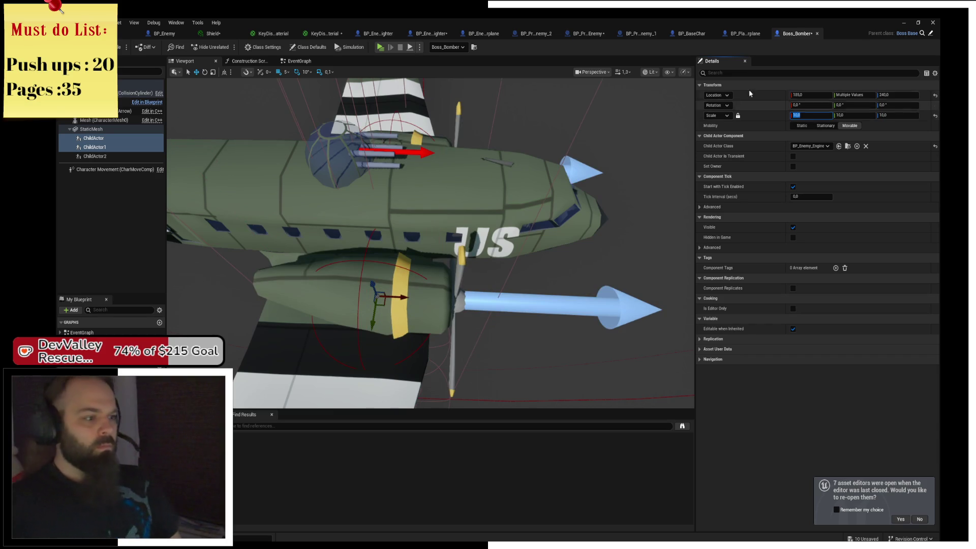
Move the left engine (ChildActor1) outward along the wing to Y 320
{"action": "mouse_move", "coordinate": [432, 238]}
{"action": "left_mouse_down"}
{"action": "mouse_move", "coordinate": [458, 183]}
{"action": "mouse_move", "coordinate": [407, 195]}
{"action": "mouse_move", "coordinate": [427, 236]}
{"action": "mouse_move", "coordinate": [420, 250]}
{"action": "mouse_move", "coordinate": [390, 227]}
{"action": "left_mouse_up"}
{"action": "left_click", "coordinate": [431, 243]}
{"action": "left_click", "coordinate": [360, 248]}
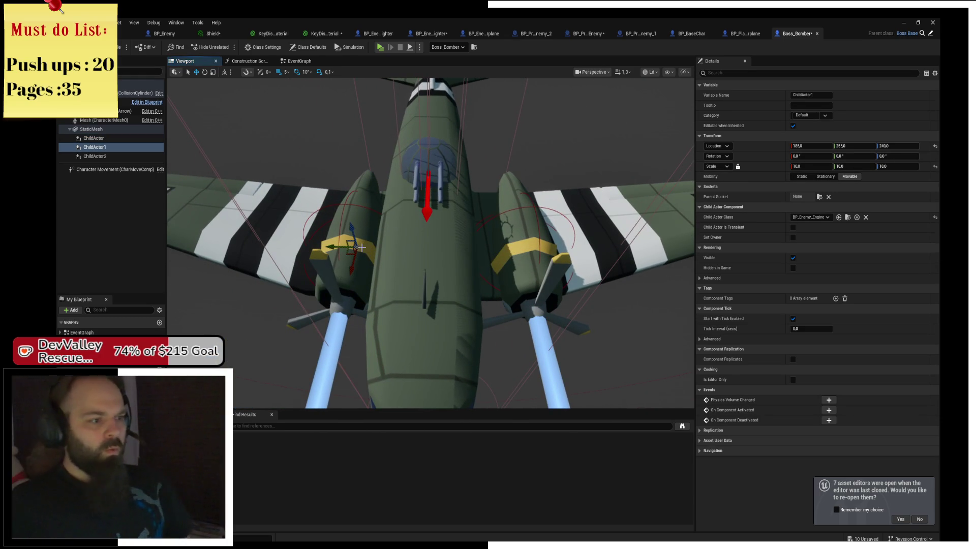
{"action": "left_click_drag", "start_coordinate": [332, 245], "coordinate": [313, 247]}
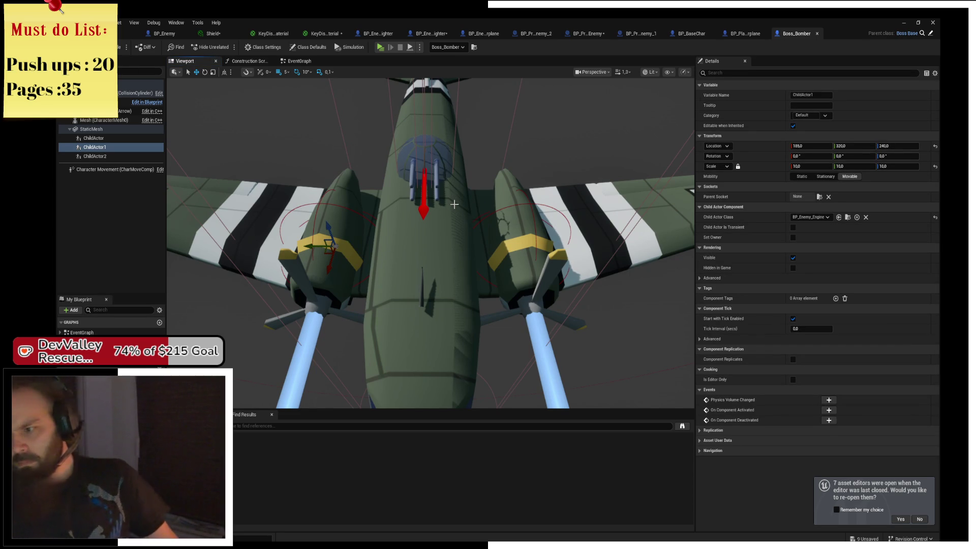
{"action": "left_click", "coordinate": [380, 47]}
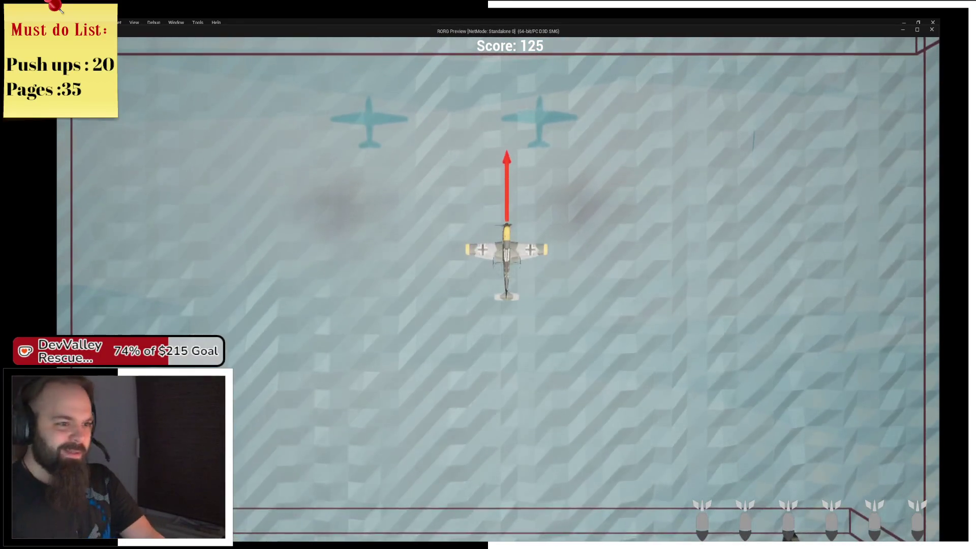
{"action": "key", "text": "Escape"}
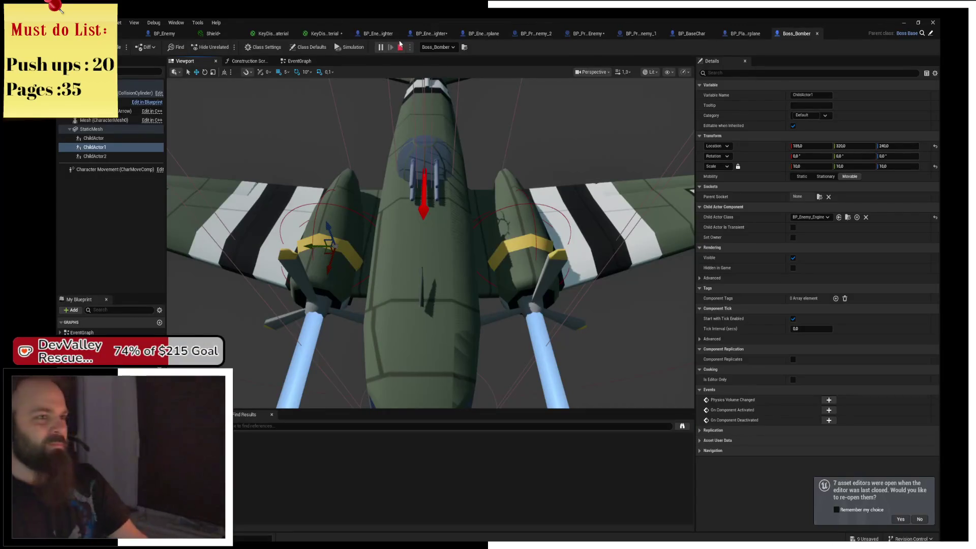
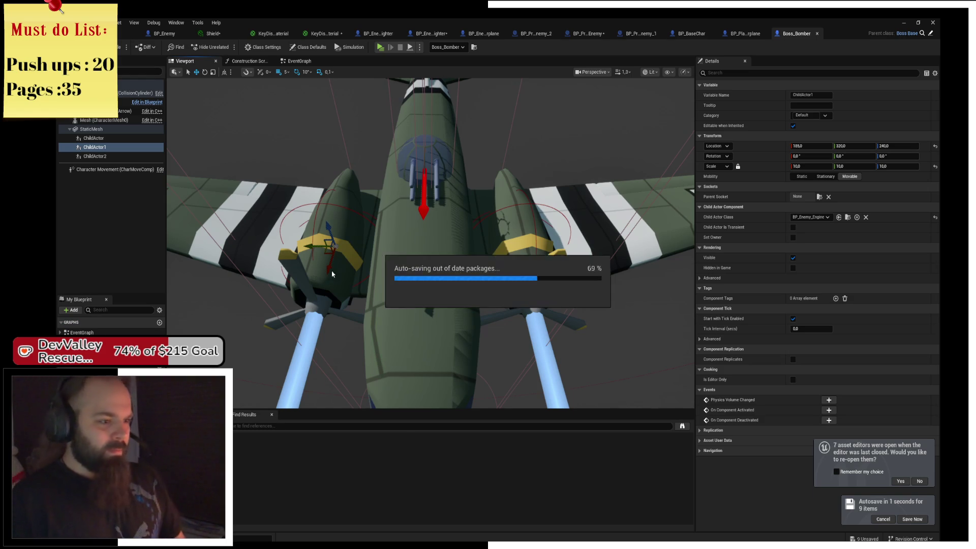
Move both Boss_Bomber engine child actors outward along X to 230, onto the wings
{"action": "left_click_drag", "start_coordinate": [329, 263], "coordinate": [330, 270]}
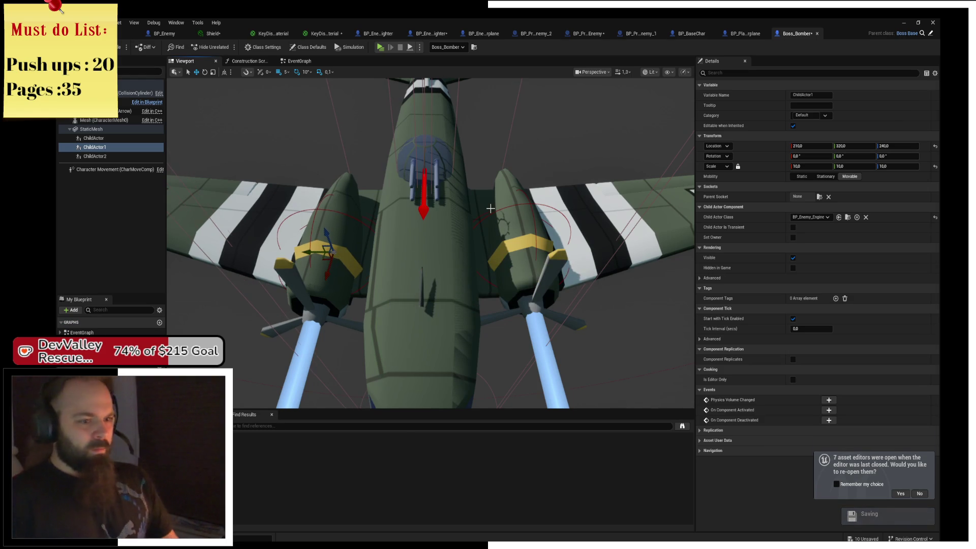
{"action": "left_click", "coordinate": [524, 274], "text": "ctrl"}
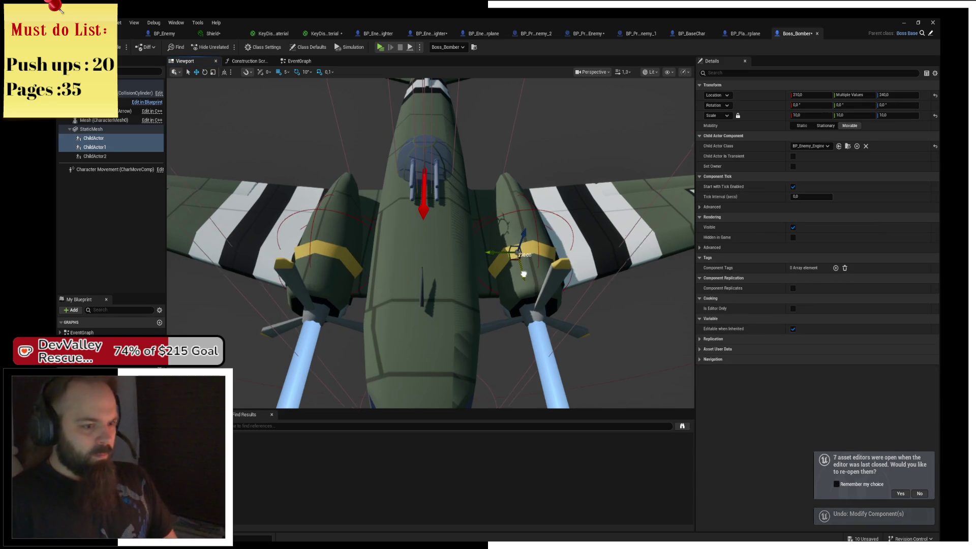
{"action": "mouse_move", "coordinate": [524, 274]}
{"action": "left_mouse_down"}
{"action": "mouse_move", "coordinate": [524, 284]}
{"action": "mouse_move", "coordinate": [407, 304]}
{"action": "mouse_move", "coordinate": [423, 284]}
{"action": "left_mouse_up"}
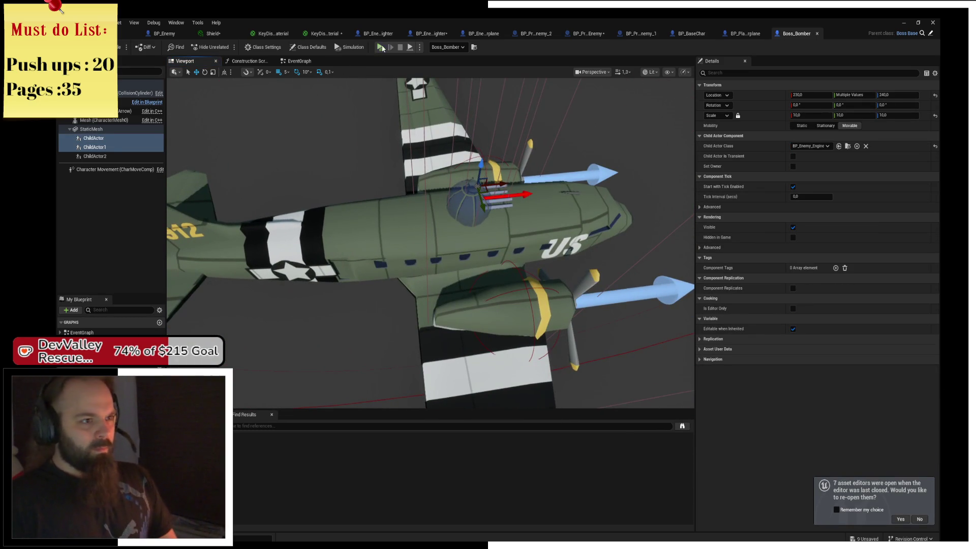
{"action": "key", "text": "alt+p"}
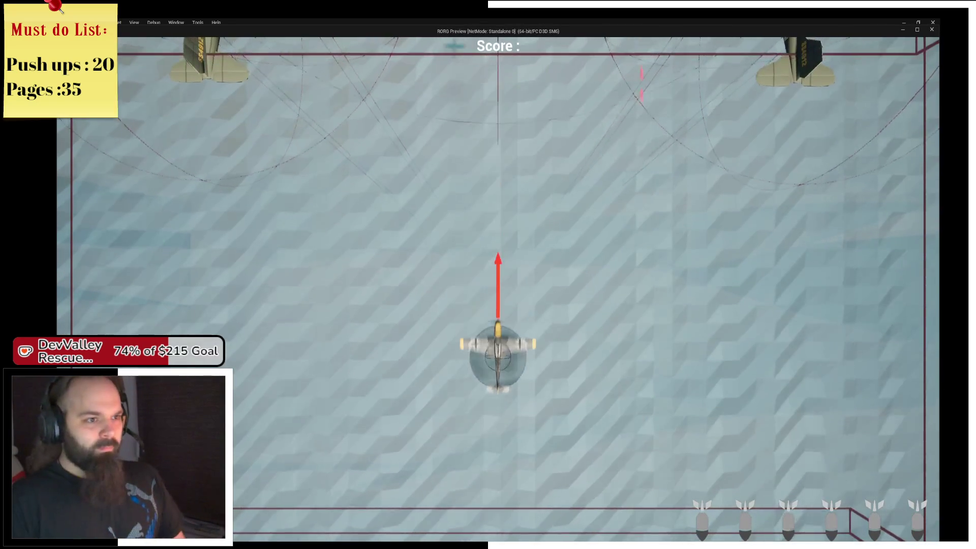
{"action": "key", "text": "d"}
{"action": "key", "text": "w"}
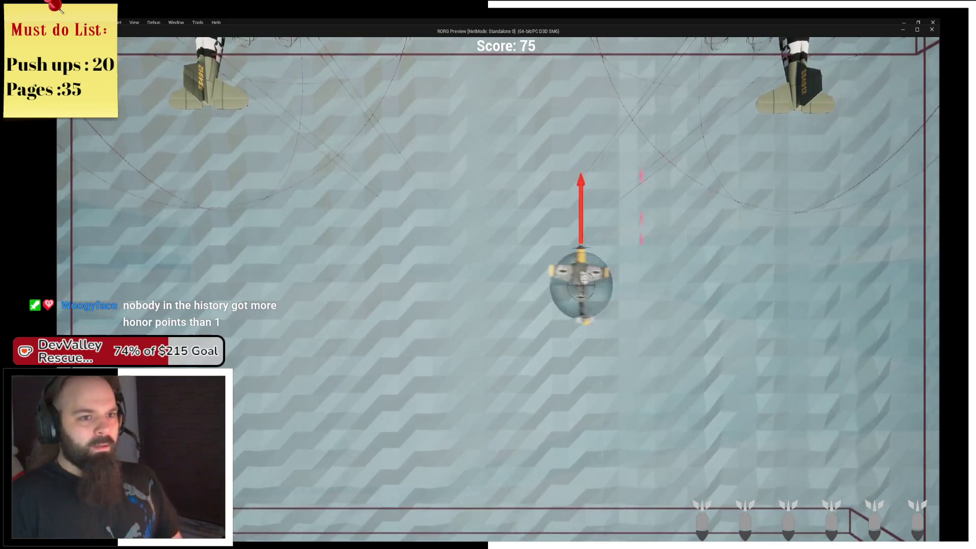
{"action": "key", "text": "a"}
{"action": "key", "text": "s"}
{"action": "key", "text": "d"}
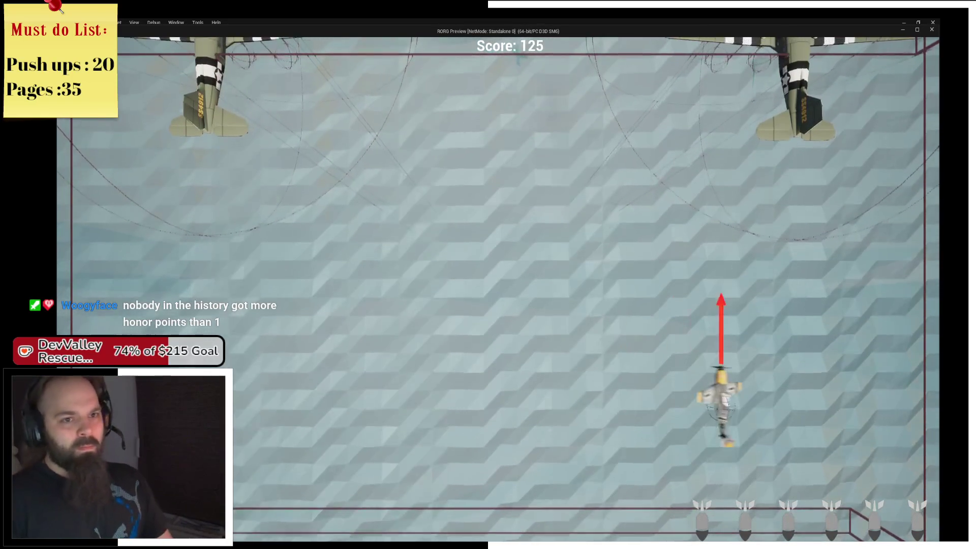
{"action": "key", "text": "w"}
{"action": "key", "text": "a"}
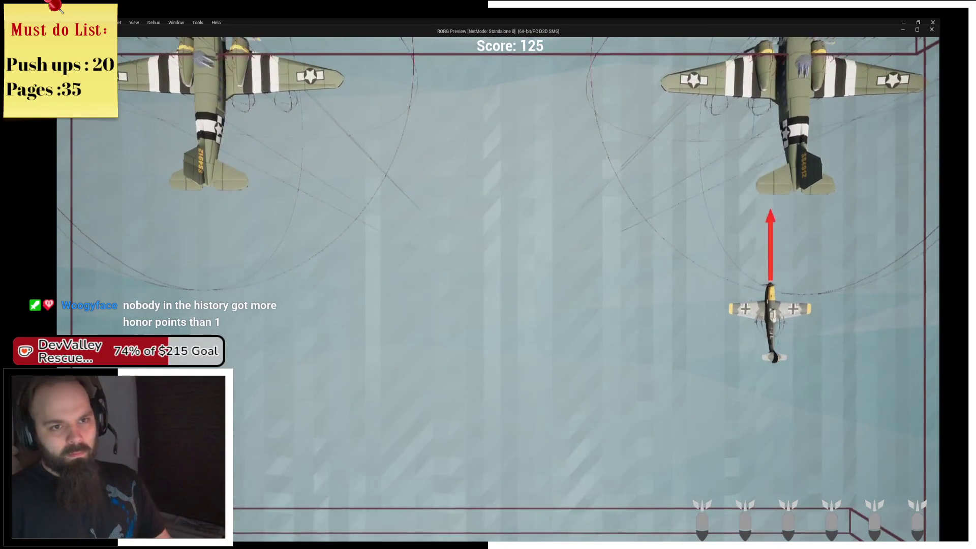
{"action": "key", "text": "s"}
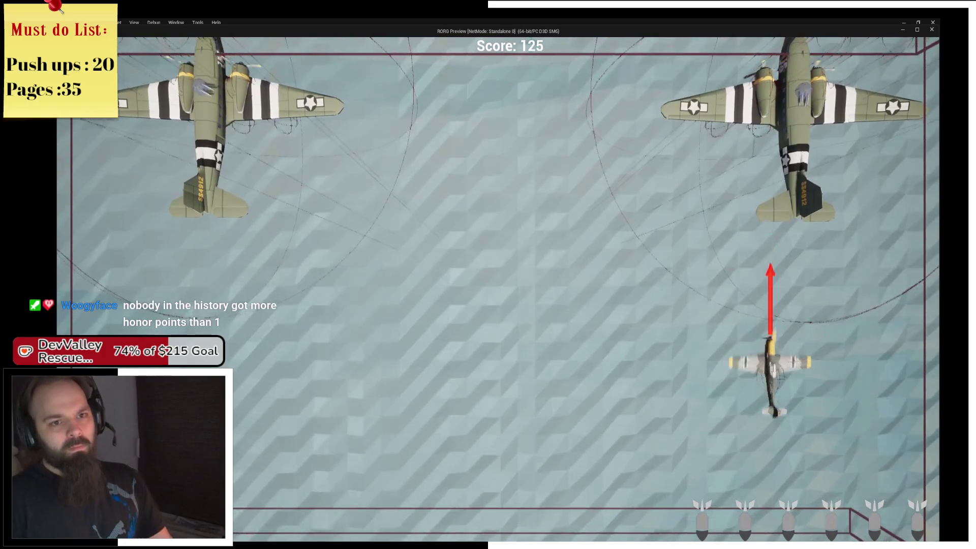
{"action": "key", "text": "a"}
{"action": "key", "text": "w"}
{"action": "key", "text": "d"}
{"action": "key", "text": "s"}
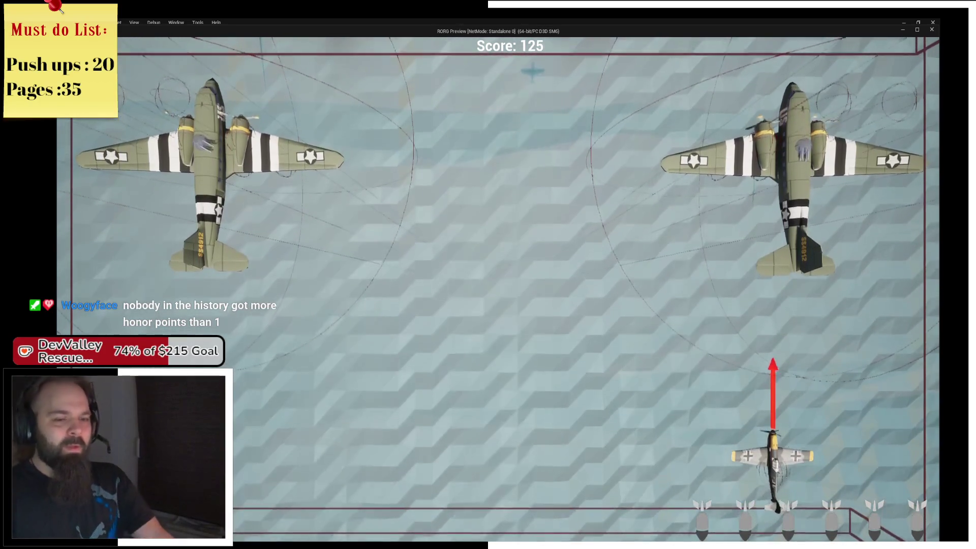
{"action": "key", "text": "Escape"}
{"action": "left_click", "coordinate": [403, 50]}
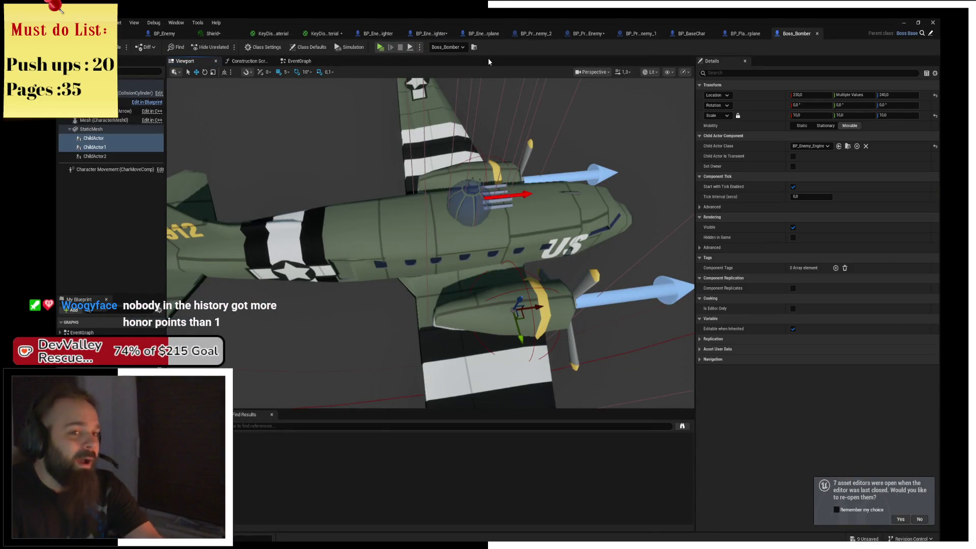
Open BP_Enemy_Engine from the Content Browser's Bosses > Bomber folder
{"action": "left_click", "coordinate": [130, 33]}
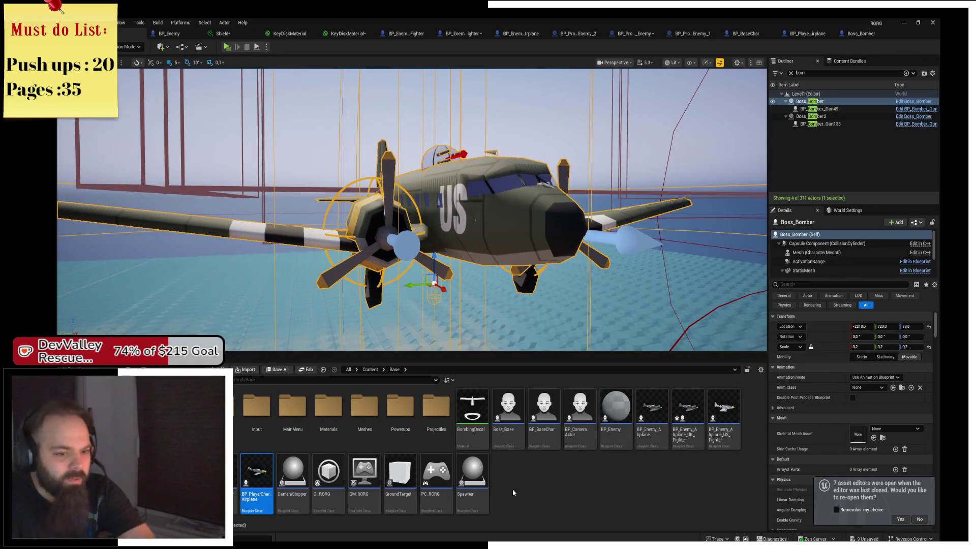
{"action": "left_click", "coordinate": [639, 472]}
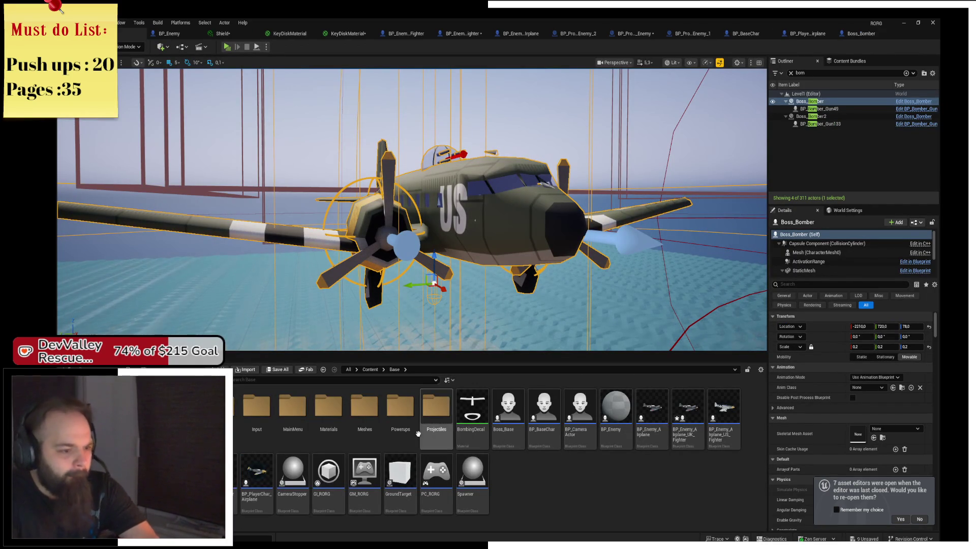
{"action": "double_click", "coordinate": [220, 406]}
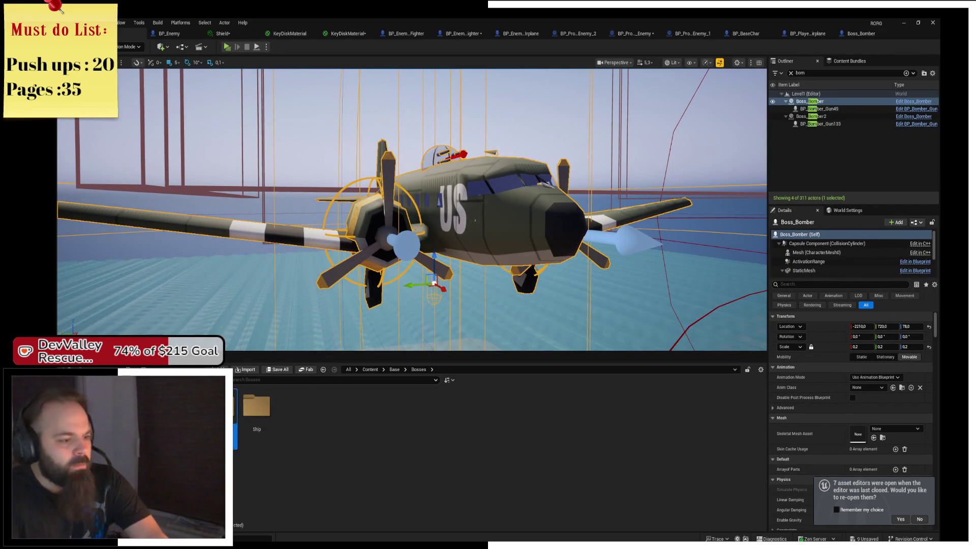
{"action": "double_click", "coordinate": [257, 406]}
{"action": "left_click", "coordinate": [303, 433]}
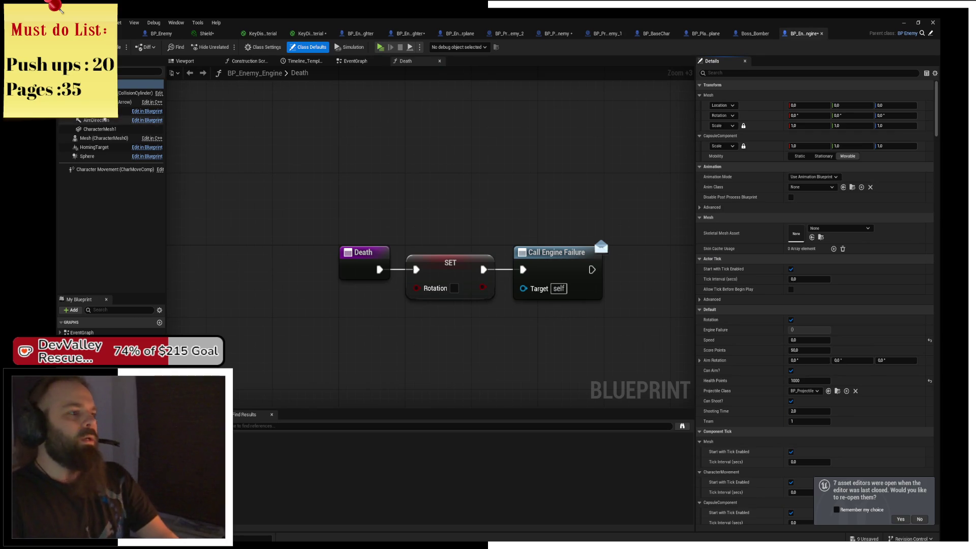
Inspect the engine's Class Defaults and its Health Points value
{"action": "left_click", "coordinate": [125, 111]}
{"action": "left_click", "coordinate": [307, 47]}
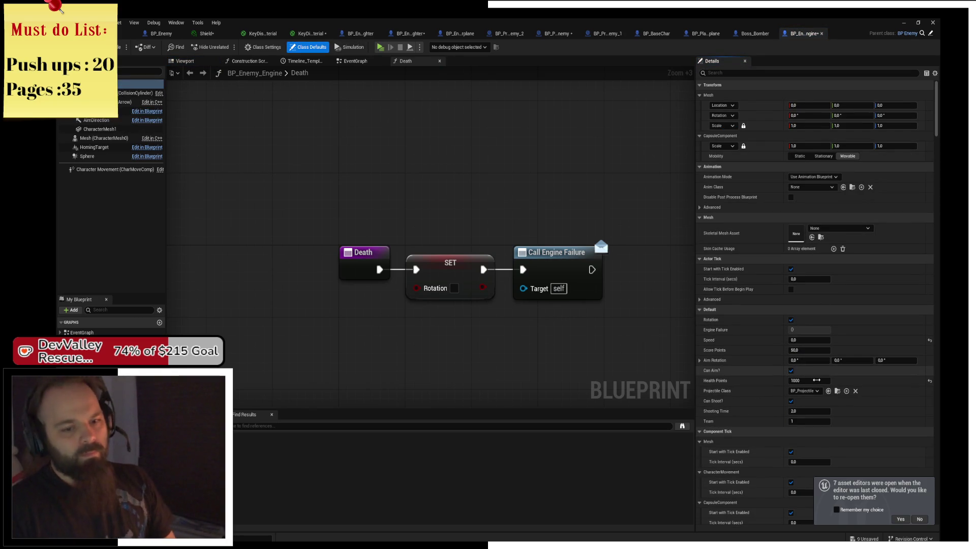
{"action": "left_click", "coordinate": [817, 381]}
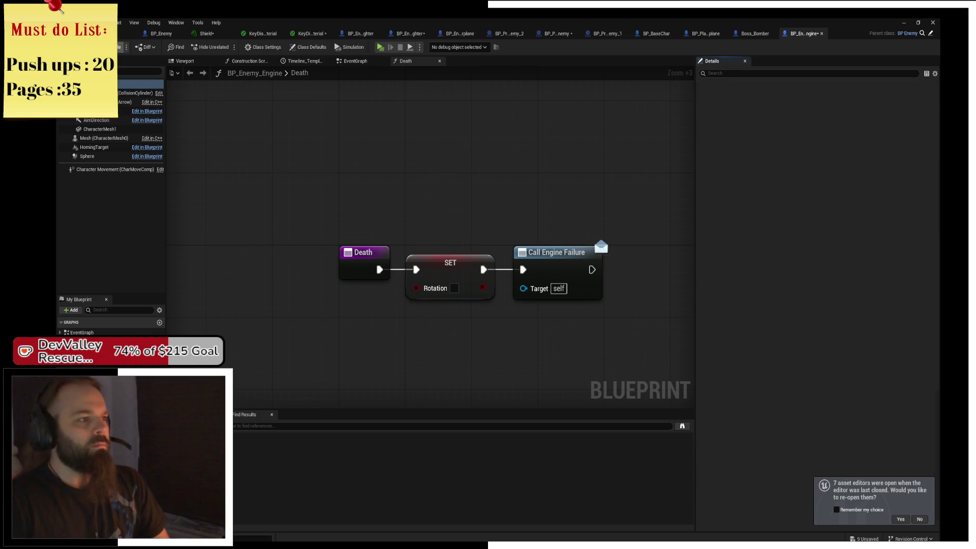
{"action": "type", "text": "4"}
Start a play test and fly the player plane toward the bombers with WASD
{"action": "key", "text": "alt+p"}
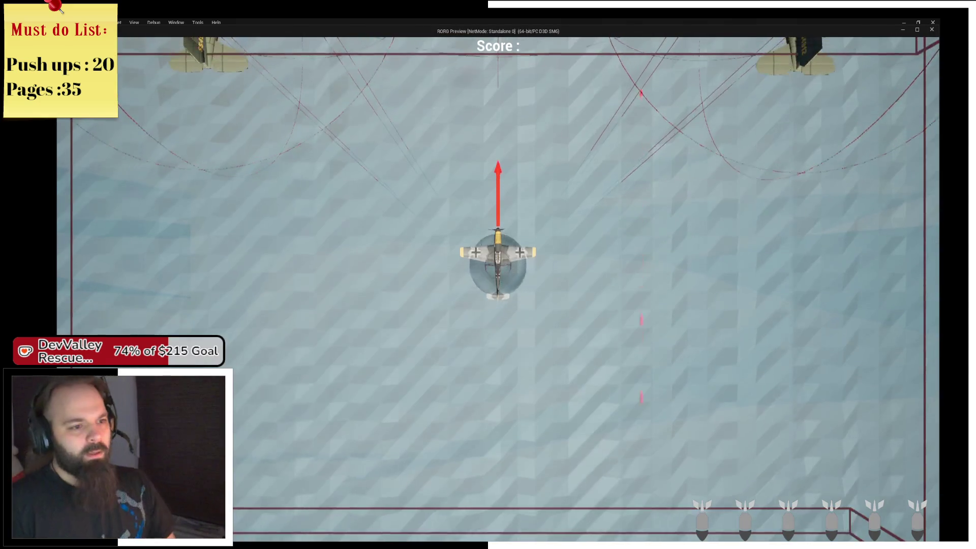
{"action": "key", "text": "d"}
{"action": "key", "text": "s"}
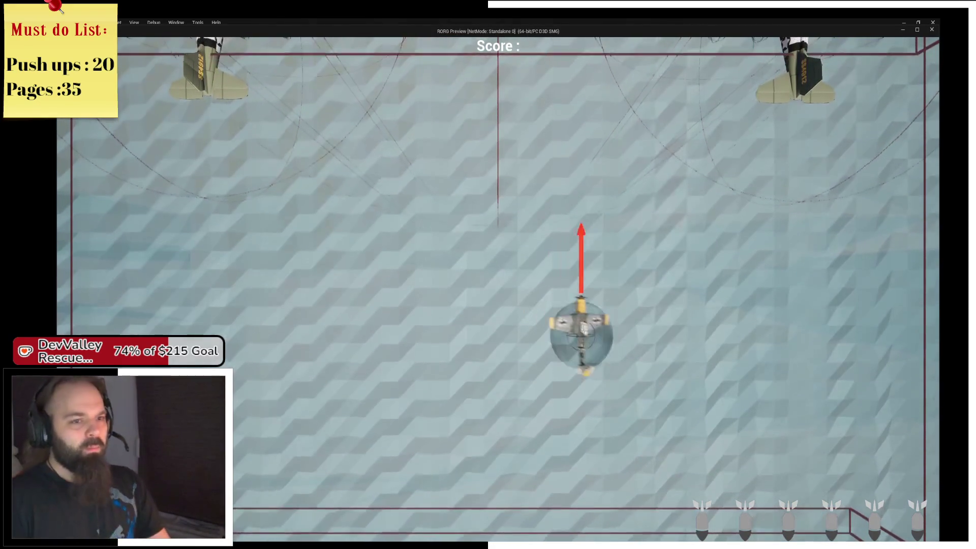
{"action": "key", "text": "d"}
{"action": "key", "text": "w"}
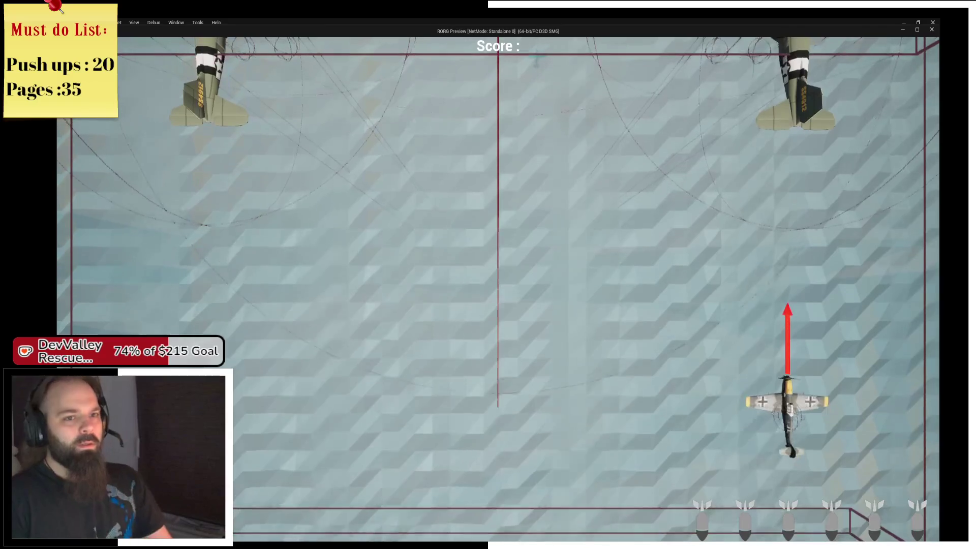
{"action": "key", "text": "w"}
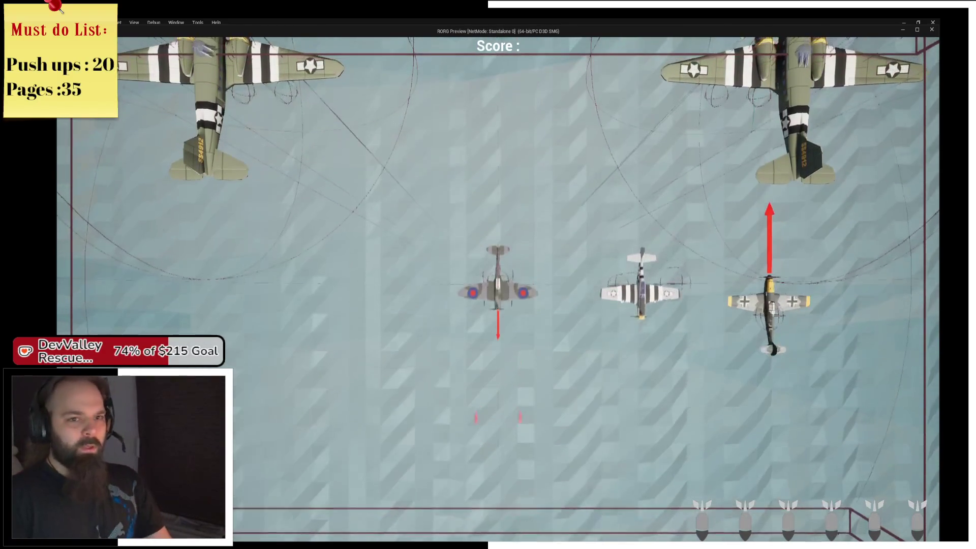
{"action": "key", "text": "d"}
{"action": "key", "text": "s"}
{"action": "key", "text": "a"}
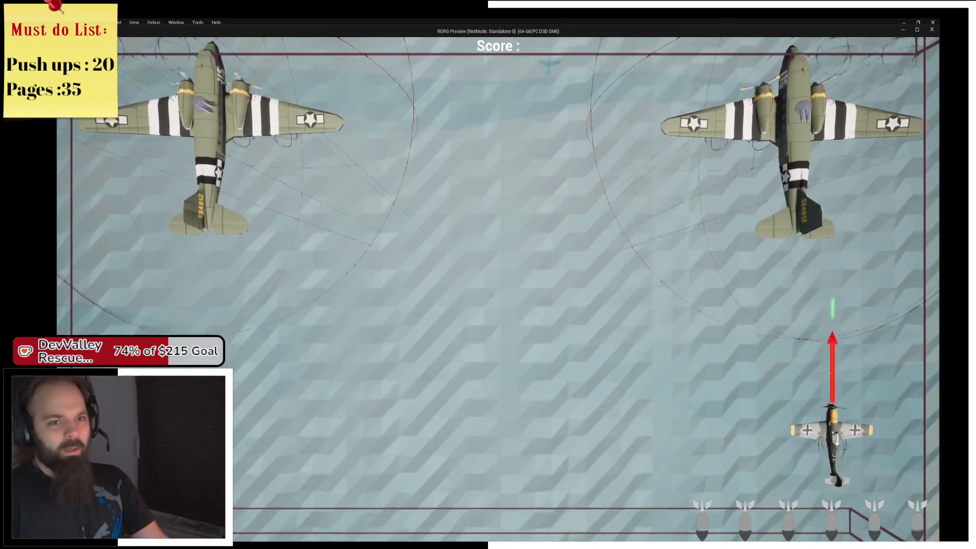
Remove the Death event breakpoint, resume, and keep fighting the bombers until the gun dies
{"action": "key", "text": "F9"}
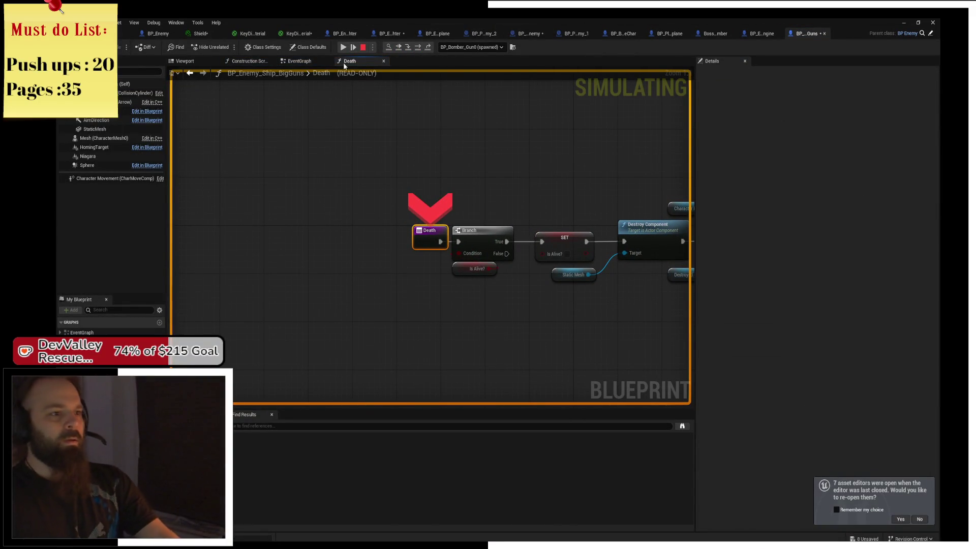
{"action": "left_click", "coordinate": [343, 47]}
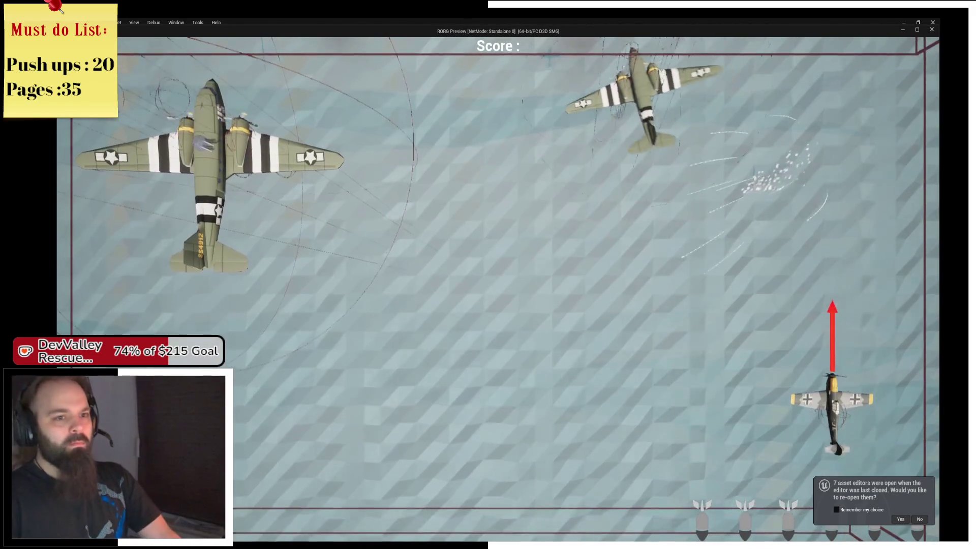
{"action": "key", "text": "a"}
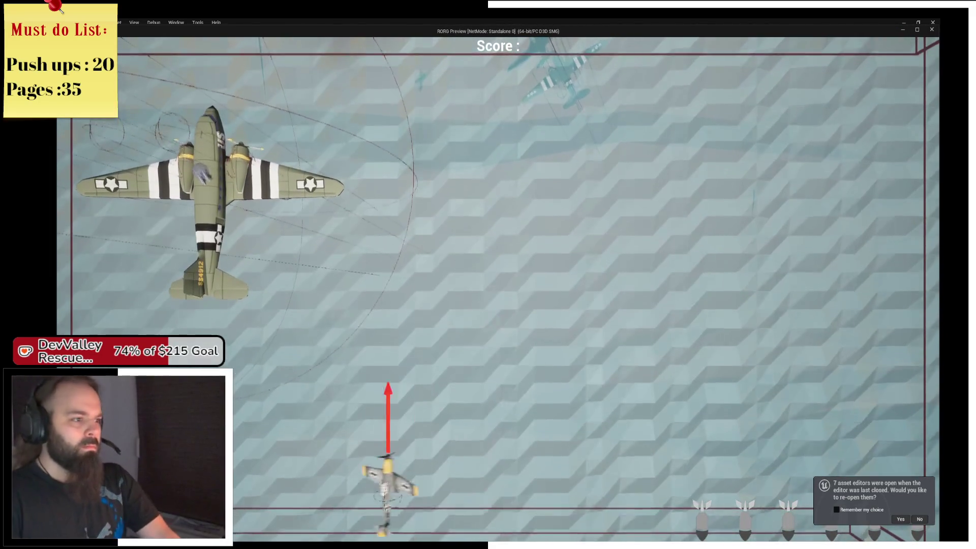
{"action": "key", "text": "a"}
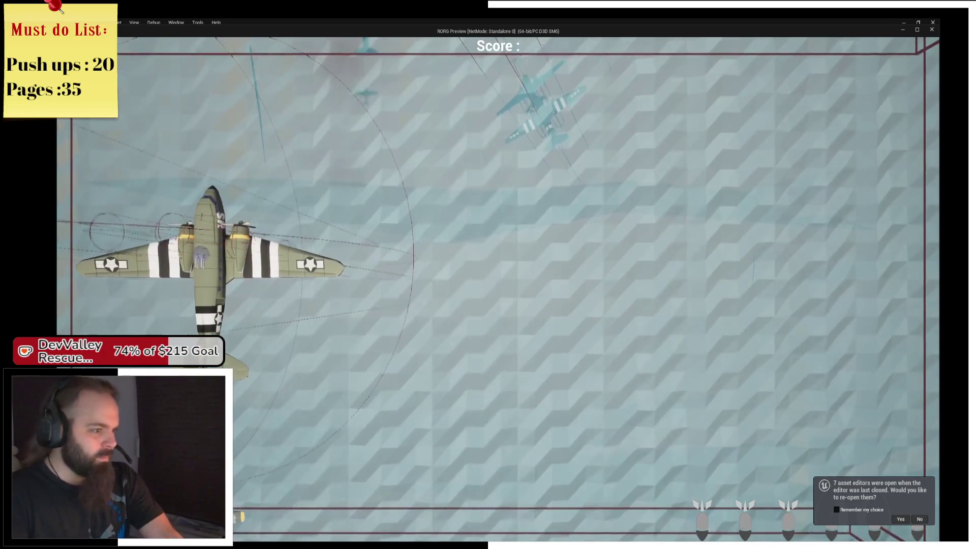
{"action": "key", "text": "w"}
{"action": "key", "text": "d"}
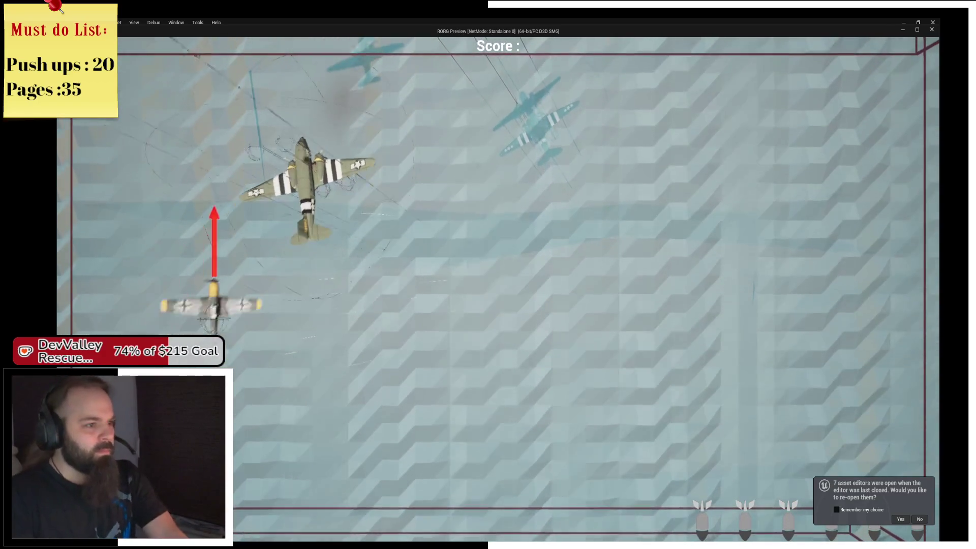
{"action": "key", "text": "d"}
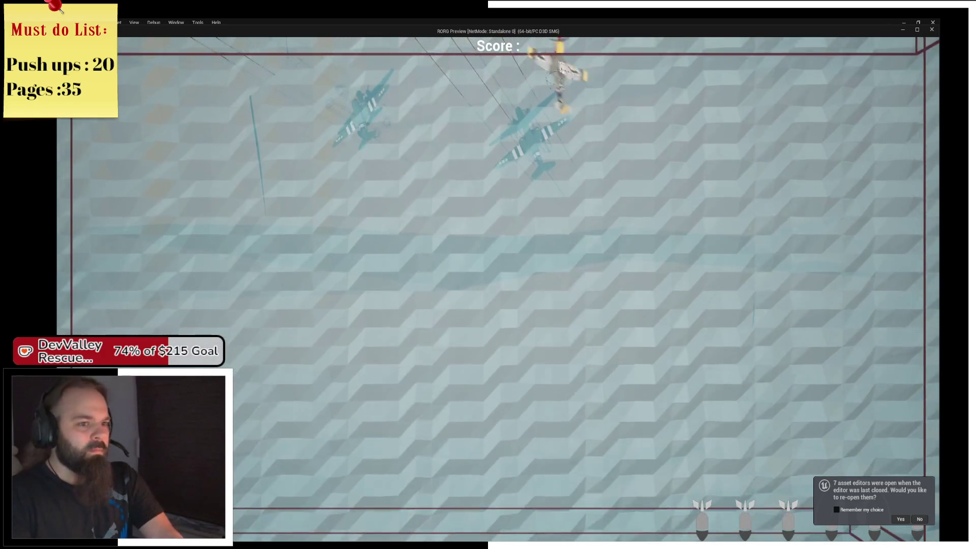
{"action": "key", "text": "s"}
{"action": "key", "text": "a"}
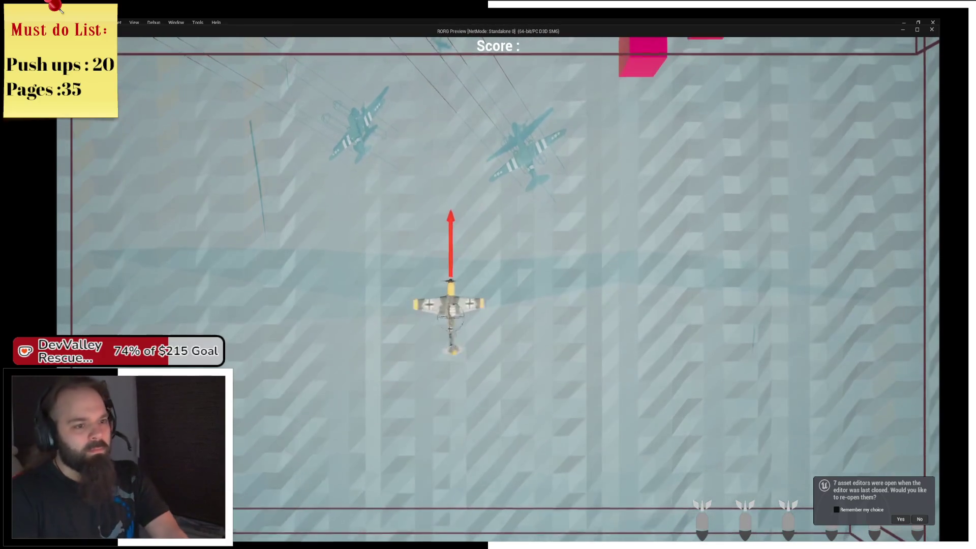
{"action": "key", "text": "d"}
{"action": "key", "text": "w"}
{"action": "key", "text": "d"}
{"action": "key", "text": "a"}
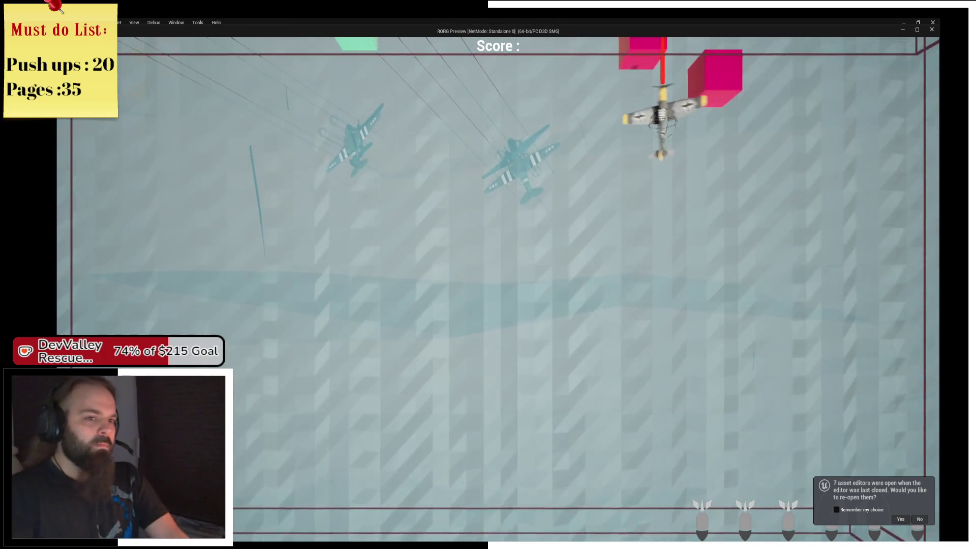
{"action": "key", "text": "s"}
{"action": "key", "text": "d"}
{"action": "key", "text": "w"}
{"action": "key", "text": "a"}
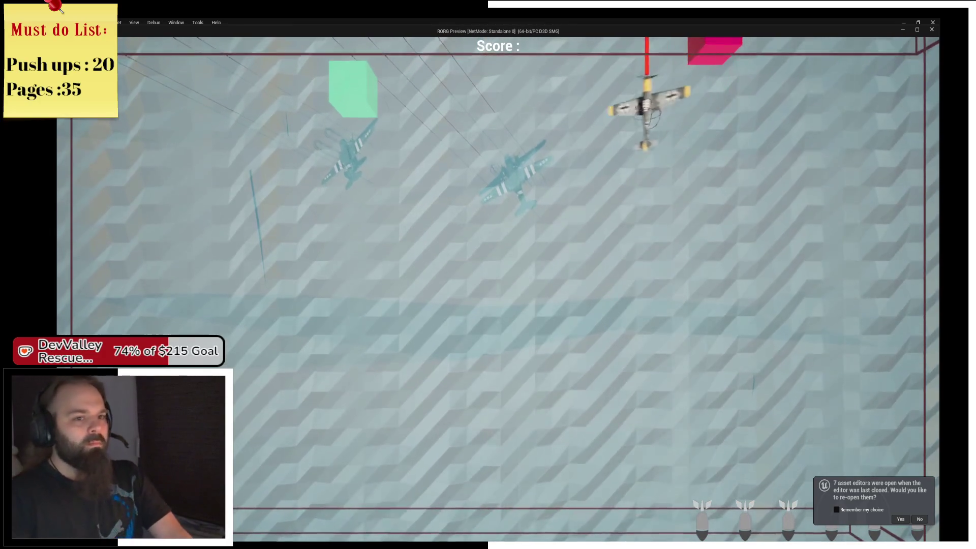
{"action": "key", "text": "s"}
{"action": "key", "text": "a"}
{"action": "key", "text": "s"}
{"action": "key", "text": "w"}
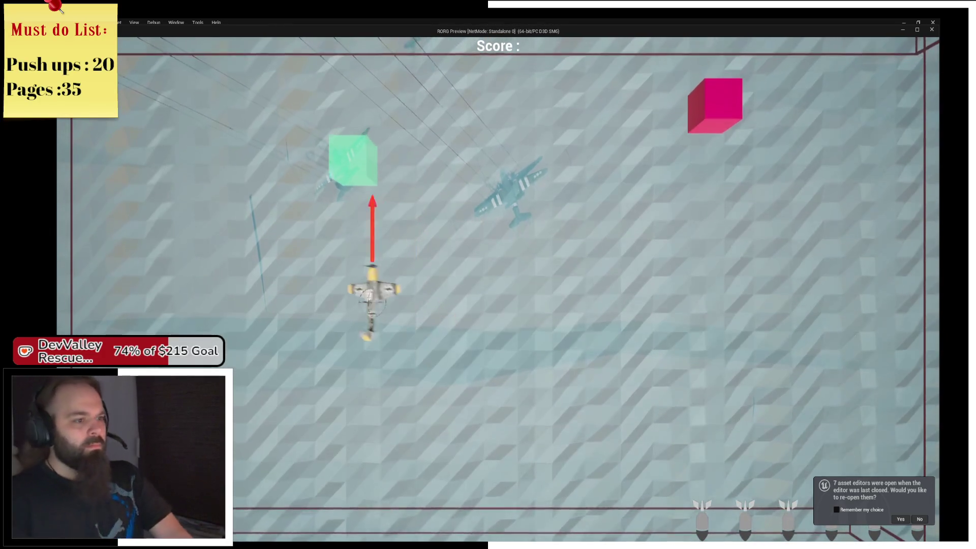
{"action": "key", "text": "d"}
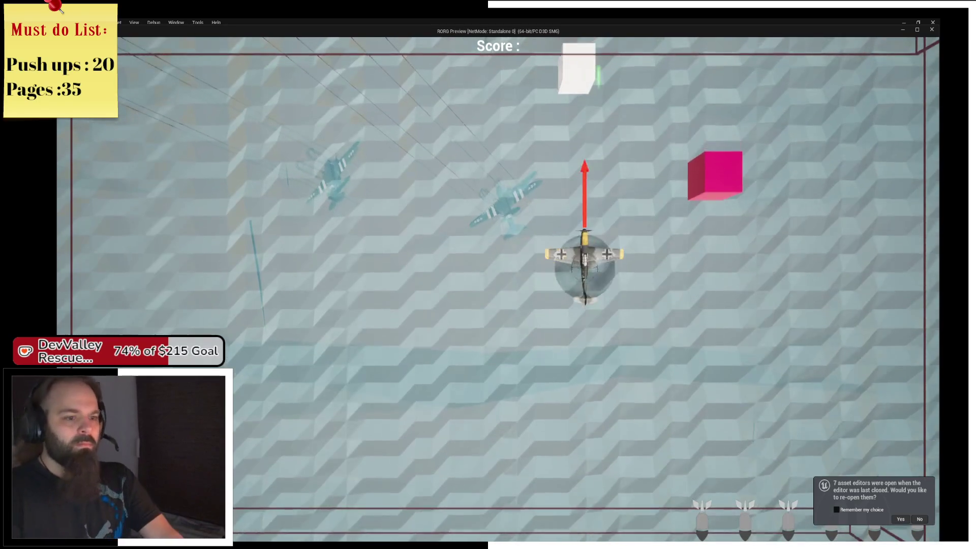
{"action": "key", "text": "s"}
{"action": "key", "text": "a"}
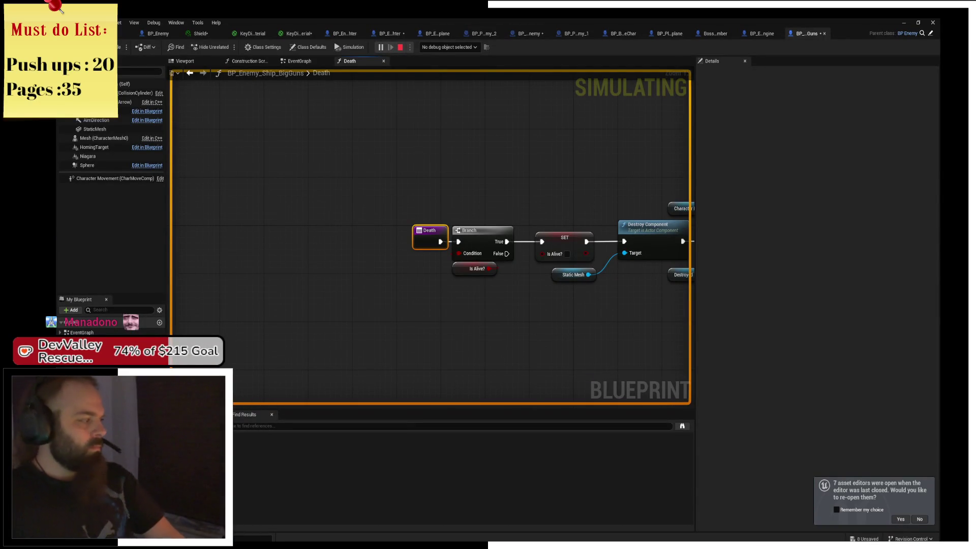
Return to the running game and keep flying and firing at the enemies
{"action": "key", "text": "alt+Tab"}
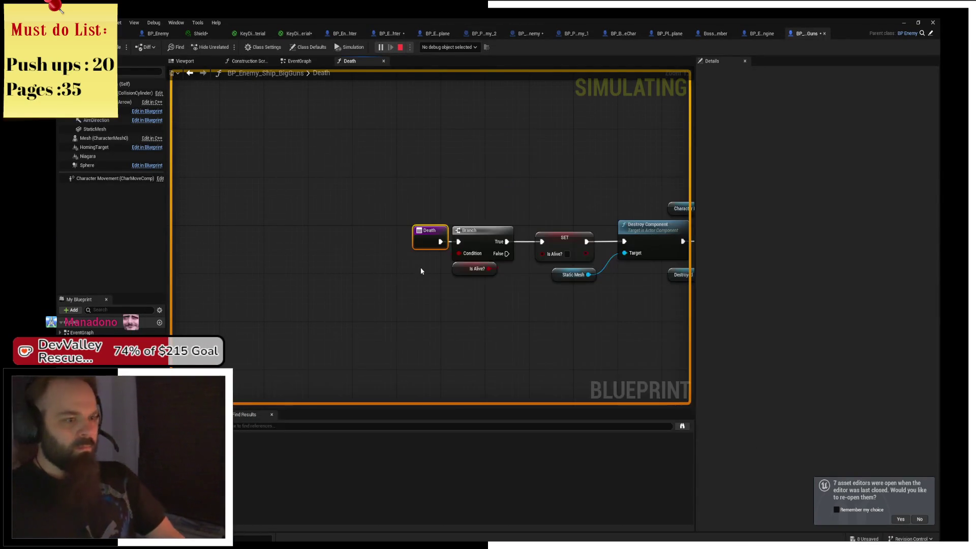
{"action": "key", "text": "alt+Tab"}
{"action": "key", "text": "s"}
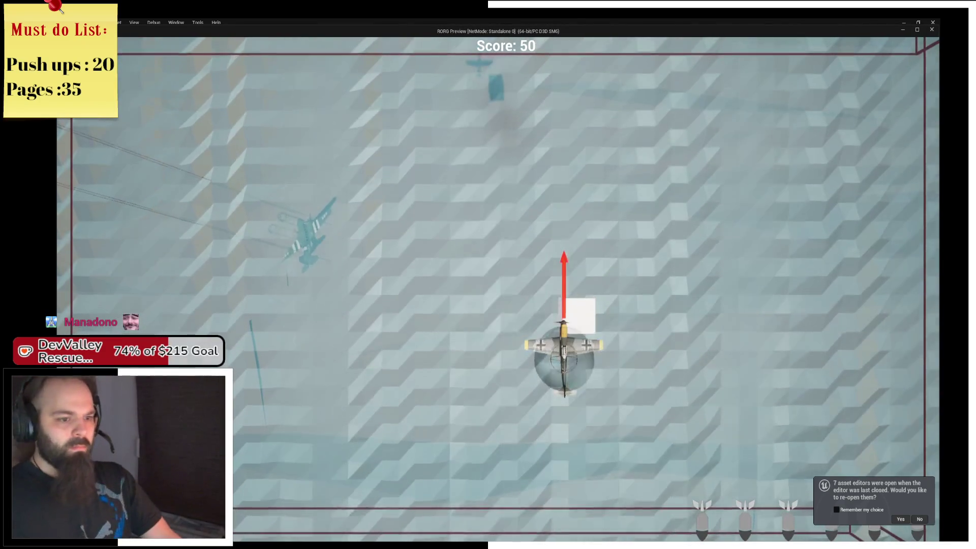
{"action": "key", "text": "a"}
{"action": "key", "text": "w"}
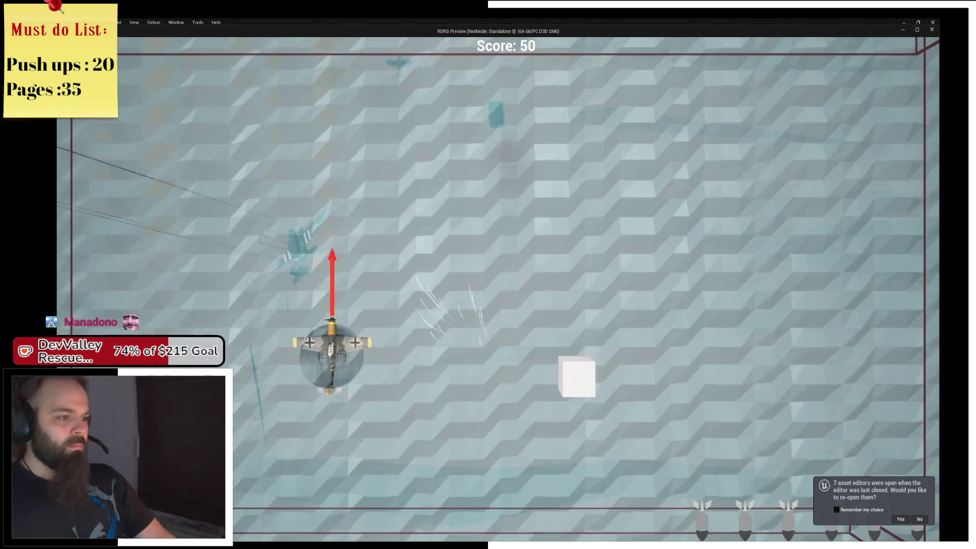
{"action": "key", "text": "d"}
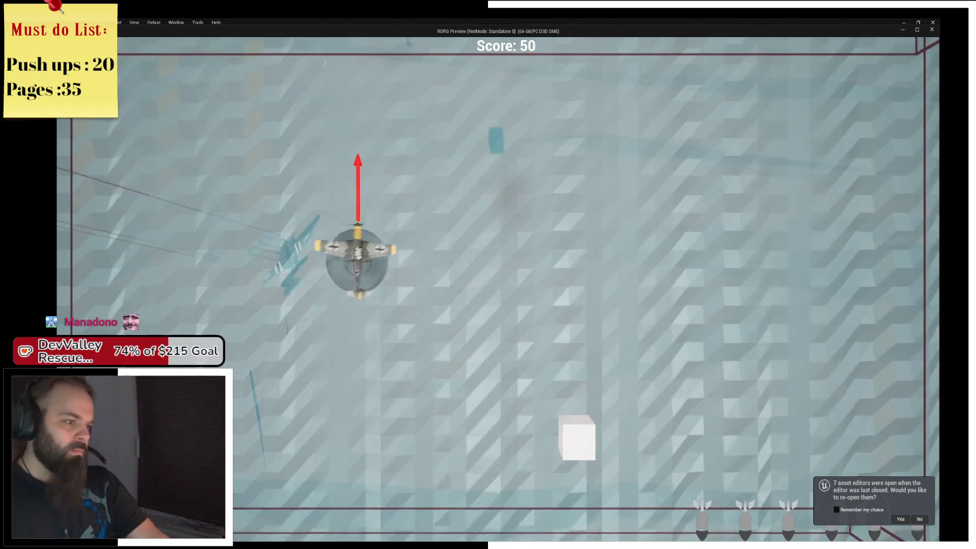
{"action": "key", "text": "space"}
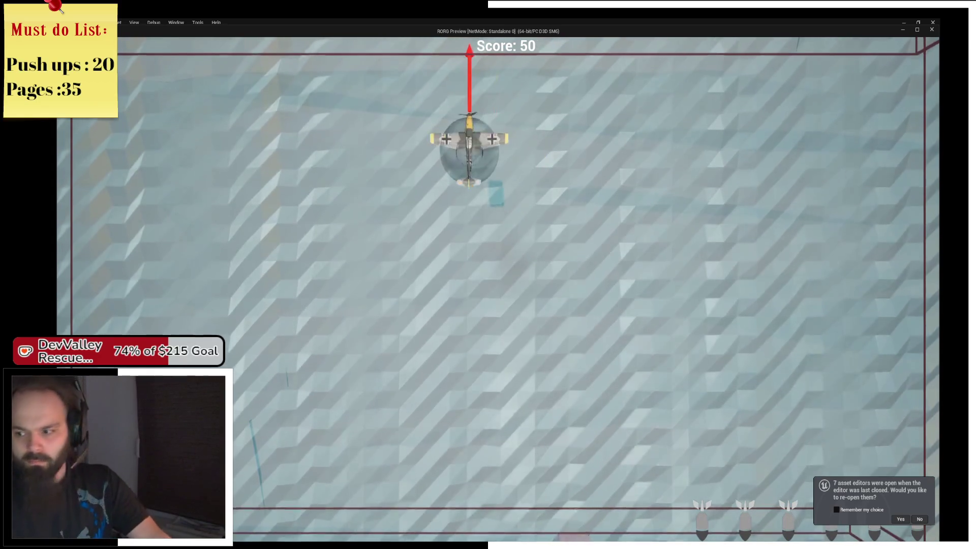
{"action": "key", "text": "s"}
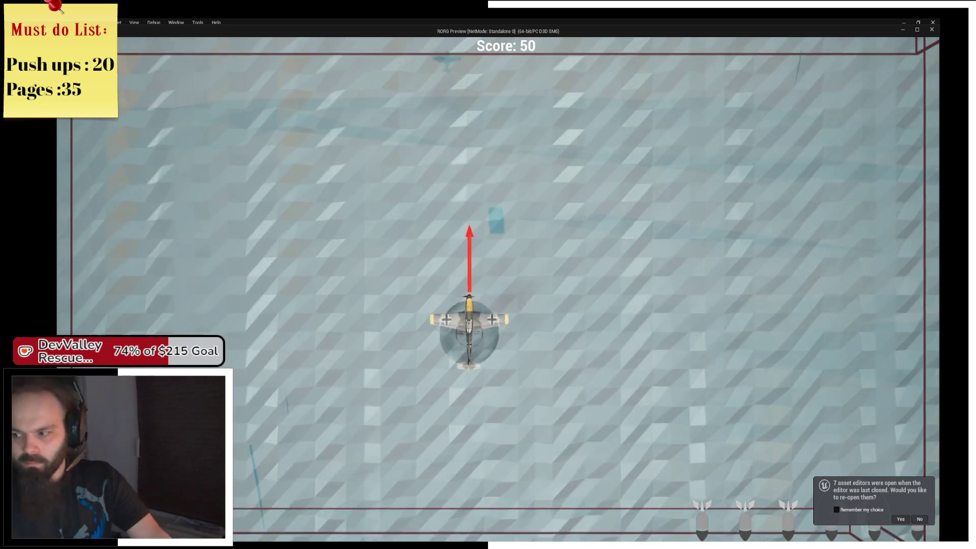
{"action": "key", "text": "w"}
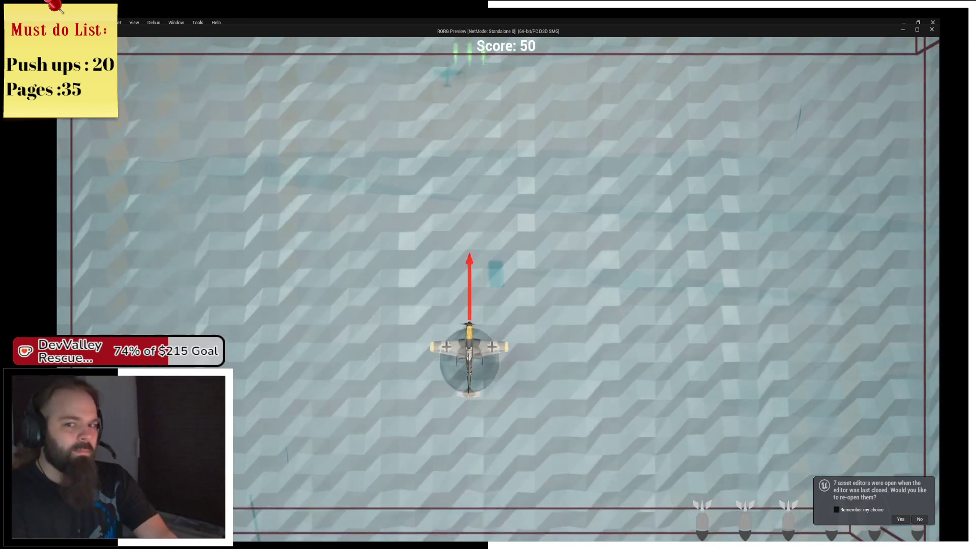
Stop the session and review the StaticMesh1 runtime error in the Message Log
{"action": "key", "text": "alt+Tab"}
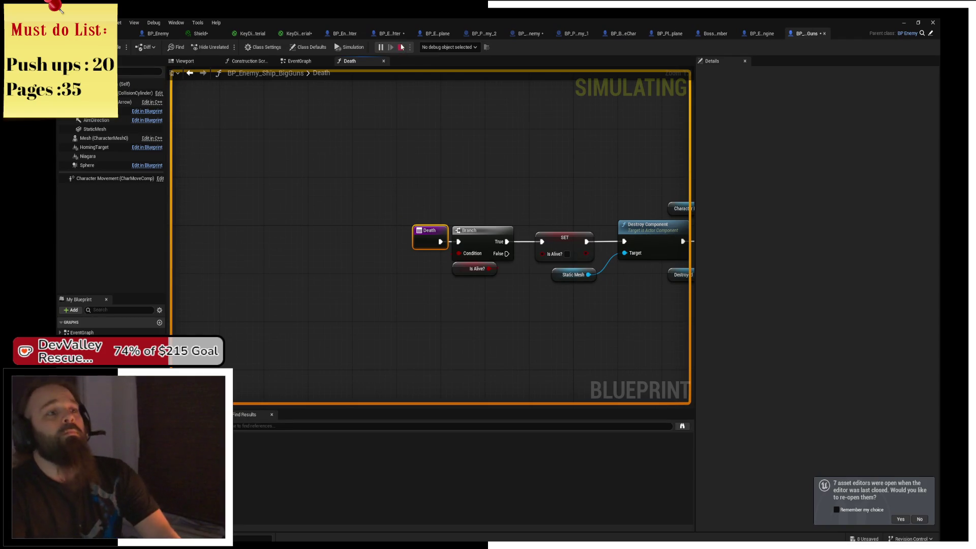
{"action": "left_click", "coordinate": [401, 47]}
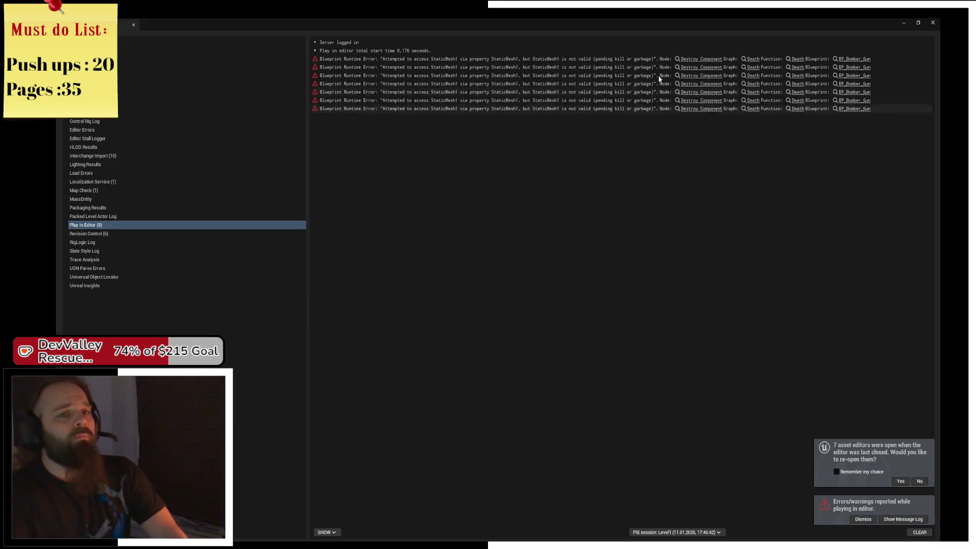
{"action": "left_click", "coordinate": [660, 60]}
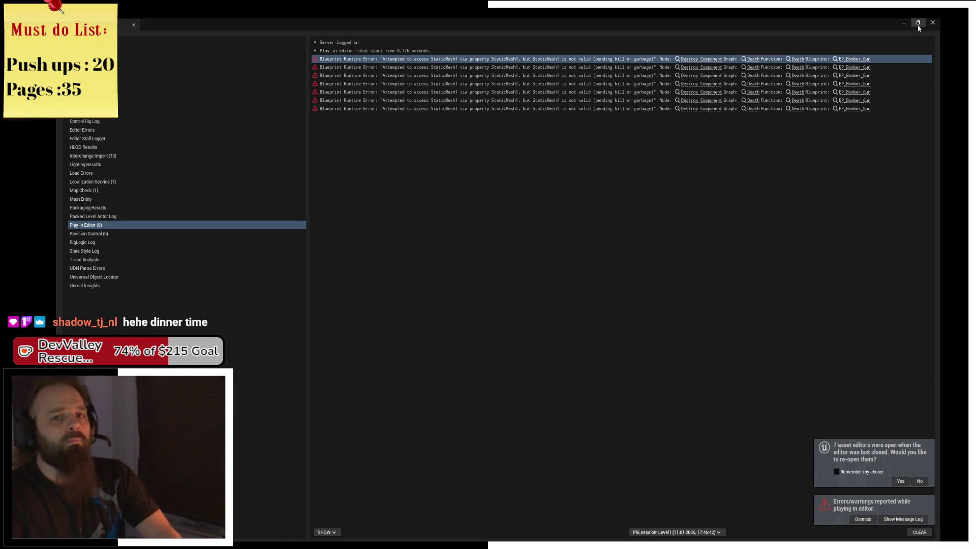
{"action": "left_click", "coordinate": [933, 24]}
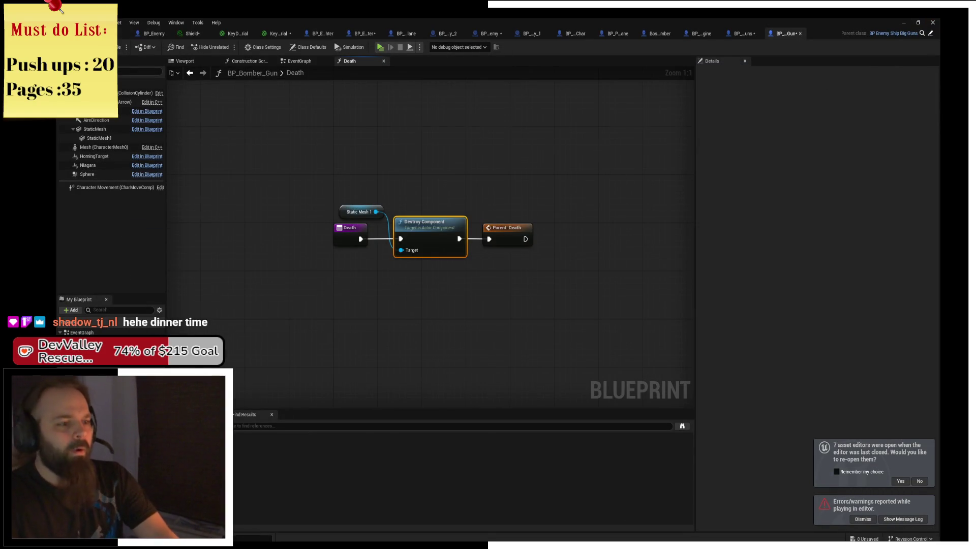
Insert an Is Valid check on Static Mesh 1 before Destroy Component in the Death function
{"action": "scroll", "coordinate": [405, 209], "scroll_direction": "up", "scroll_amount": 3}
{"action": "mouse_move", "coordinate": [377, 222]}
{"action": "left_mouse_down"}
{"action": "mouse_move", "coordinate": [434, 193]}
{"action": "mouse_move", "coordinate": [422, 190]}
{"action": "left_mouse_up"}
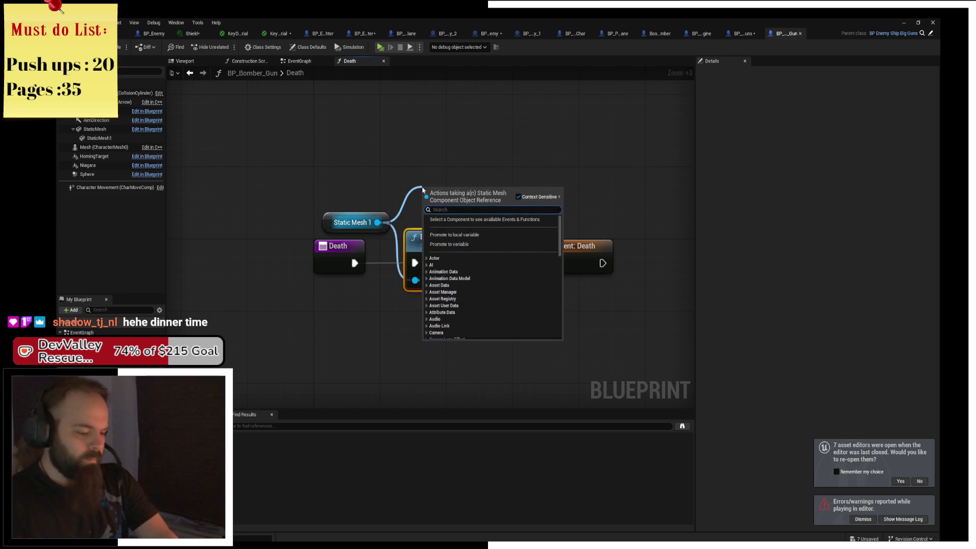
{"action": "type", "text": "is"}
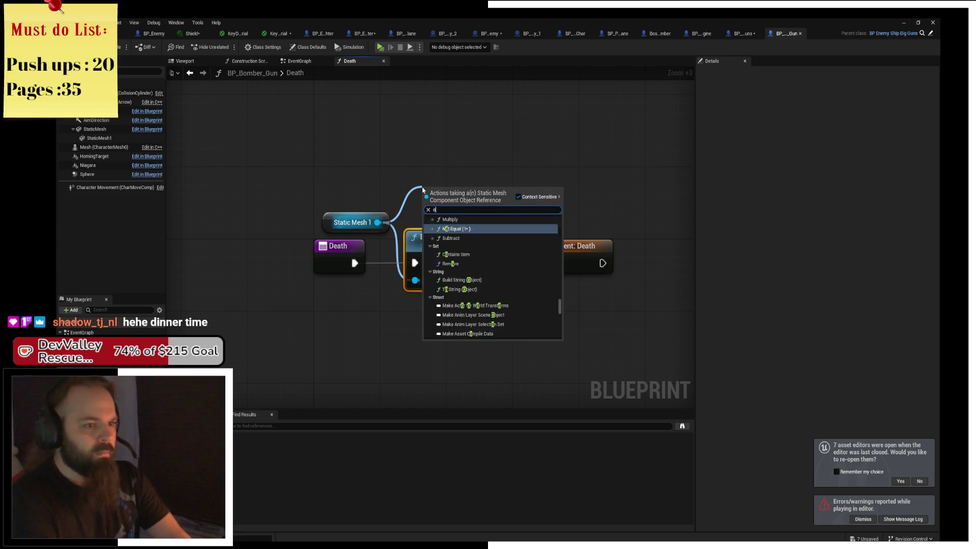
{"action": "type", "text": " val"}
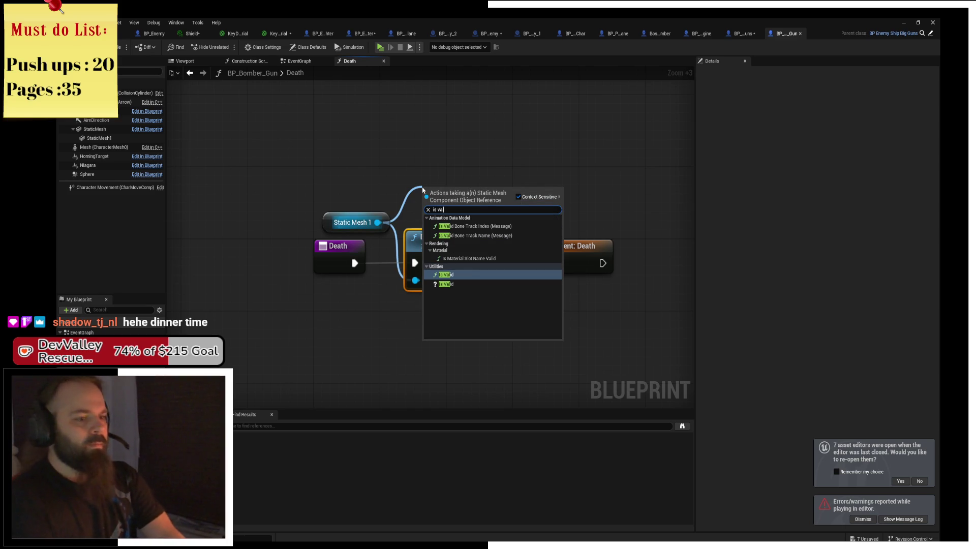
{"action": "left_click", "coordinate": [446, 284]}
{"action": "left_click_drag", "start_coordinate": [477, 314], "coordinate": [554, 264]}
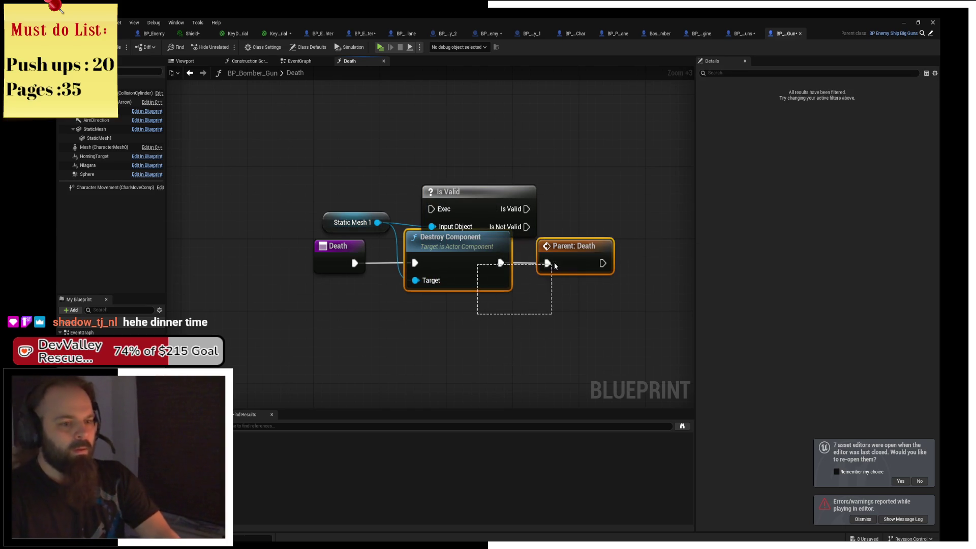
{"action": "left_click_drag", "start_coordinate": [457, 241], "coordinate": [623, 241]}
{"action": "left_click_drag", "start_coordinate": [483, 212], "coordinate": [465, 265]}
{"action": "left_click_drag", "start_coordinate": [355, 263], "coordinate": [415, 263]}
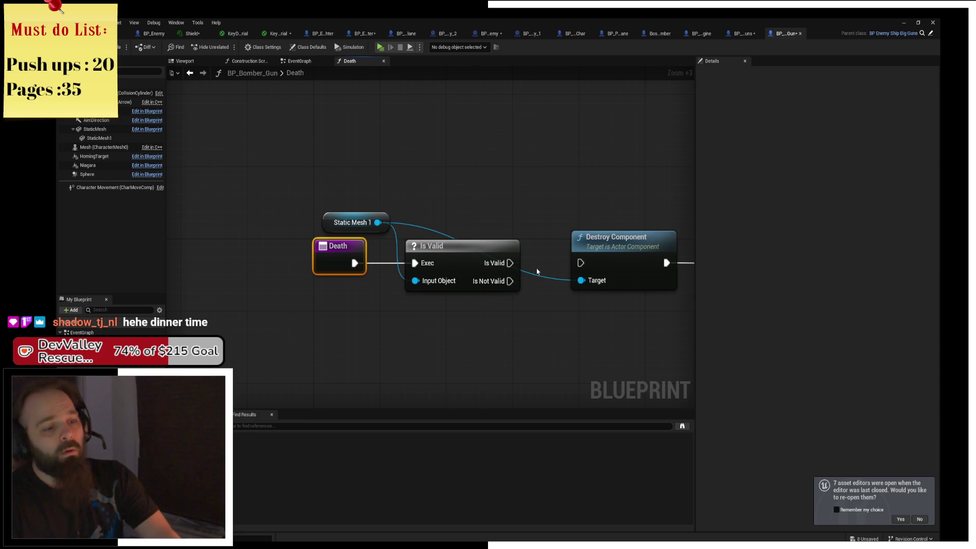
{"action": "left_click_drag", "start_coordinate": [510, 263], "coordinate": [580, 263]}
Tidy the Static Mesh 1 wire with a reroute point, then switch to the EventGraph
{"action": "left_click", "coordinate": [457, 224]}
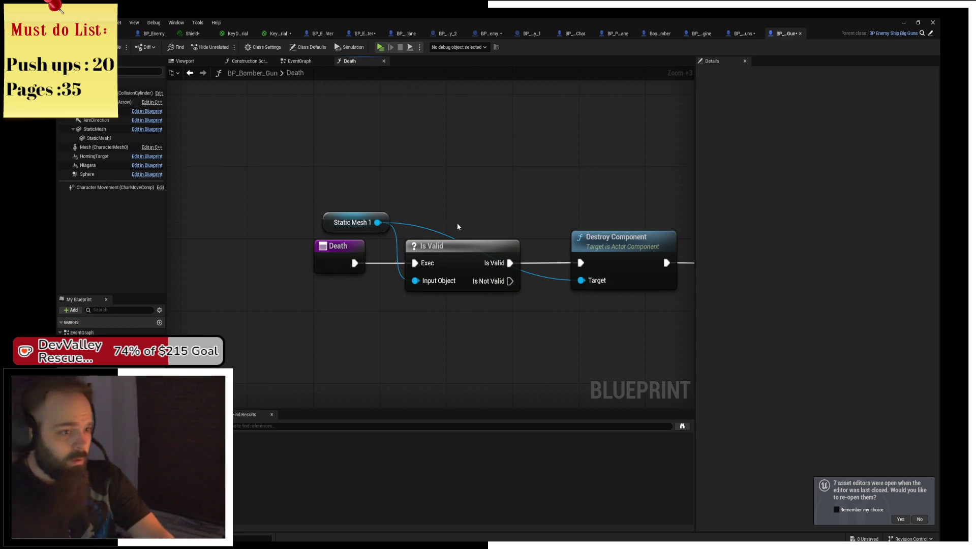
{"action": "double_click", "coordinate": [432, 231]}
{"action": "mouse_move", "coordinate": [422, 224]}
{"action": "left_mouse_down"}
{"action": "mouse_move", "coordinate": [481, 215]}
{"action": "mouse_move", "coordinate": [539, 226]}
{"action": "left_mouse_up"}
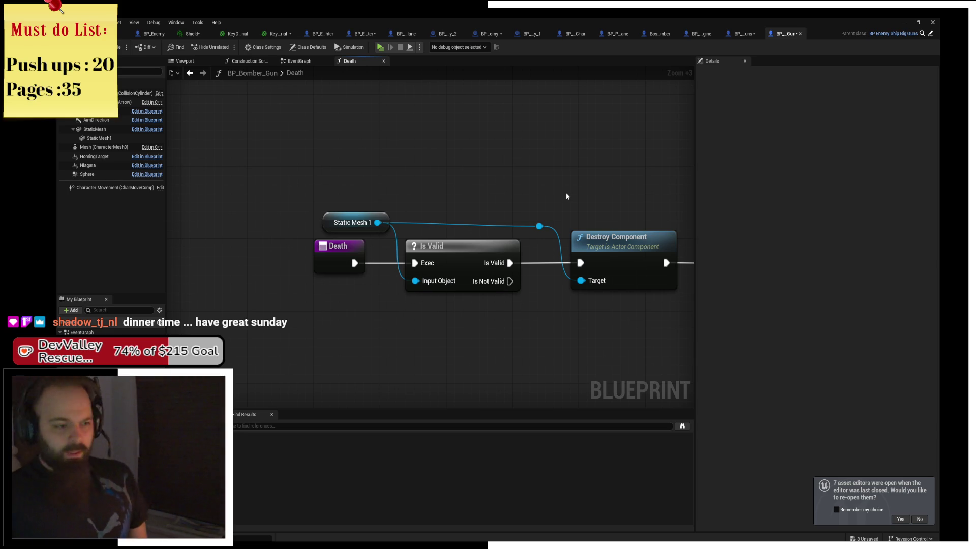
{"action": "left_click", "coordinate": [545, 225]}
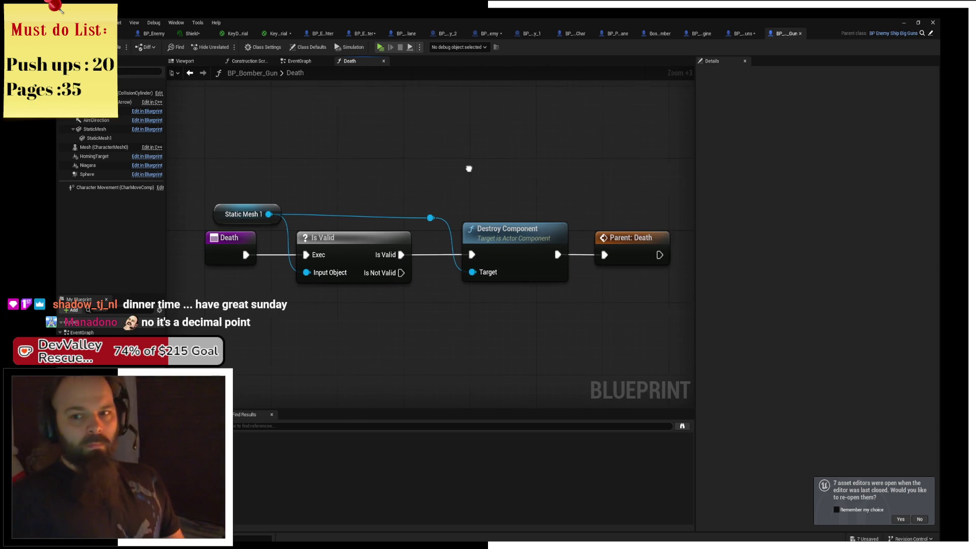
{"action": "scroll", "coordinate": [398, 165], "scroll_direction": "down", "scroll_amount": 2}
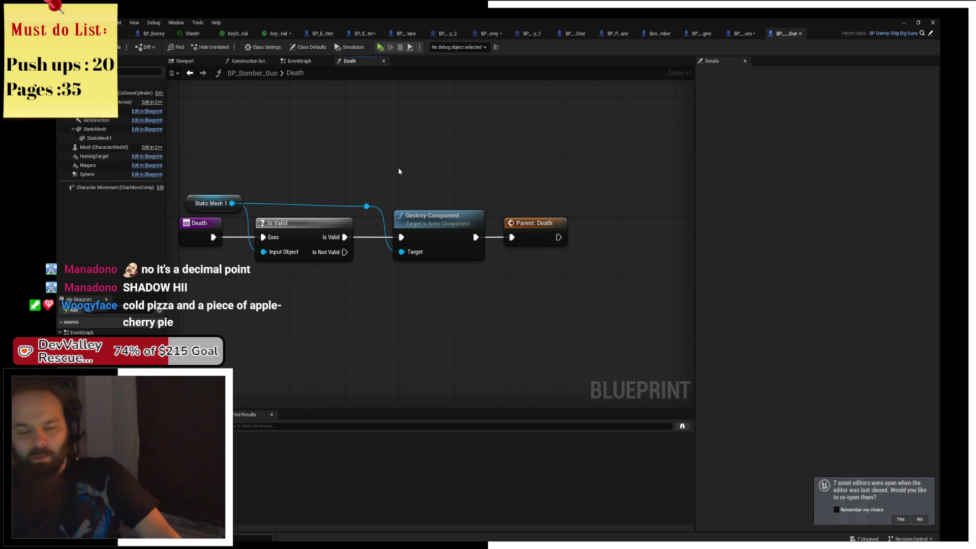
{"action": "left_click_drag", "start_coordinate": [398, 171], "coordinate": [461, 188]}
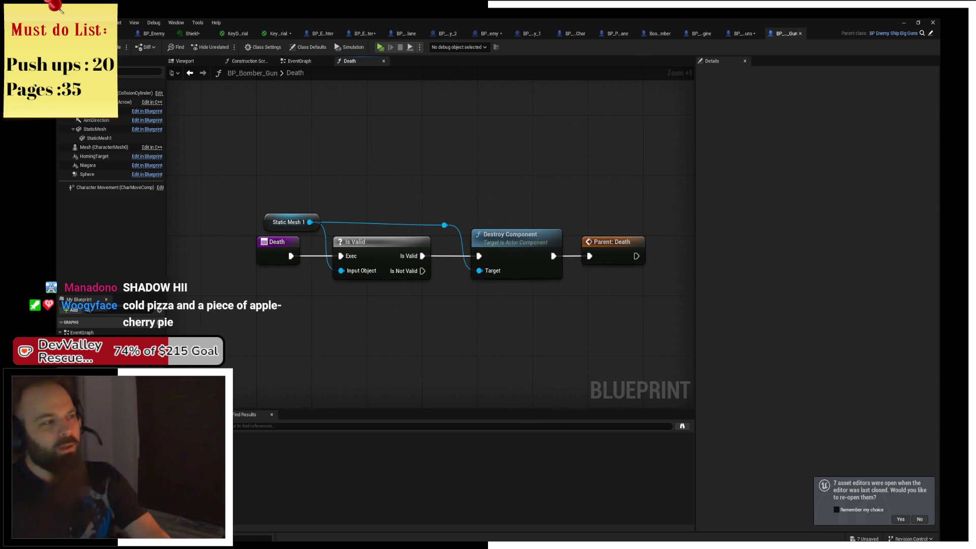
{"action": "left_click", "coordinate": [281, 60]}
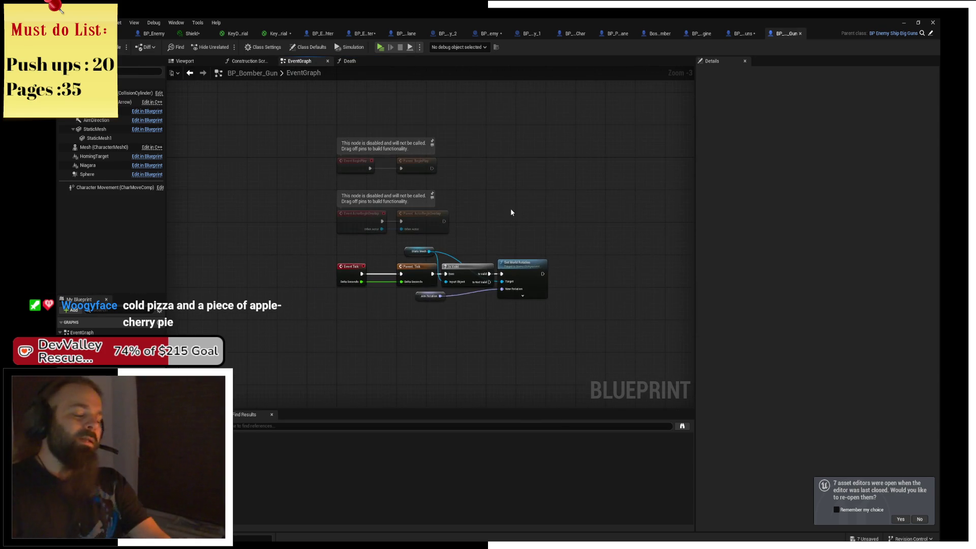
Add a reroute on the Static Mesh wire and shift Set World Rotation right in the Tick logic
{"action": "scroll", "coordinate": [508, 211], "scroll_direction": "up", "scroll_amount": 2}
{"action": "scroll", "coordinate": [463, 208], "scroll_direction": "up", "scroll_amount": 2}
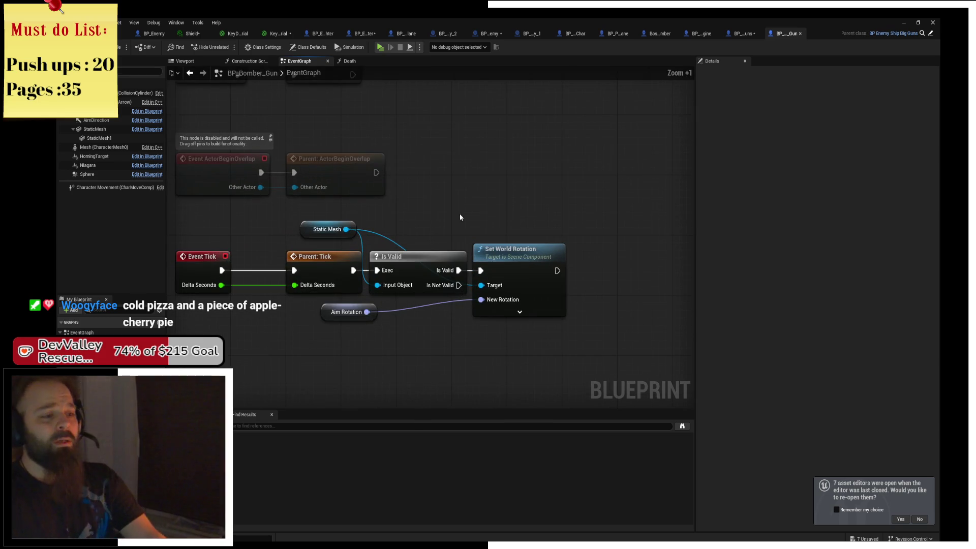
{"action": "double_click", "coordinate": [398, 232]}
{"action": "left_click_drag", "start_coordinate": [399, 232], "coordinate": [461, 233]}
{"action": "left_click_drag", "start_coordinate": [513, 249], "coordinate": [547, 249]}
{"action": "left_click", "coordinate": [552, 218]}
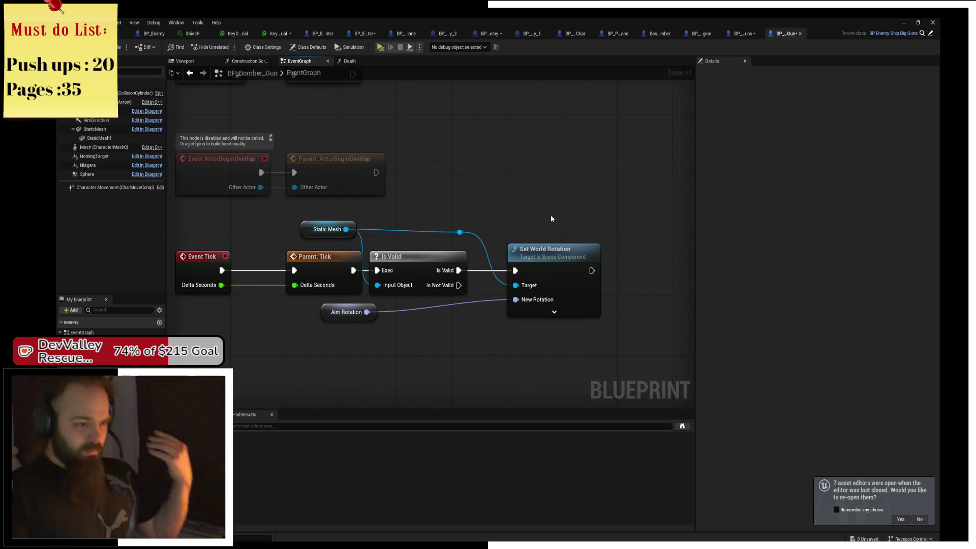
{"action": "left_click_drag", "start_coordinate": [476, 179], "coordinate": [525, 215]}
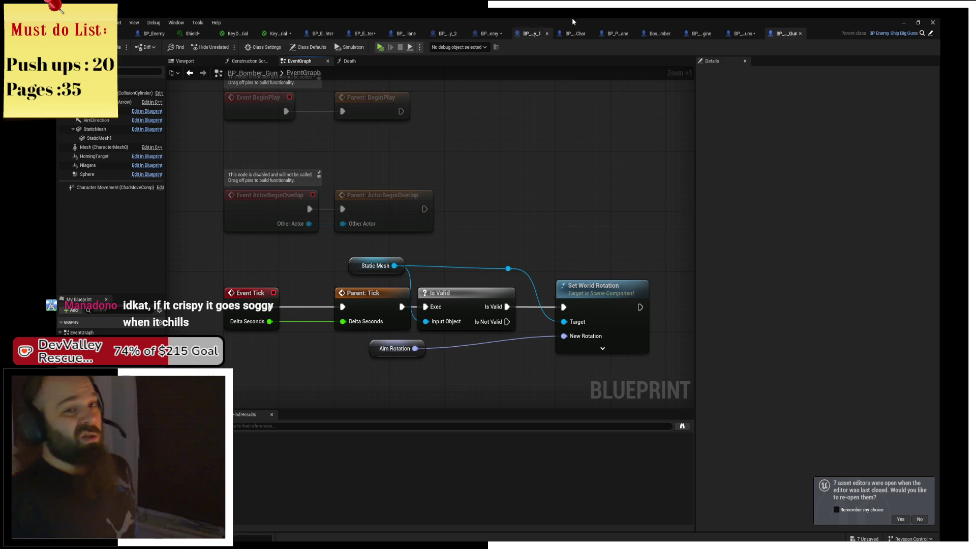
Save all changes from the level editor and start a play test
{"action": "left_click", "coordinate": [119, 47]}
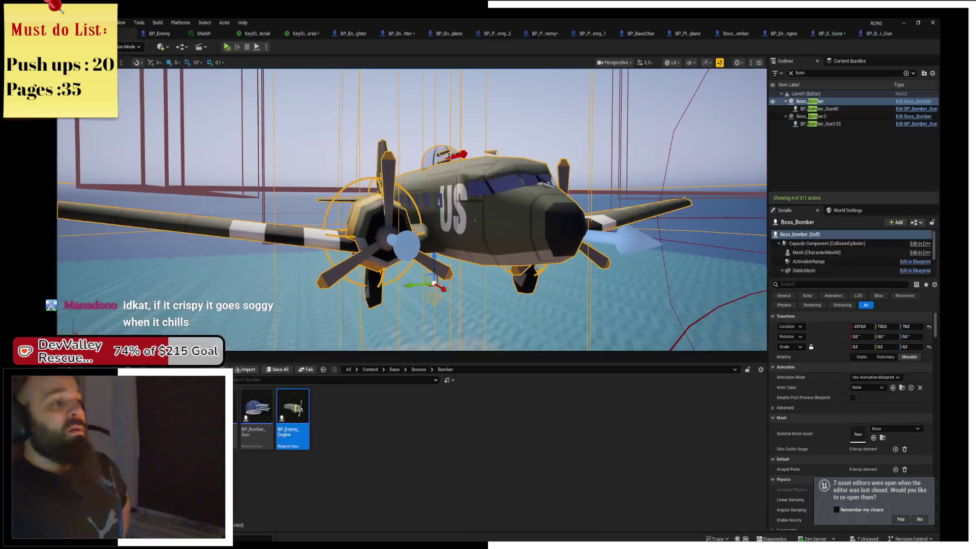
{"action": "key", "text": "ctrl+s"}
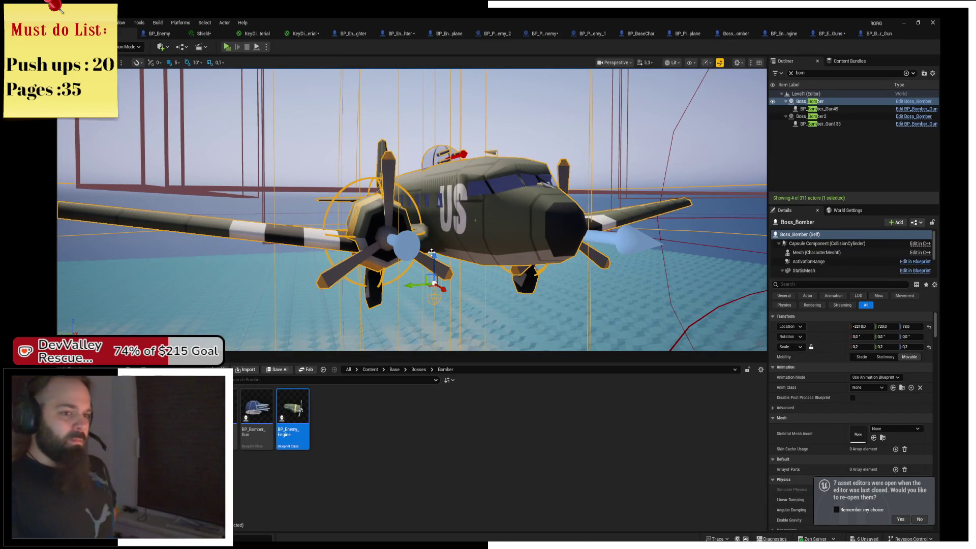
{"action": "left_click", "coordinate": [229, 47]}
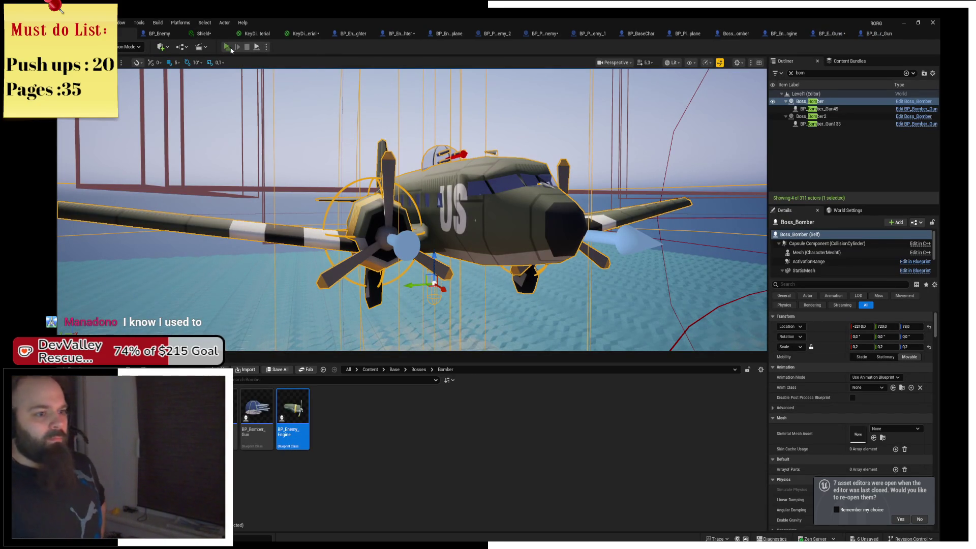
Fly and fire against the boss bombers until game over at score 175, then start a New Game
{"action": "key", "text": "s"}
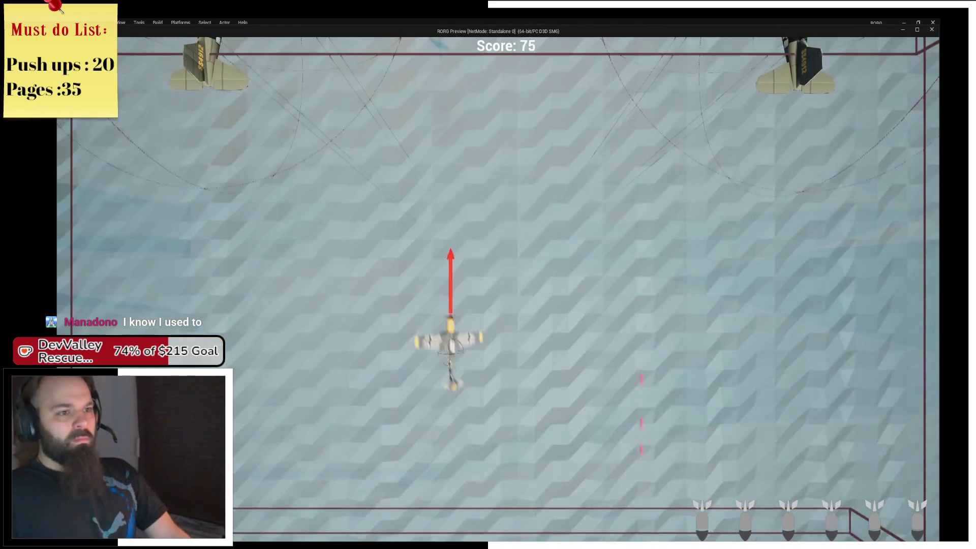
{"action": "key", "text": "space"}
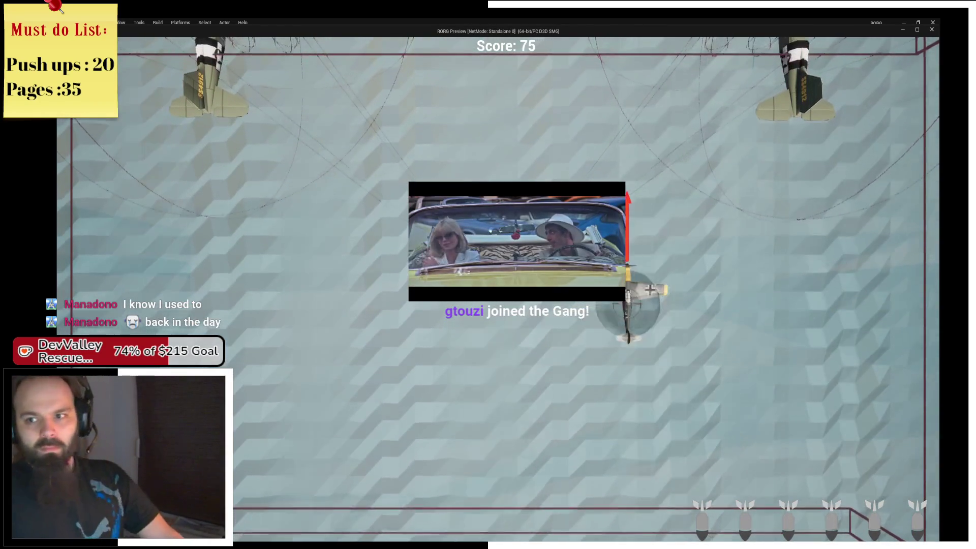
{"action": "key", "text": "a"}
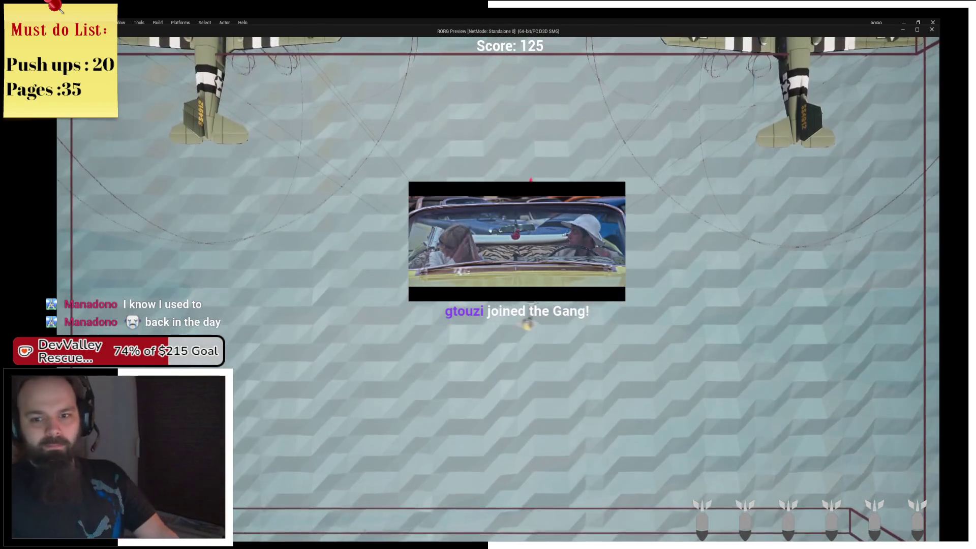
{"action": "key", "text": "w"}
{"action": "key", "text": "space"}
{"action": "key", "text": "s"}
{"action": "key", "text": "d"}
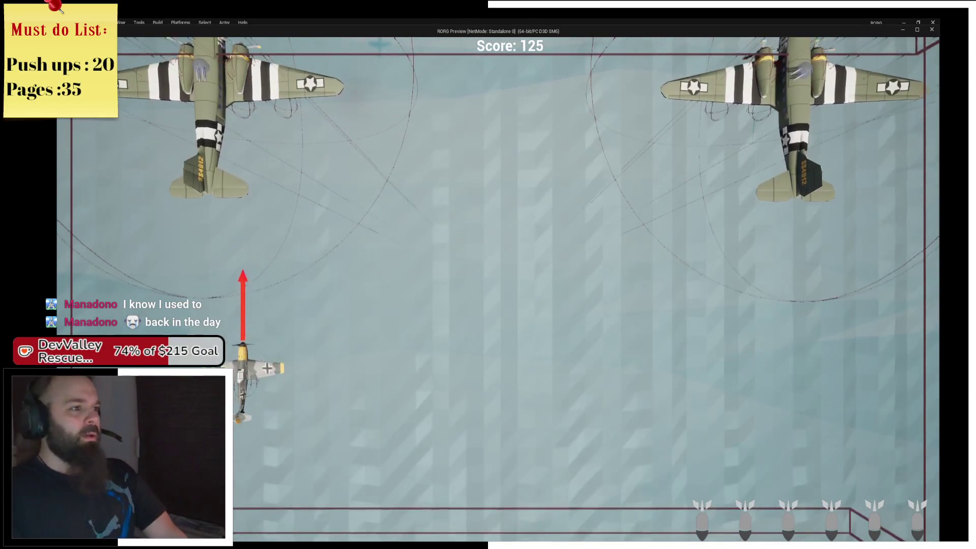
{"action": "key", "text": "a"}
{"action": "key", "text": "s"}
{"action": "key", "text": "a"}
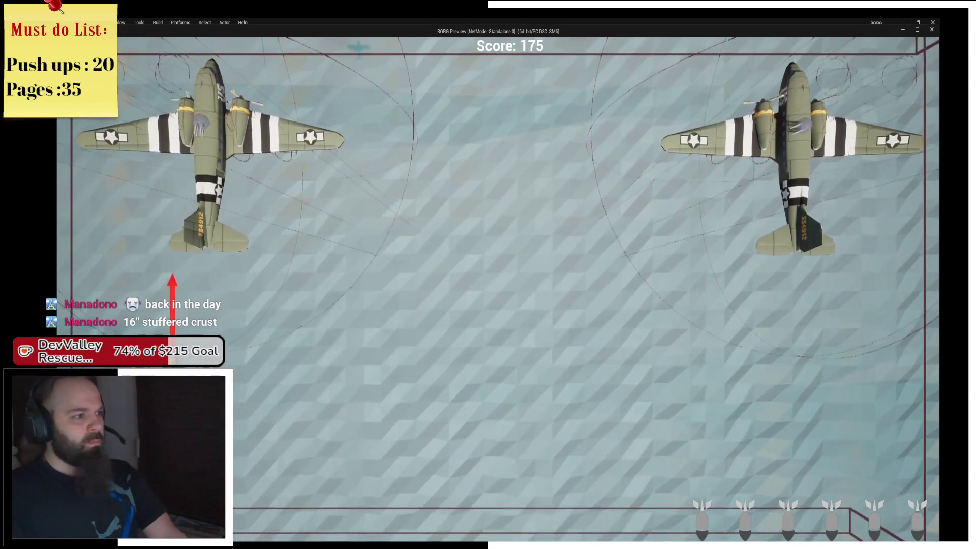
{"action": "key", "text": "d"}
{"action": "key", "text": "d"}
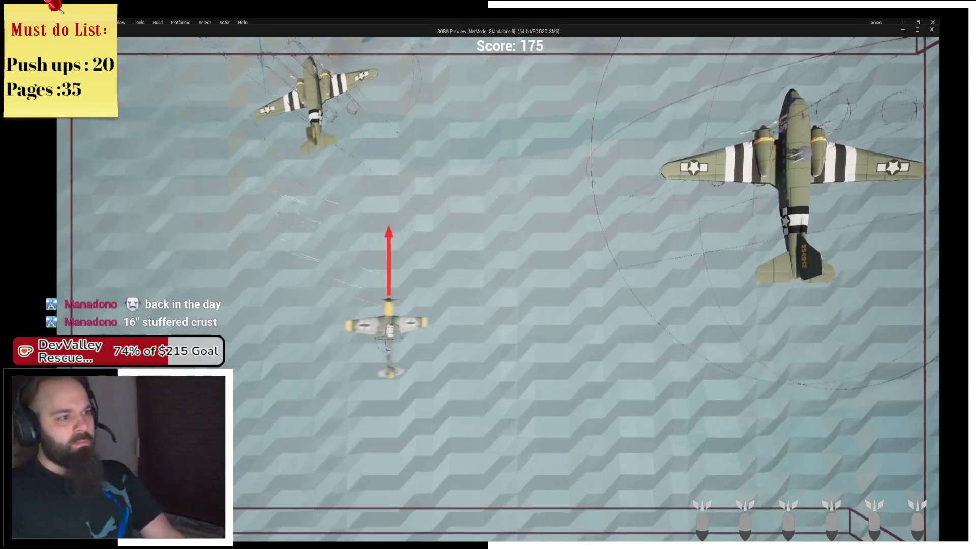
{"action": "key", "text": "s"}
{"action": "key", "text": "d"}
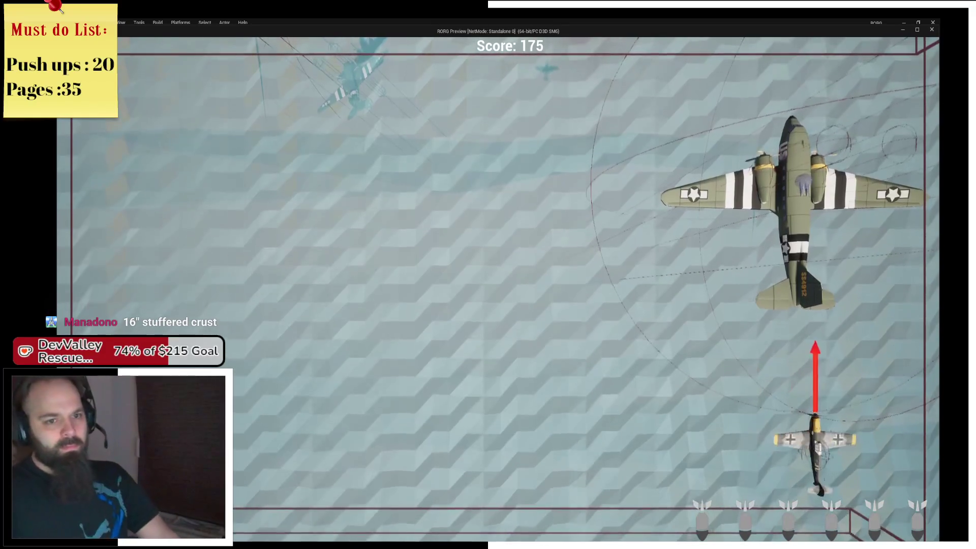
{"action": "key", "text": "a"}
{"action": "key", "text": "d"}
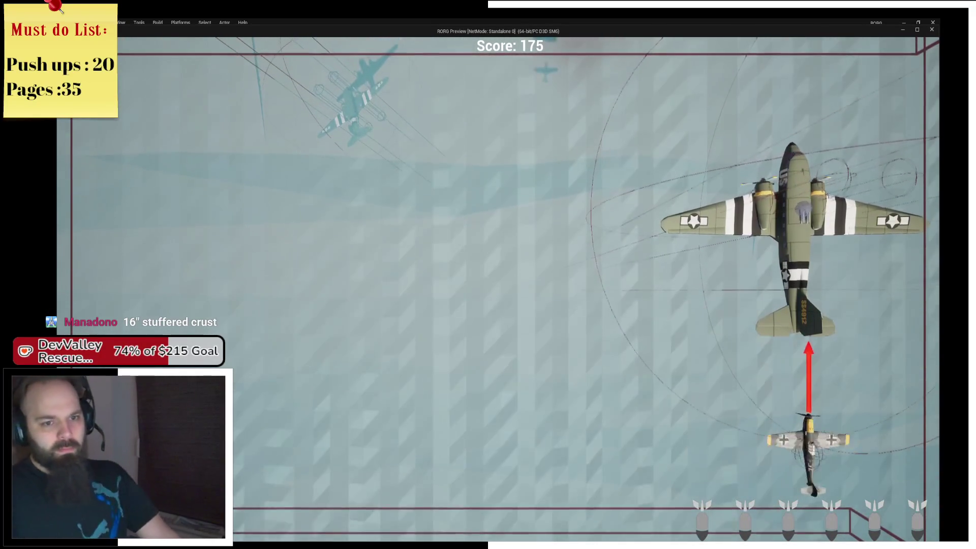
{"action": "key", "text": "a"}
{"action": "key", "text": "s"}
{"action": "key", "text": "d"}
{"action": "key", "text": "a"}
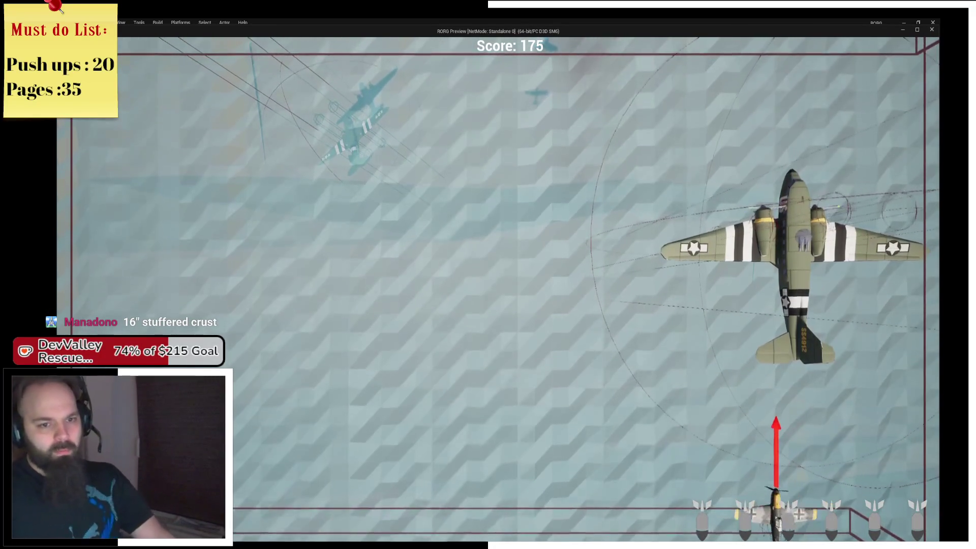
{"action": "key", "text": "d"}
{"action": "key", "text": "d"}
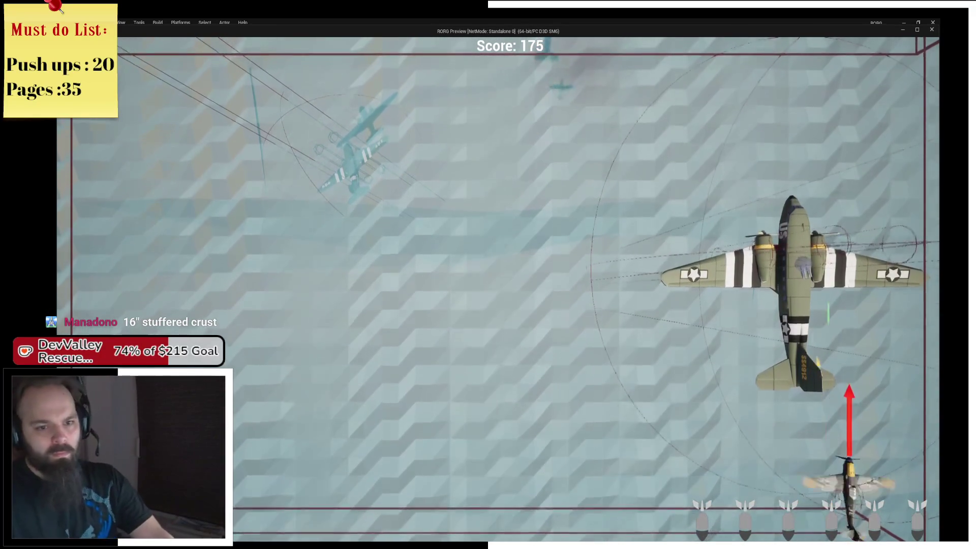
{"action": "key", "text": "a"}
{"action": "key", "text": "w"}
{"action": "key", "text": "d"}
{"action": "key", "text": "s"}
{"action": "key", "text": "d"}
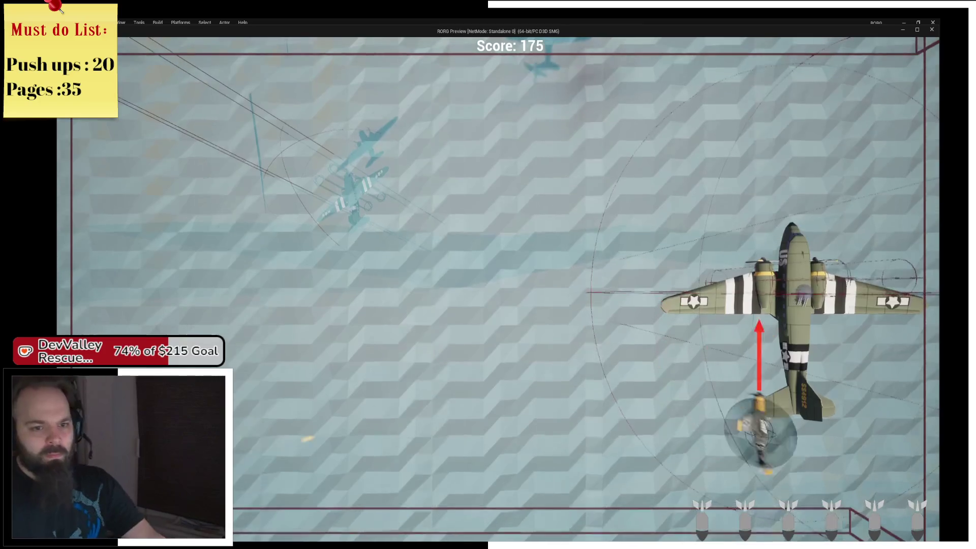
{"action": "key", "text": "a"}
{"action": "key", "text": "w"}
{"action": "key", "text": "d"}
{"action": "key", "text": "d"}
{"action": "key", "text": "s"}
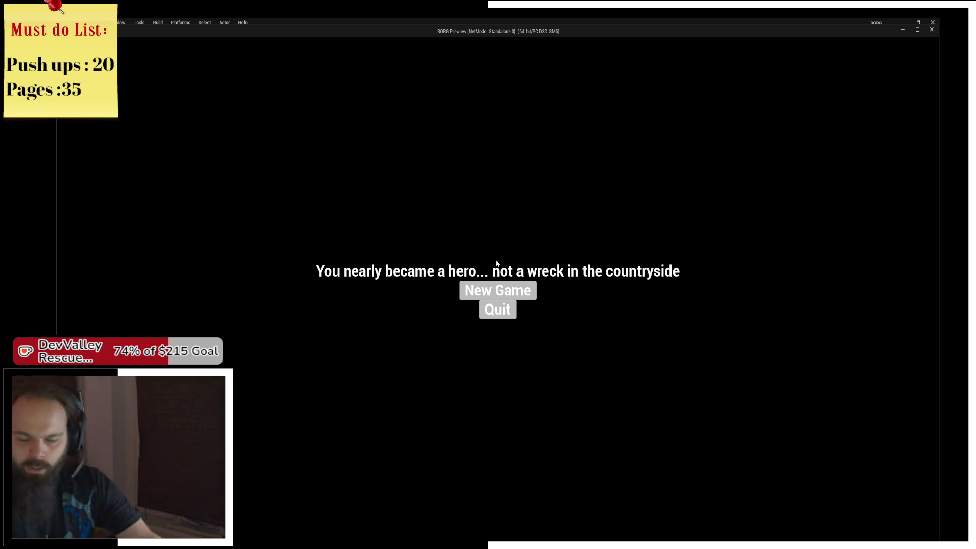
{"action": "left_click", "coordinate": [482, 292]}
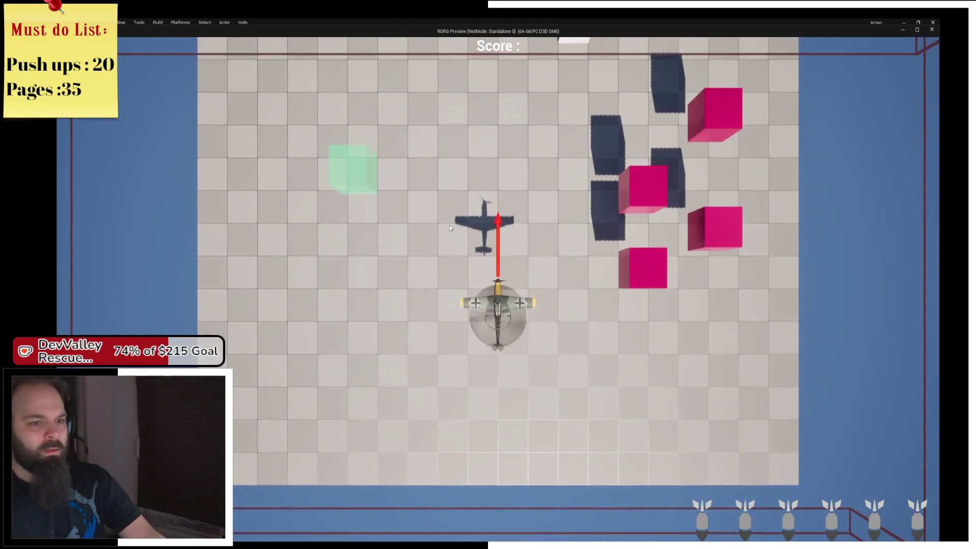
End the play session, frame the Boss_Bomber from above, and minimize the browser window
{"action": "key", "text": "Escape"}
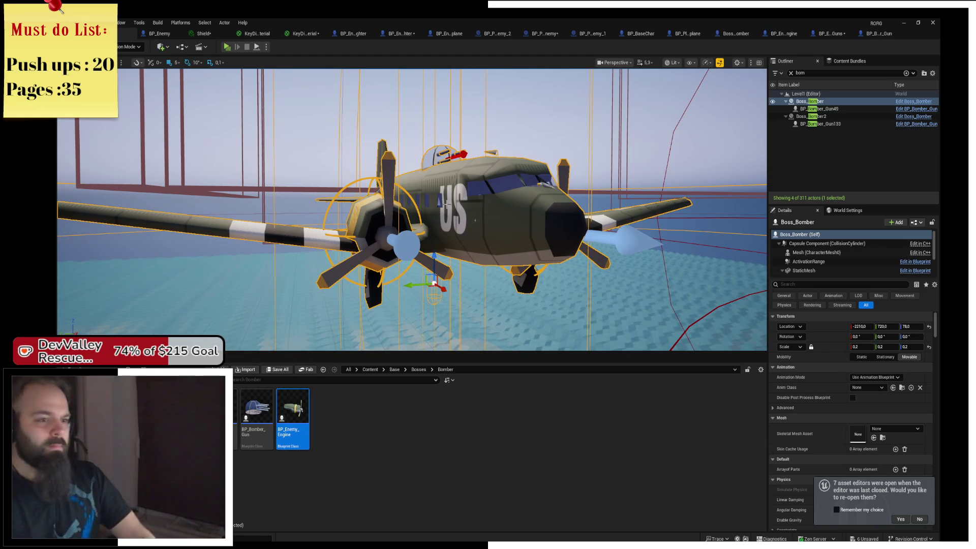
{"action": "left_click_drag", "start_coordinate": [338, 172], "coordinate": [326, 91]}
{"action": "key", "text": "f"}
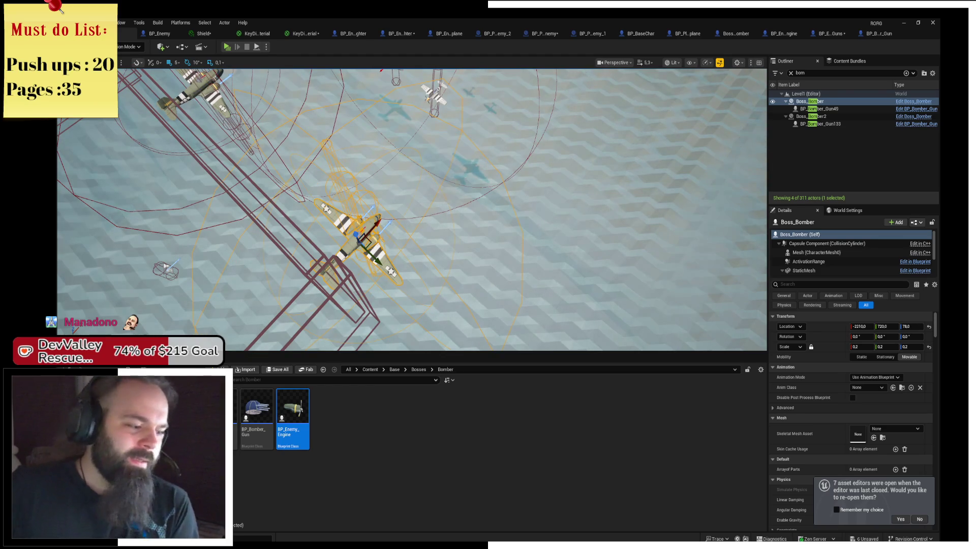
{"action": "left_click", "coordinate": [299, 540]}
{"action": "left_click", "coordinate": [900, 25]}
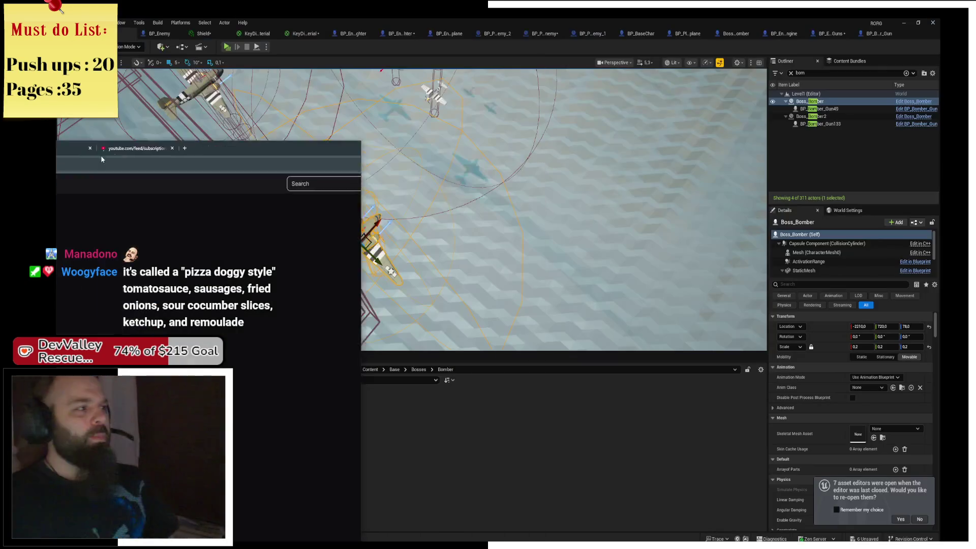